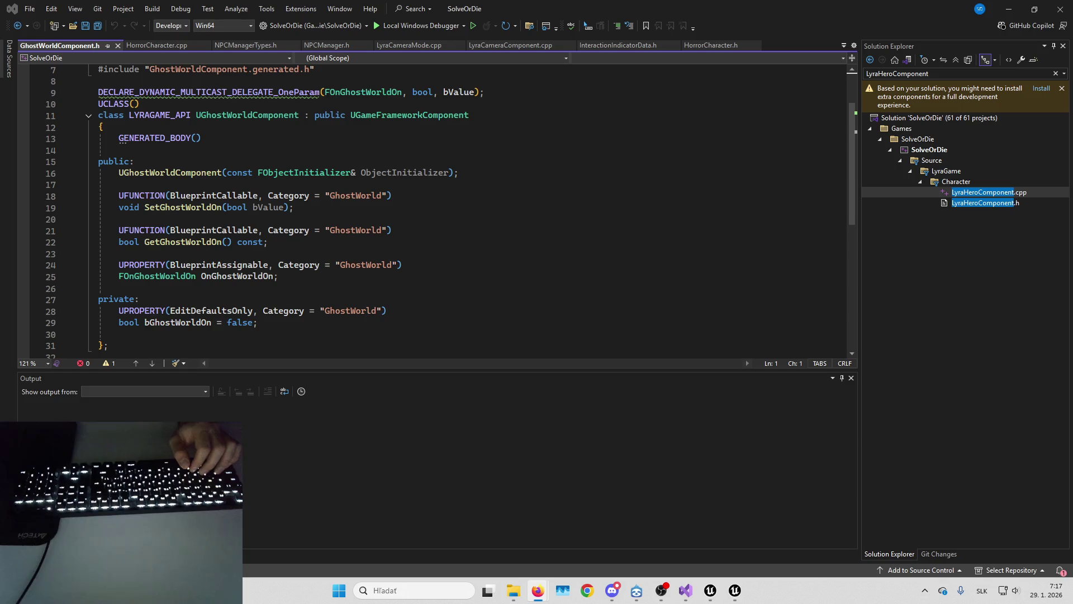
Look up references to the FOnGhostWorldOn delegate in Visual Studio.
key("super+d")
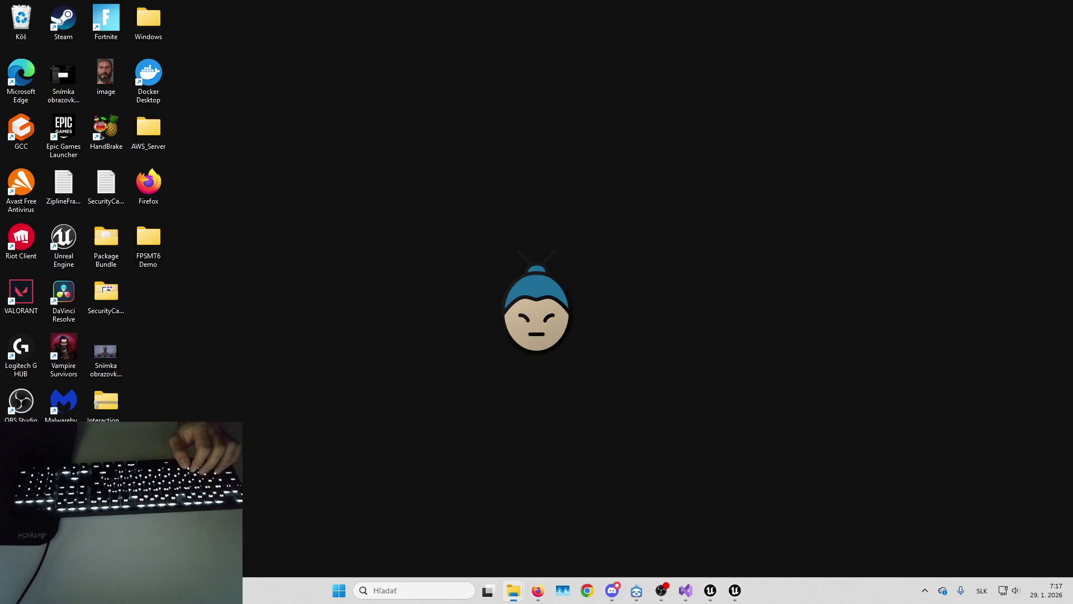
key("super+d")
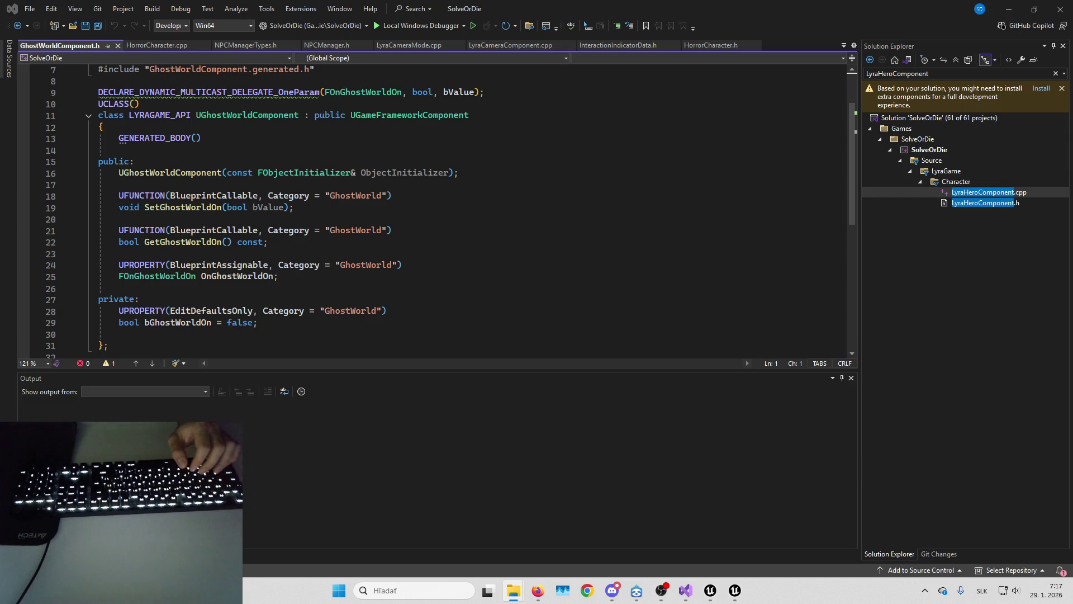
key("alt+Tab")
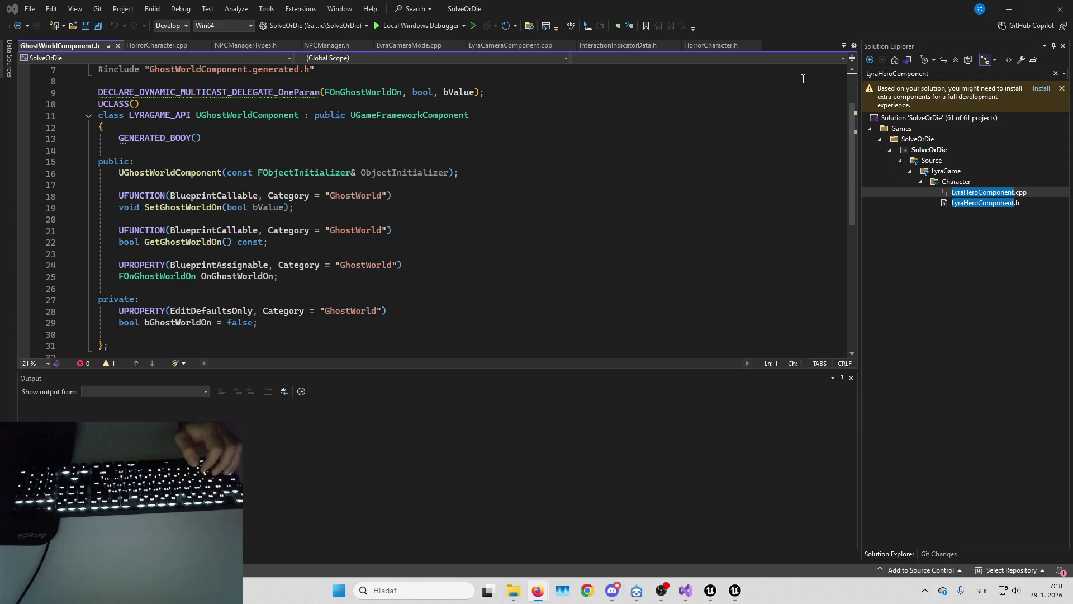
left_click(368, 93)
key("Down")
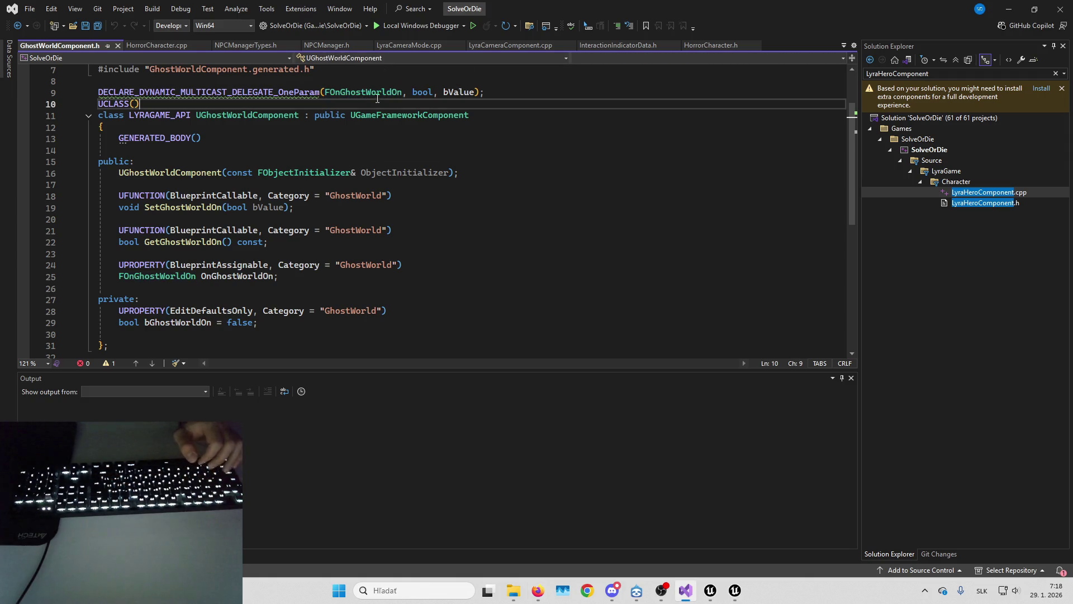
Add an Assign On Ghost World On bind-event node in B_GhostWorldComponent.
mouse_move(710, 590)
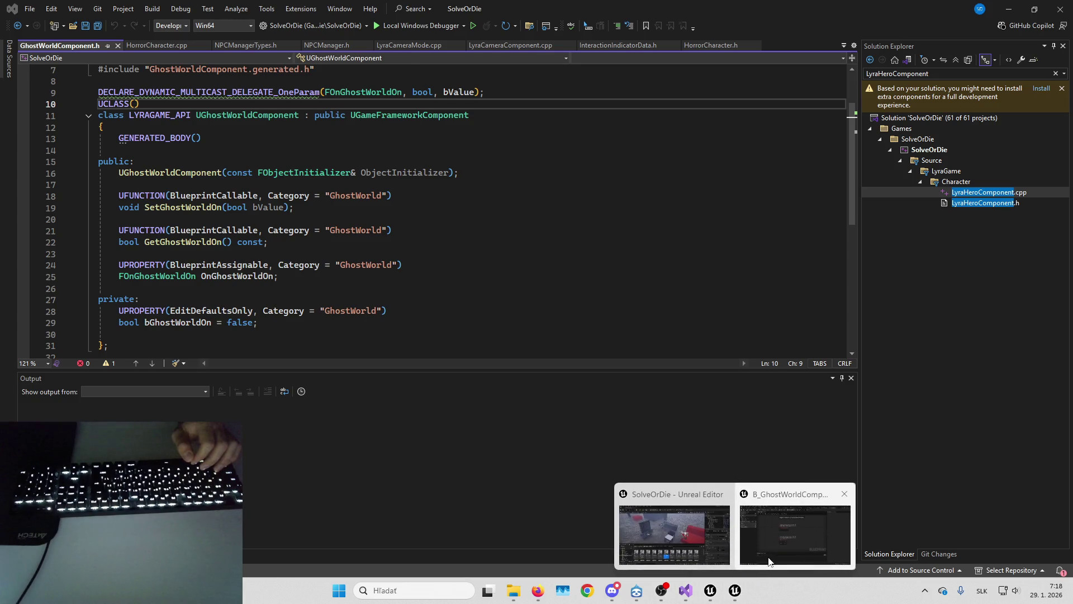
left_click(770, 559)
right_click(602, 277)
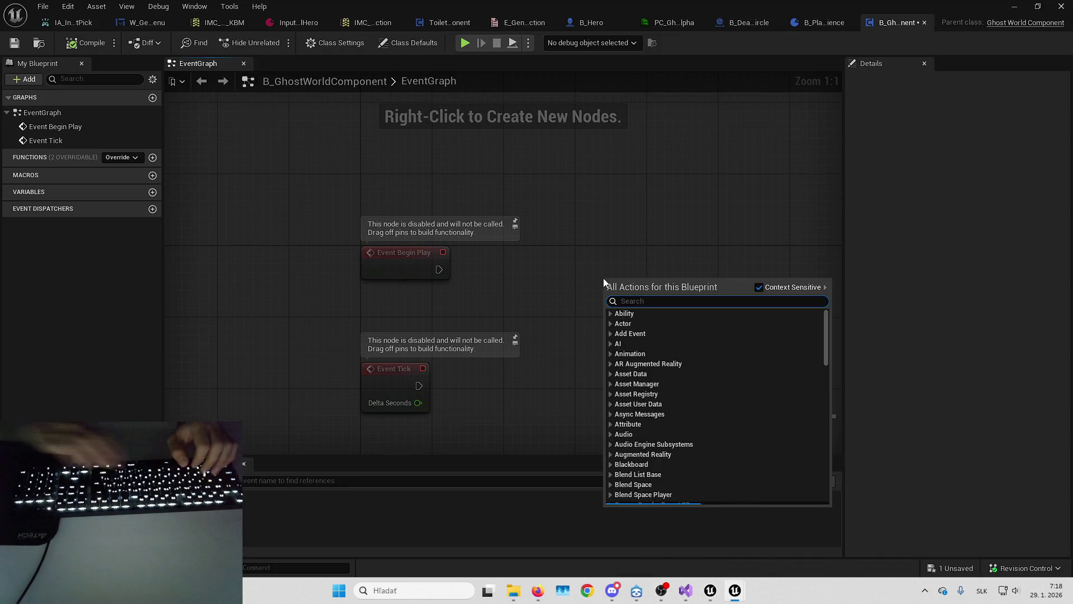
type("assign ghos")
key("Return")
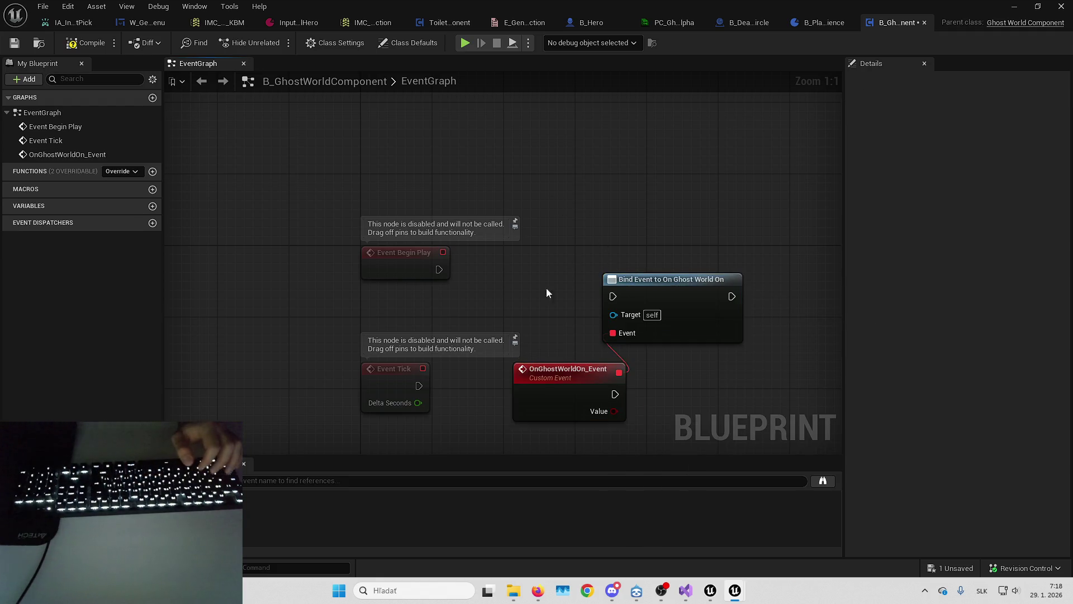
Wire Event Begin Play into the Bind Event node, with OnGhostWorldOn_Event placed beneath it.
key("alt+Tab")
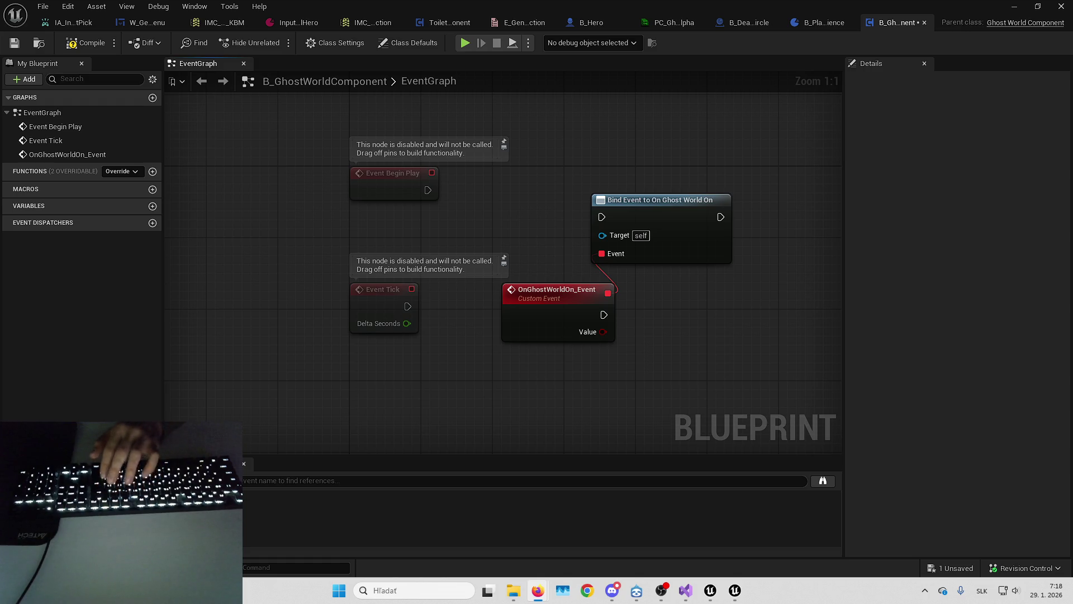
left_click_drag(822, 246, 780, 263)
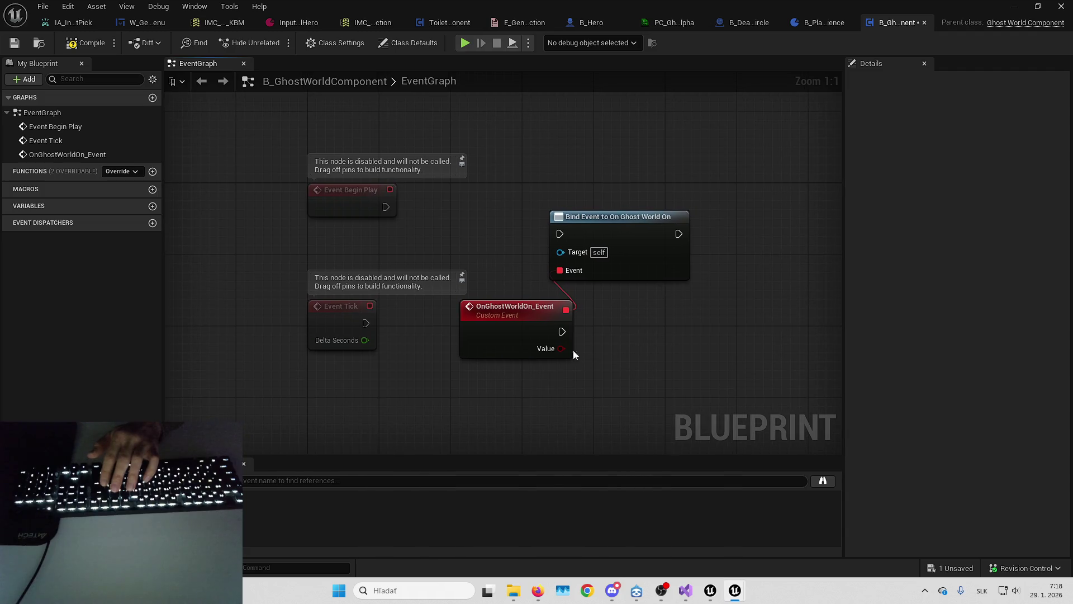
mouse_move(602, 237)
left_mouse_down()
mouse_move(541, 199)
mouse_move(391, 204)
mouse_move(520, 205)
mouse_move(472, 199)
mouse_move(414, 221)
mouse_move(385, 207)
left_mouse_up()
left_click_drag(570, 201, 570, 210)
left_click_drag(510, 311, 502, 268)
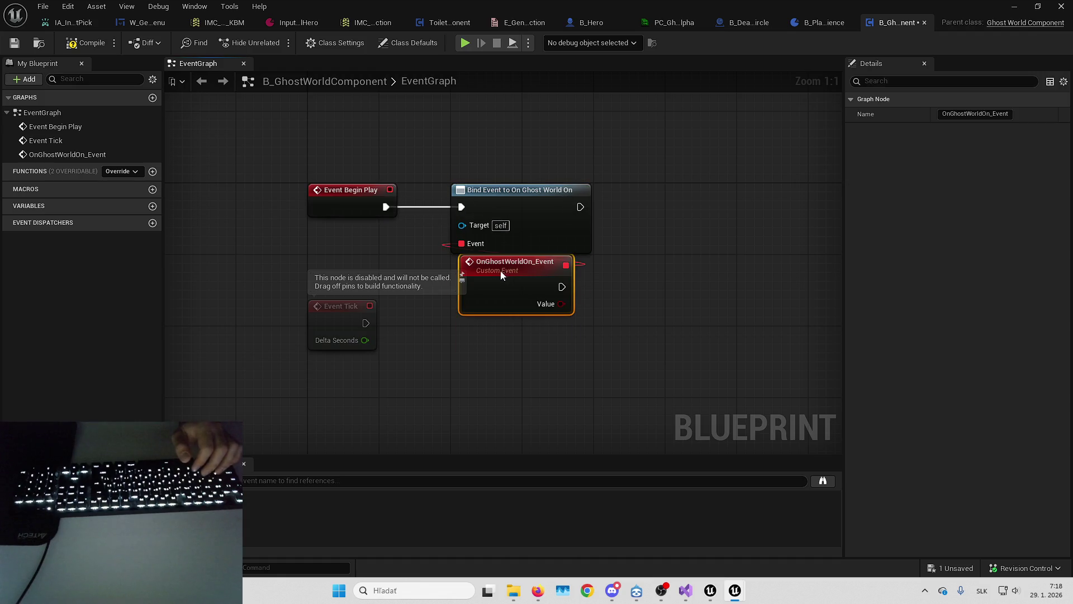
Delete the unused Event Tick node and turn off Start with Tick Enabled.
left_click(336, 333)
key("Delete")
left_click(408, 44)
left_click(943, 114)
Save and compile the blueprint, then add a Branch driven by the event's Value.
key("ctrl+shift+s")
key("Return")
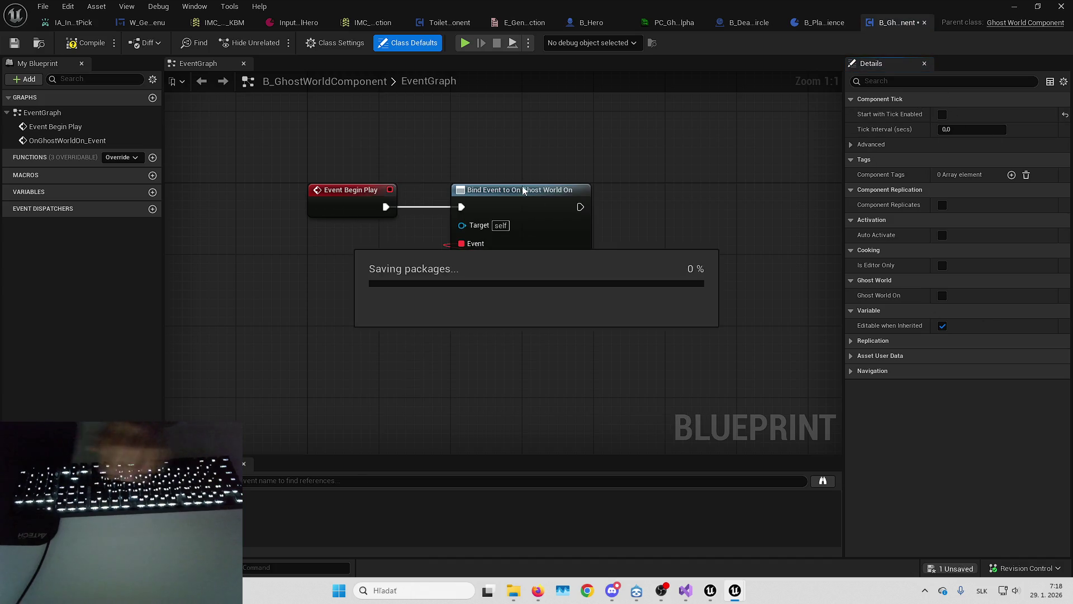
left_click(84, 43)
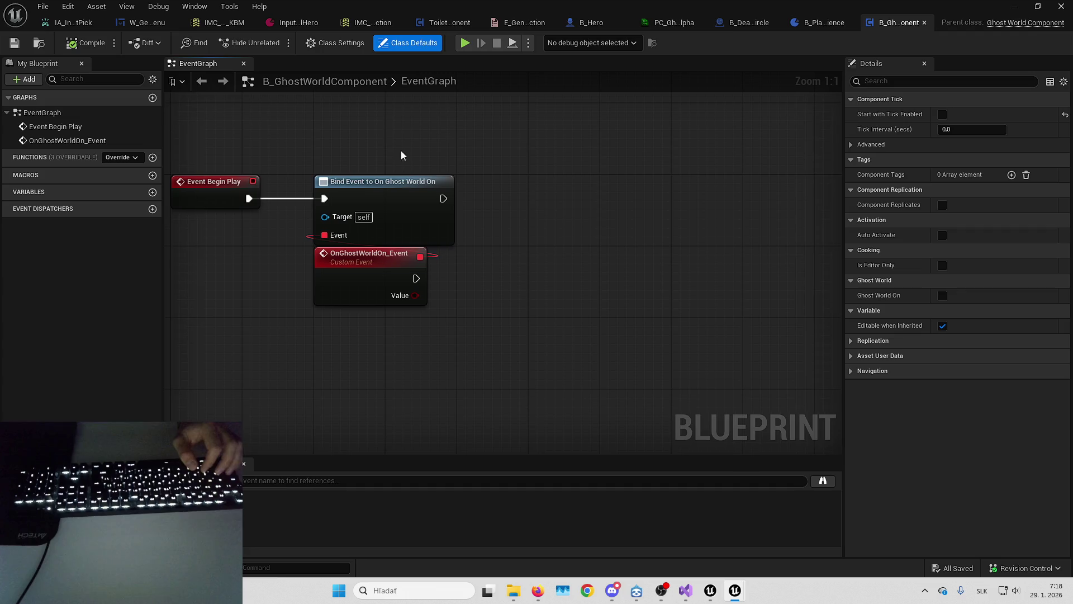
mouse_move(413, 295)
left_mouse_down()
mouse_move(550, 298)
mouse_move(530, 269)
left_mouse_up()
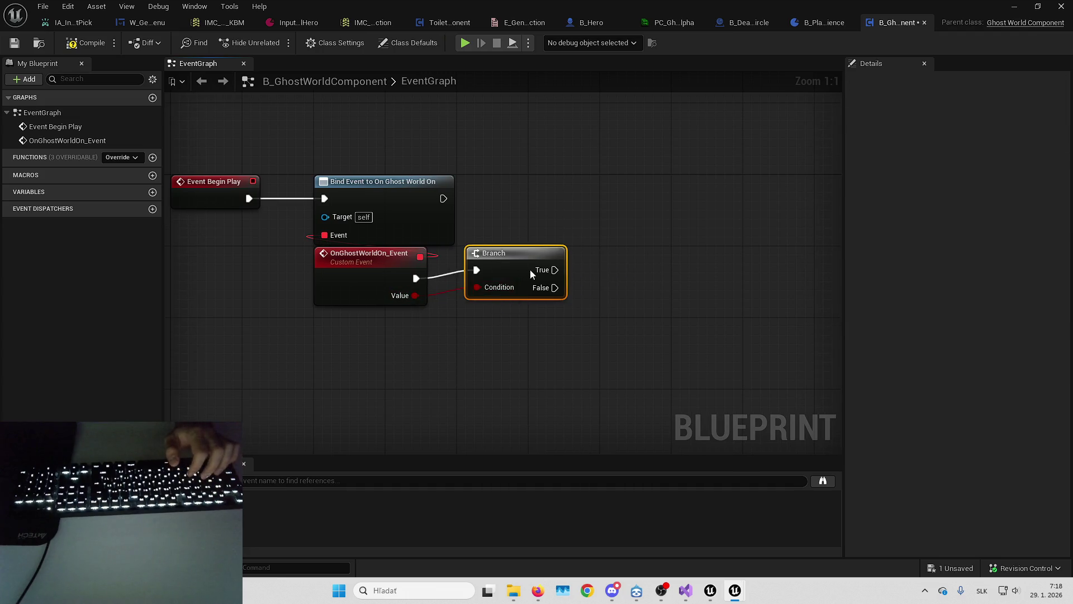
left_click(591, 23)
left_click(621, 22)
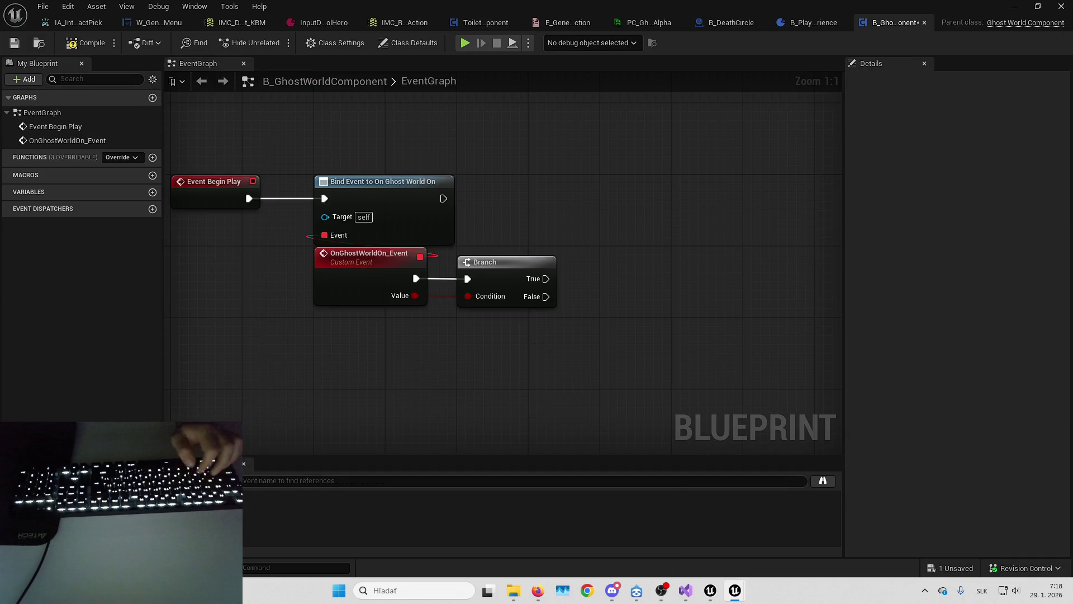
key("ctrl+v")
left_click_drag(703, 259, 624, 261)
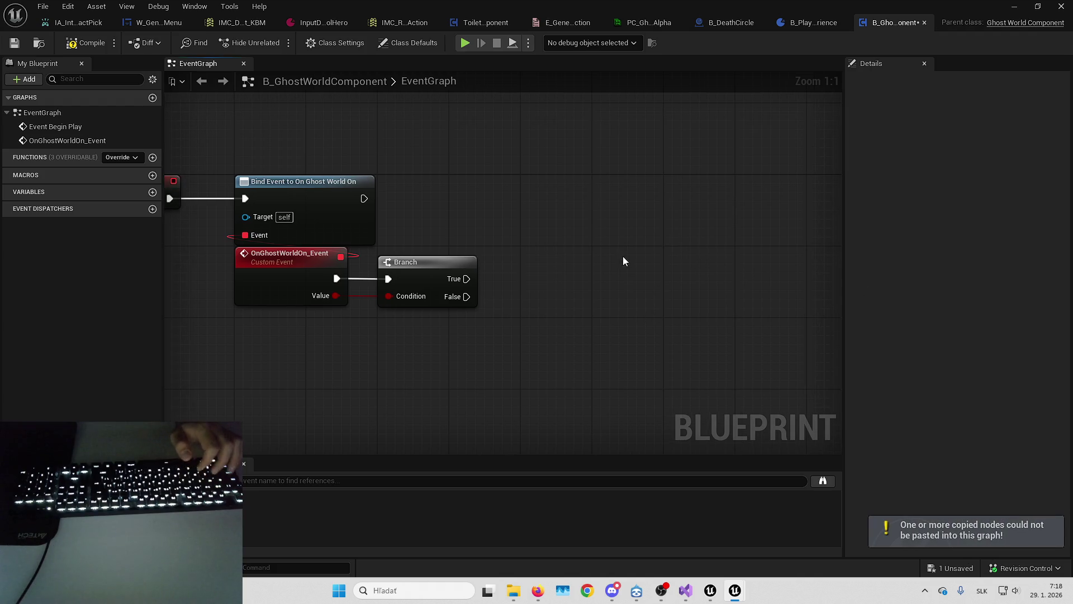
right_click(591, 287)
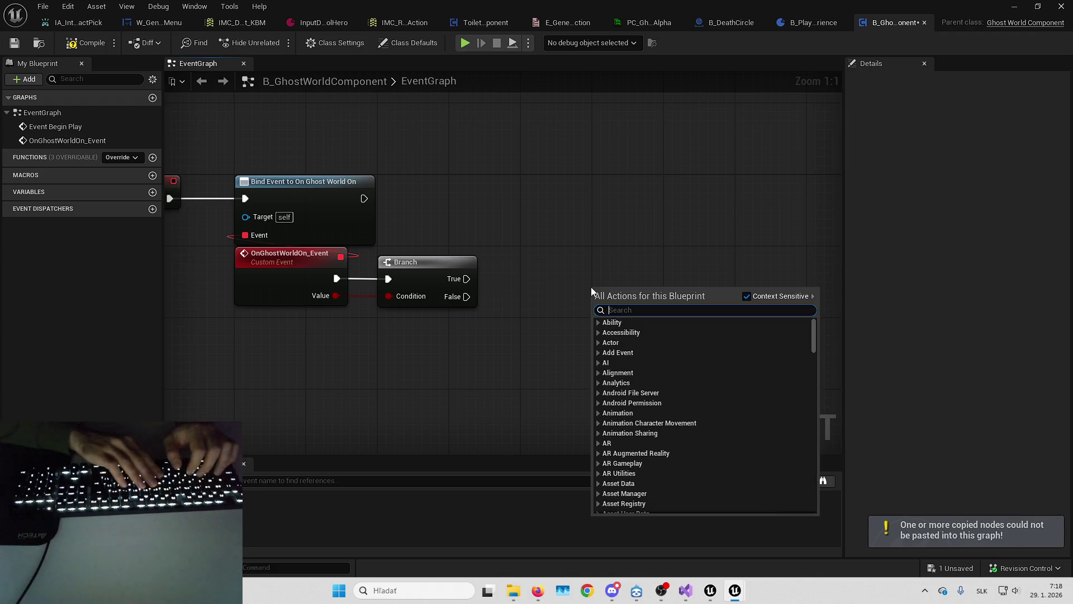
type("timeline compo")
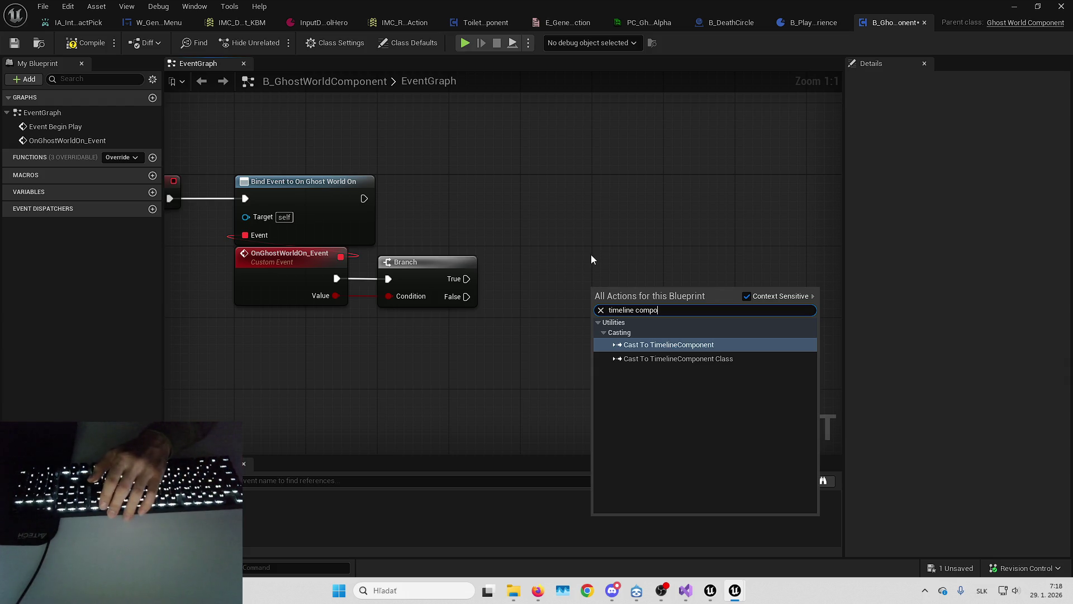
key("Escape")
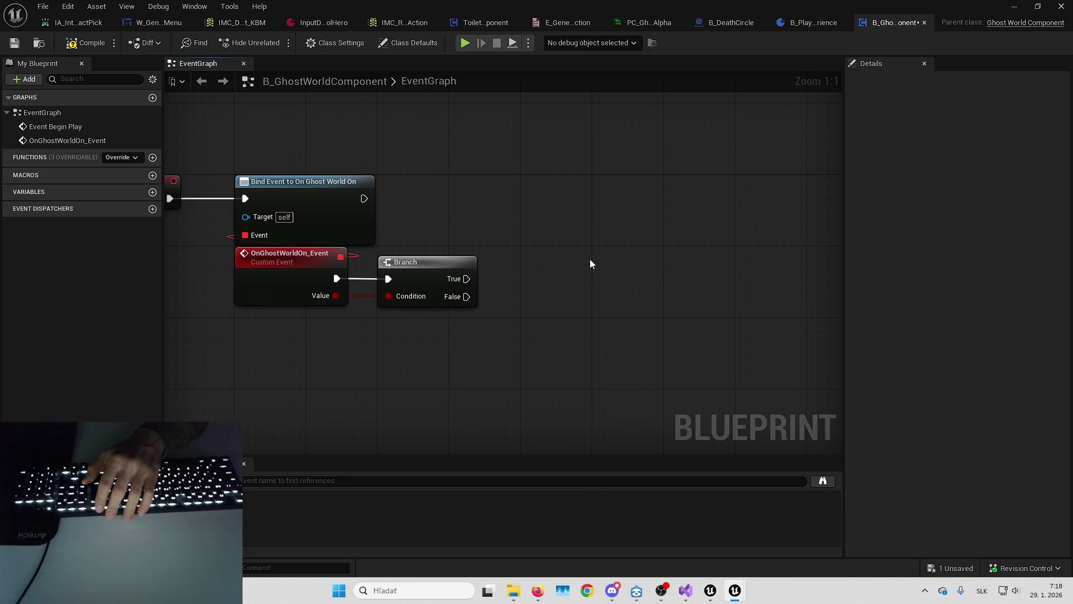
Save B_GhostWorldComponent from the '1 Unsaved' status bar entry, then switch to B_Hero.
left_click_drag(540, 250, 598, 240)
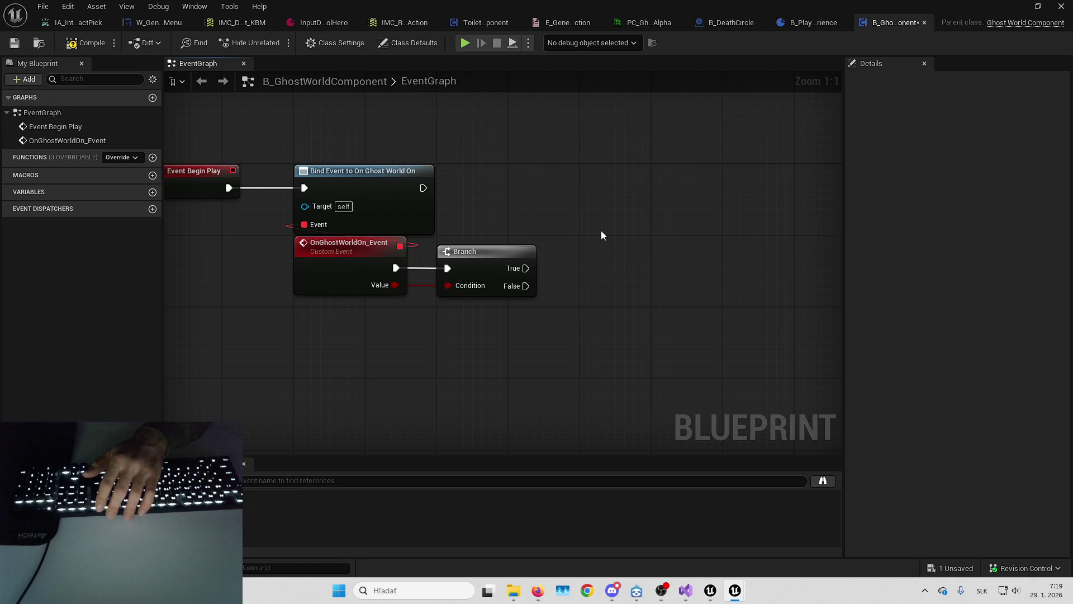
left_click_drag(598, 210, 621, 204)
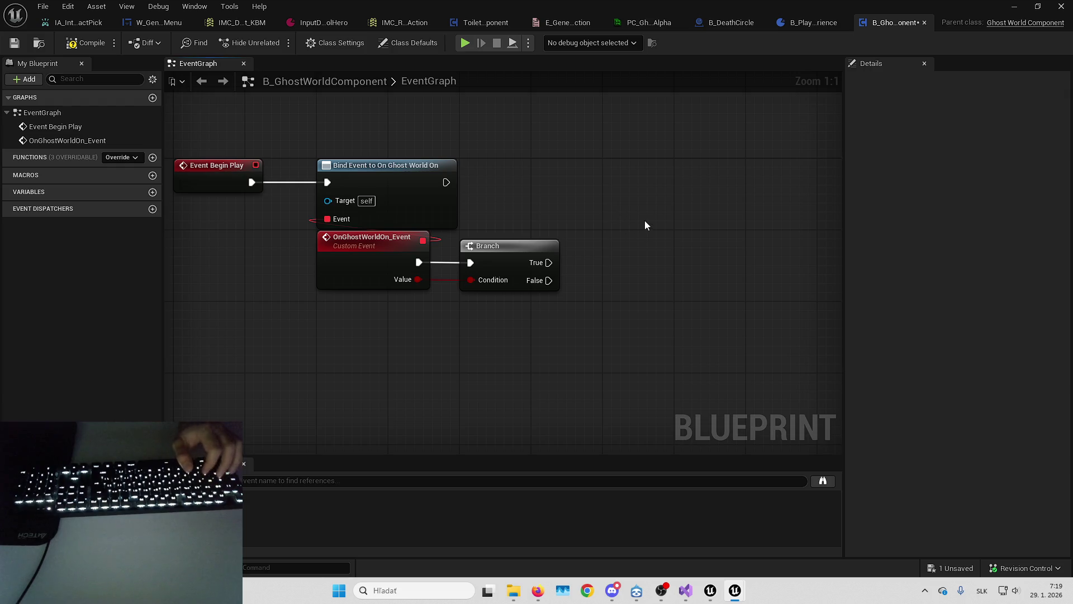
left_click(953, 567)
key("Return")
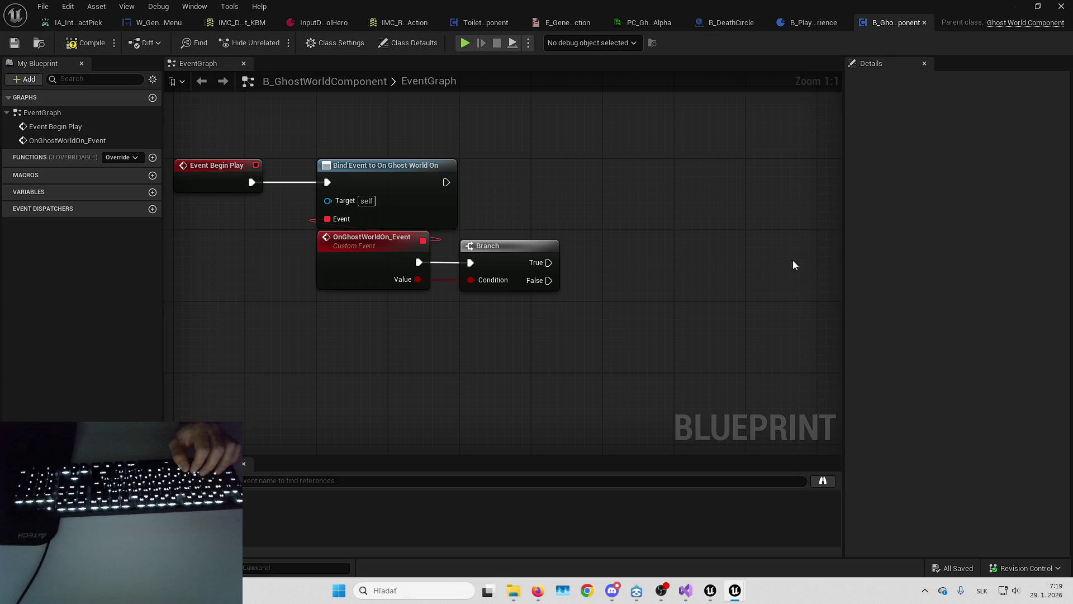
mouse_move(695, 311)
left_mouse_down()
mouse_move(731, 313)
mouse_move(831, 266)
mouse_move(877, 263)
left_mouse_up()
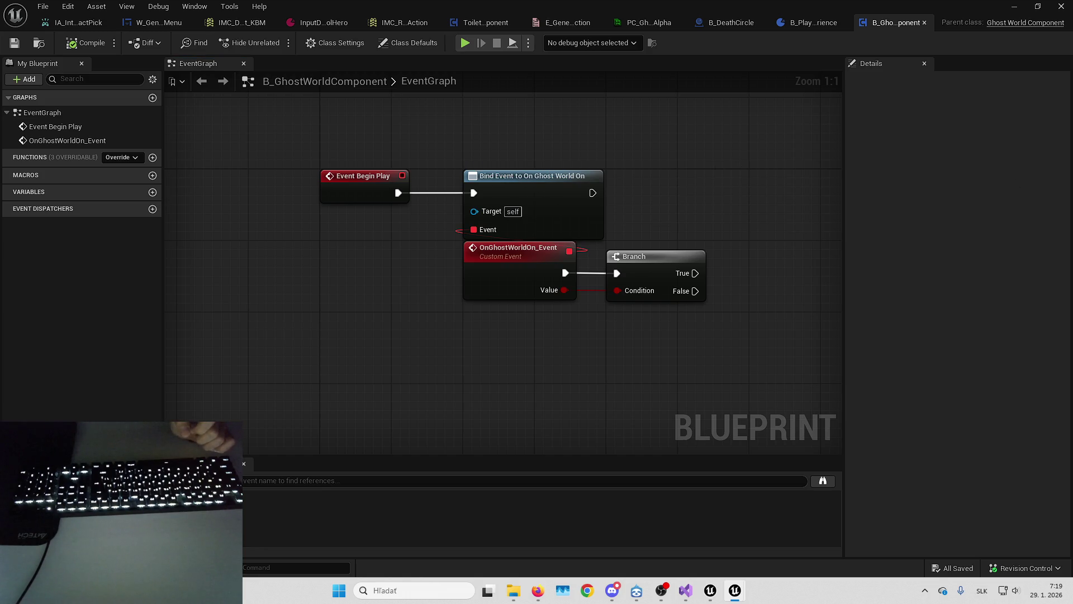
mouse_move(725, 193)
left_mouse_down()
mouse_move(642, 223)
mouse_move(649, 233)
mouse_move(632, 250)
mouse_move(601, 229)
left_mouse_up()
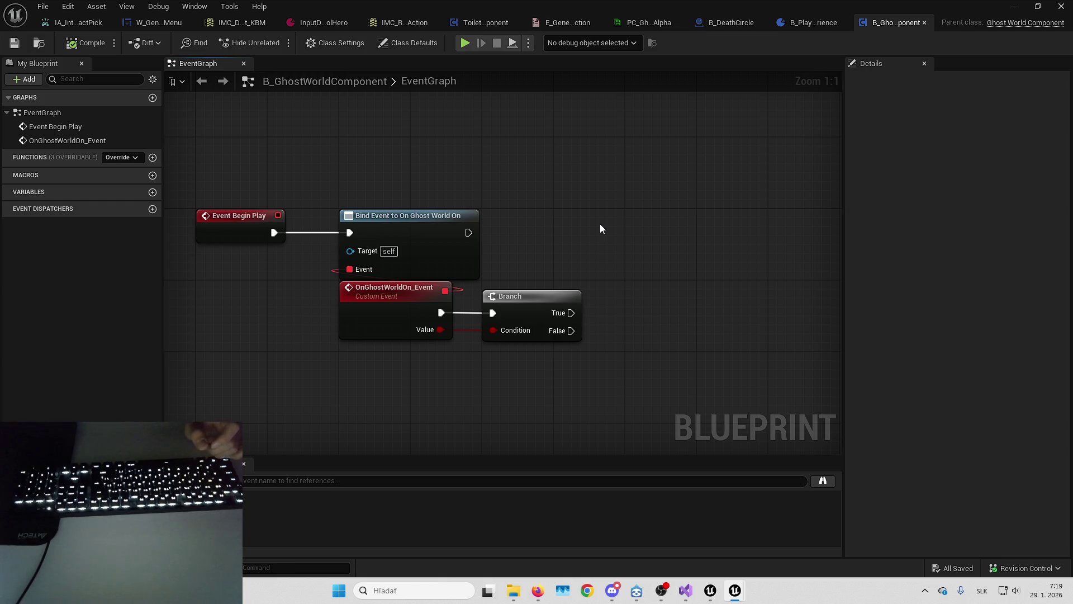
mouse_move(600, 228)
left_mouse_down()
mouse_move(547, 259)
mouse_move(555, 270)
left_mouse_up()
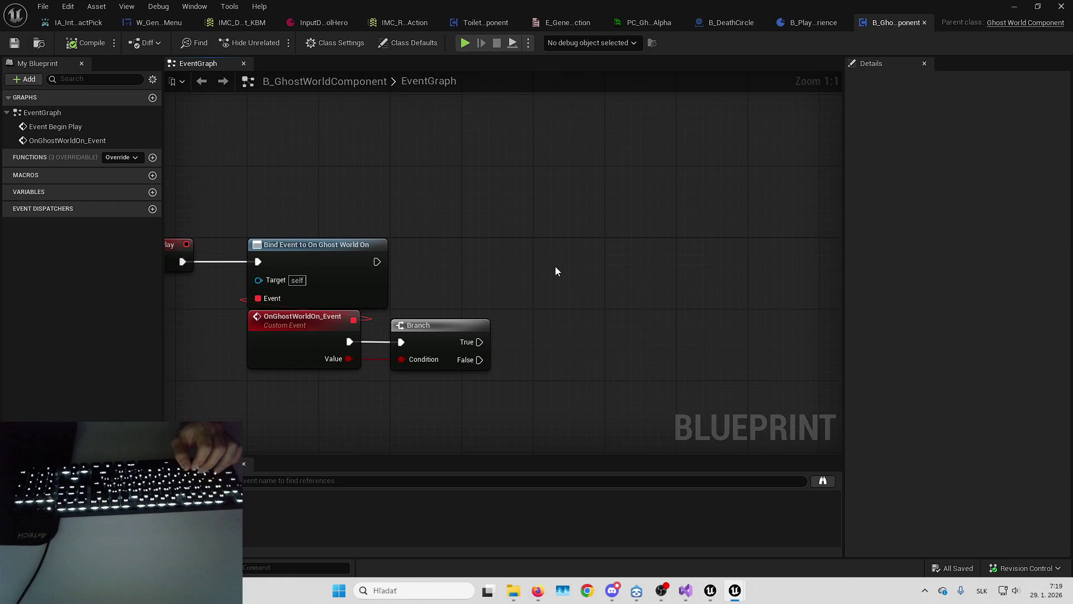
right_click(583, 257)
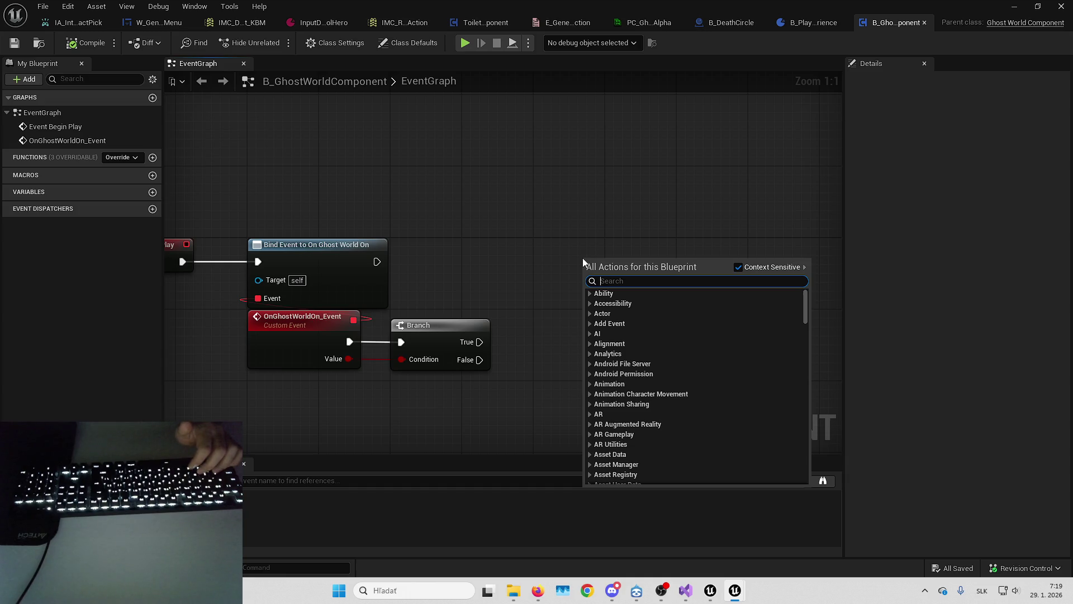
key("Escape")
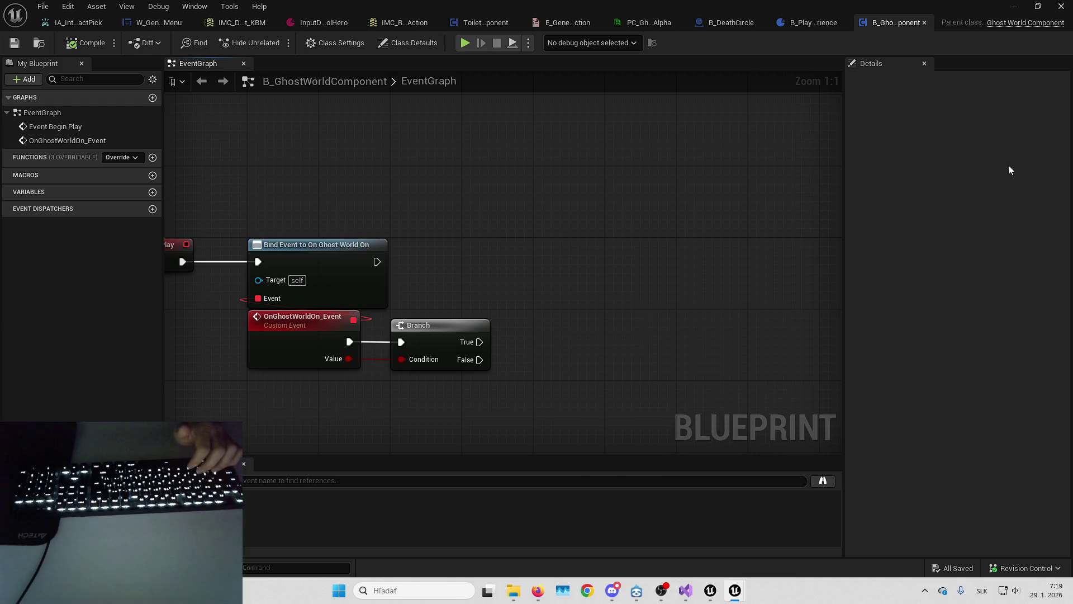
key("alt+Tab")
Filter B_Hero's components for 'mater', view its Self defaults, then clear the filter and browse the list.
left_click(120, 79)
type("mater")
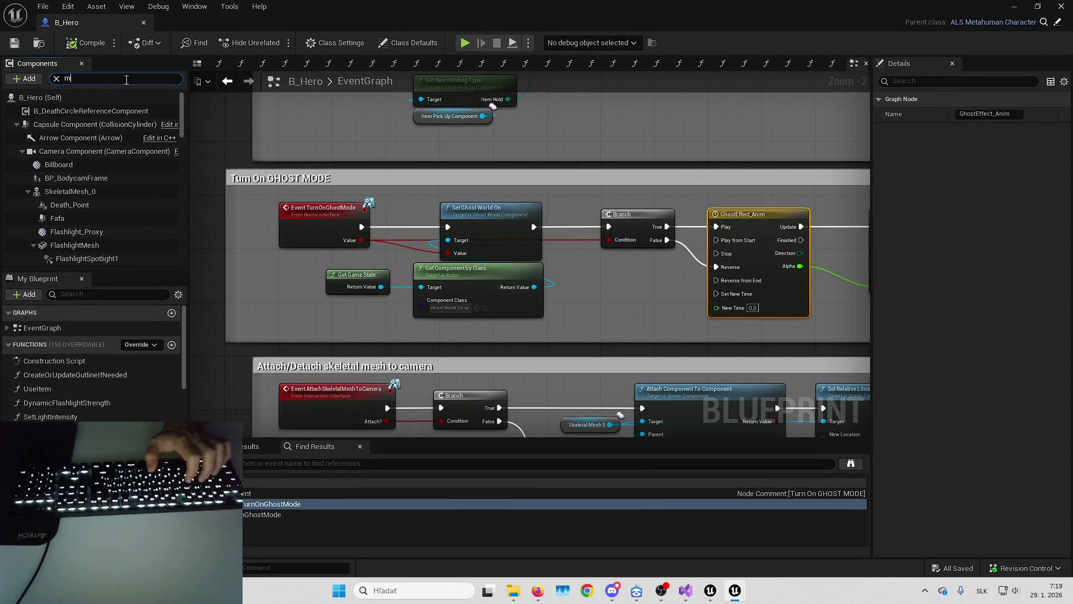
left_click(126, 96)
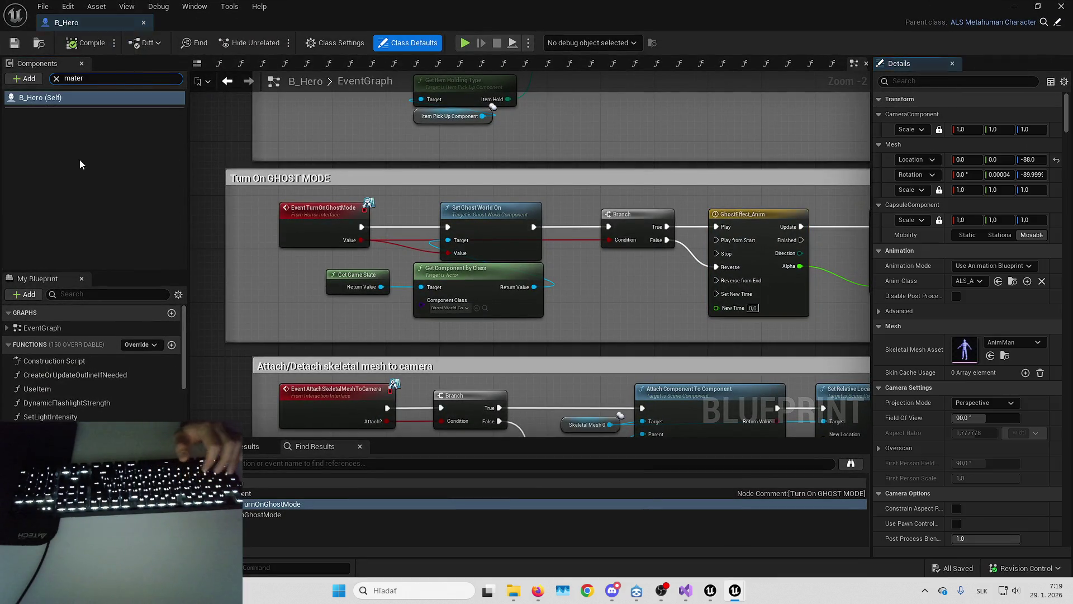
left_click(56, 79)
scroll(99, 146, "down", 5)
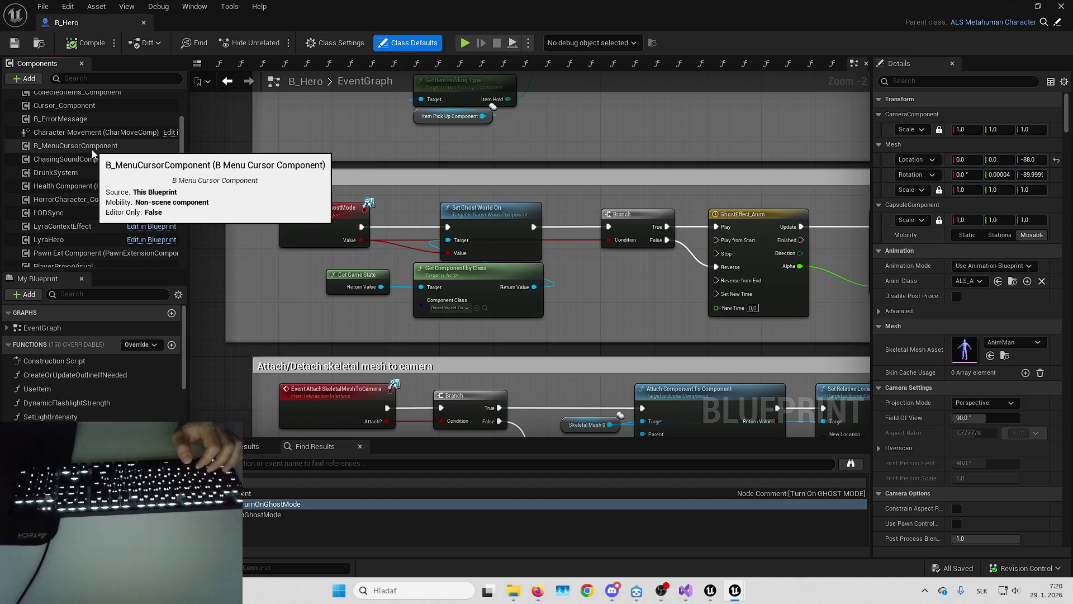
scroll(92, 149, "down", 3)
scroll(84, 171, "down", 7)
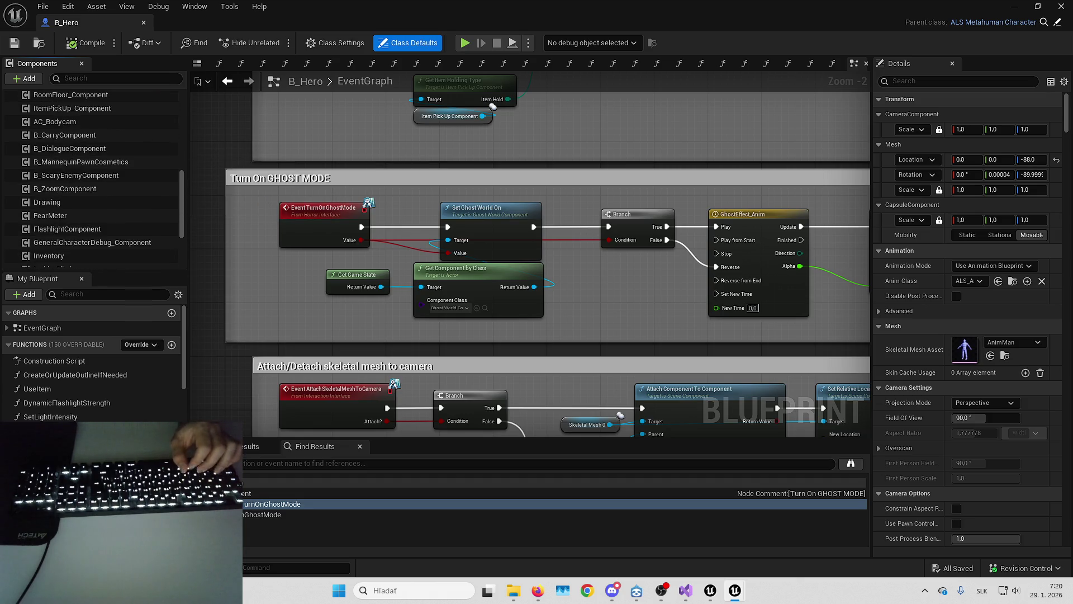
scroll(65, 259, "up", 10)
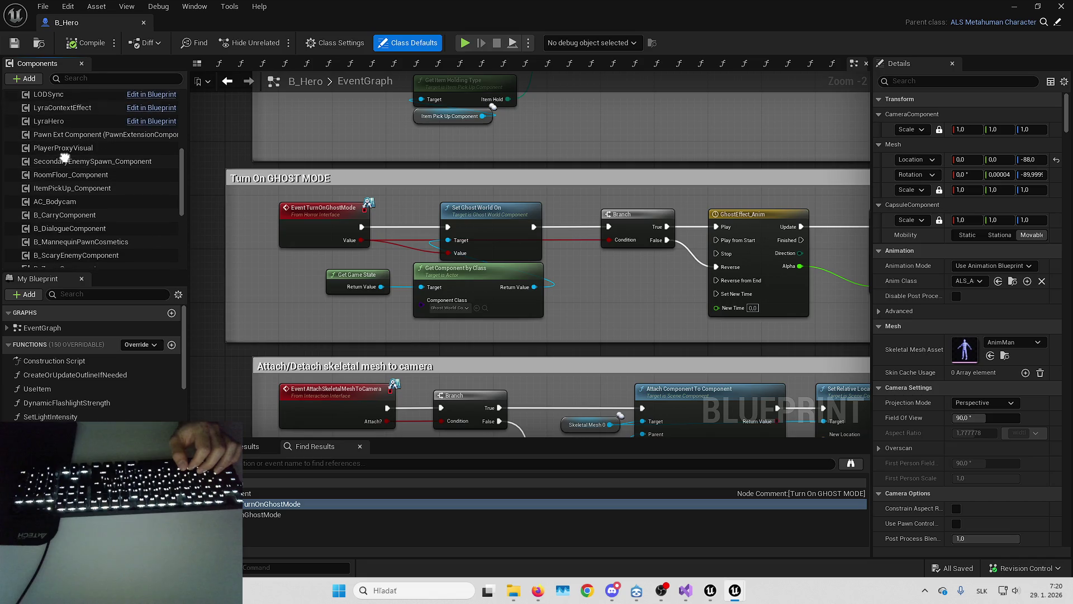
scroll(65, 260, "up", 3)
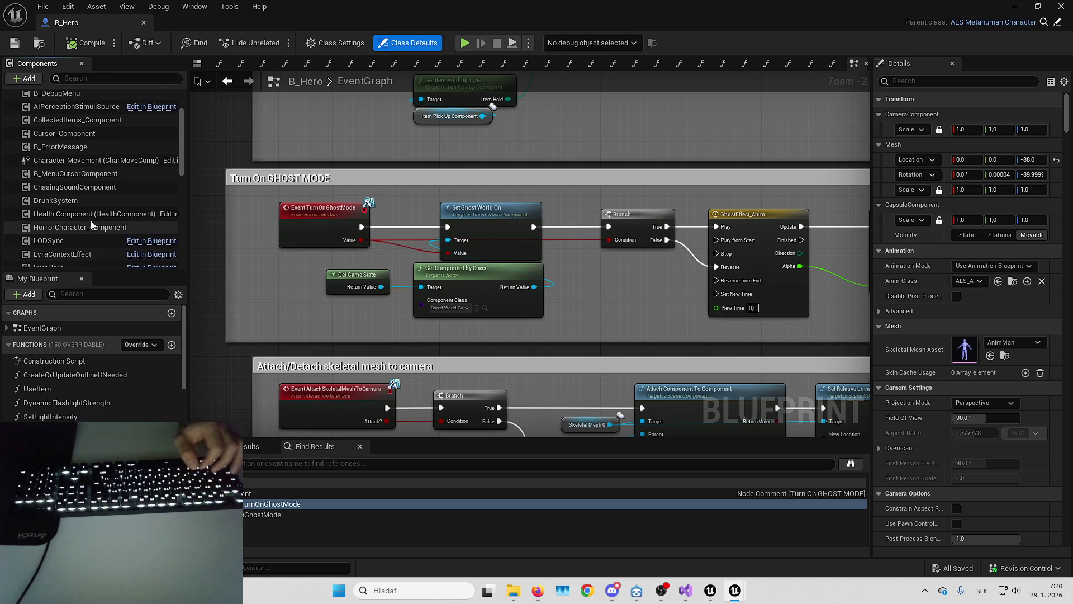
scroll(78, 149, "up", 4)
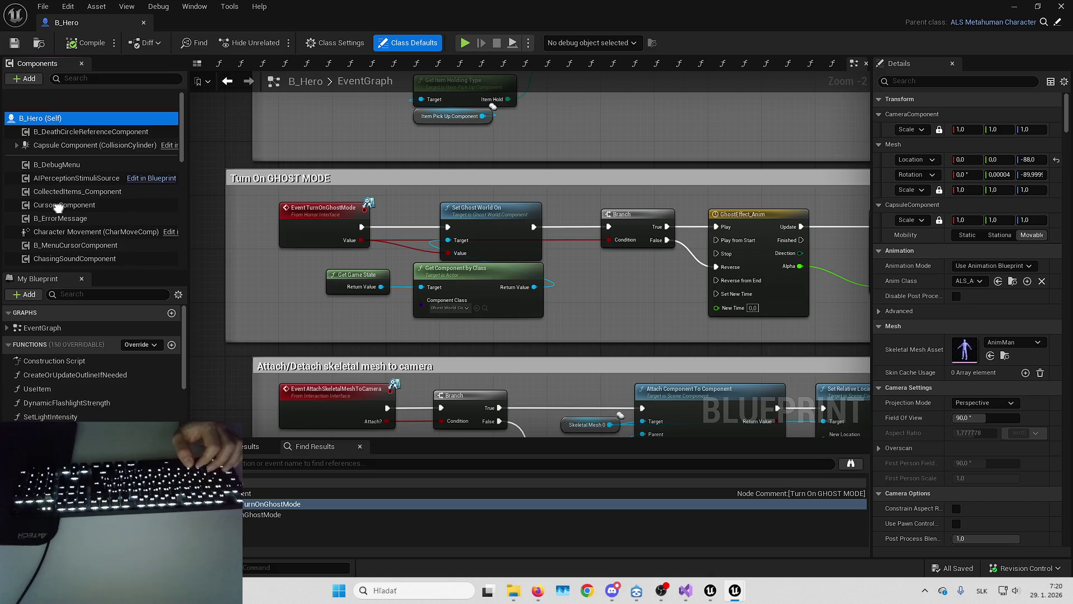
key("alt+Tab")
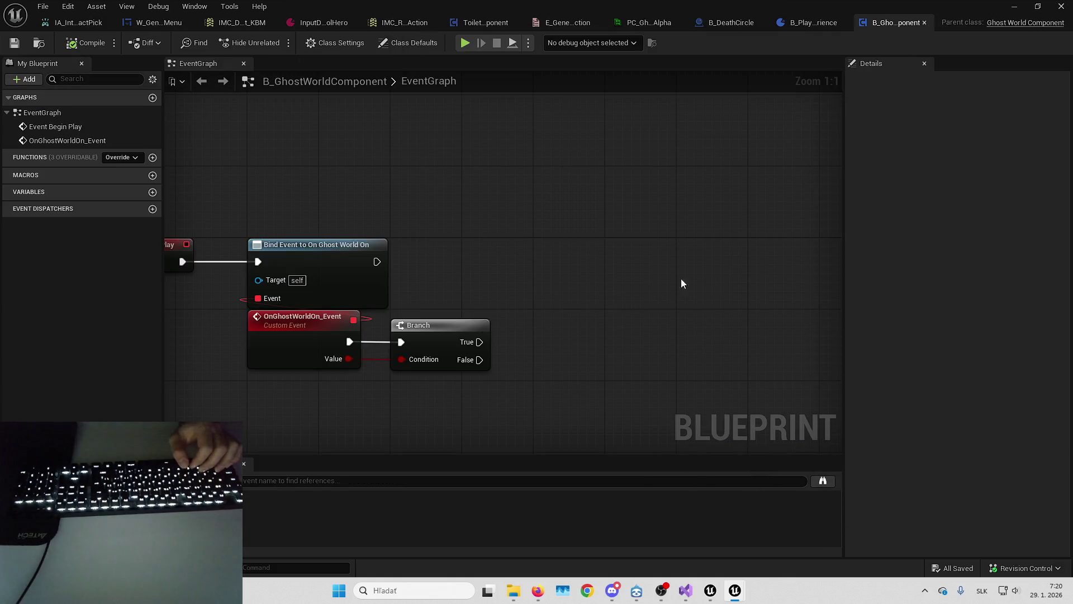
Add a Get Game State node feeding a new Get Component by Class node.
right_click(539, 306)
type("get game state")
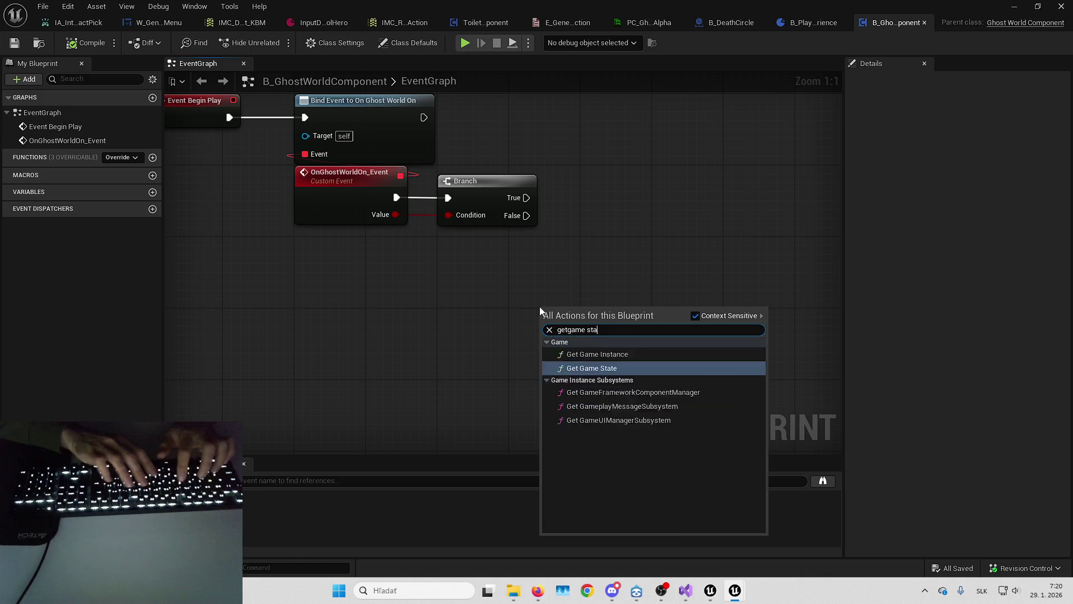
key("Return")
left_click_drag(611, 322, 672, 305)
type("get comp by clas")
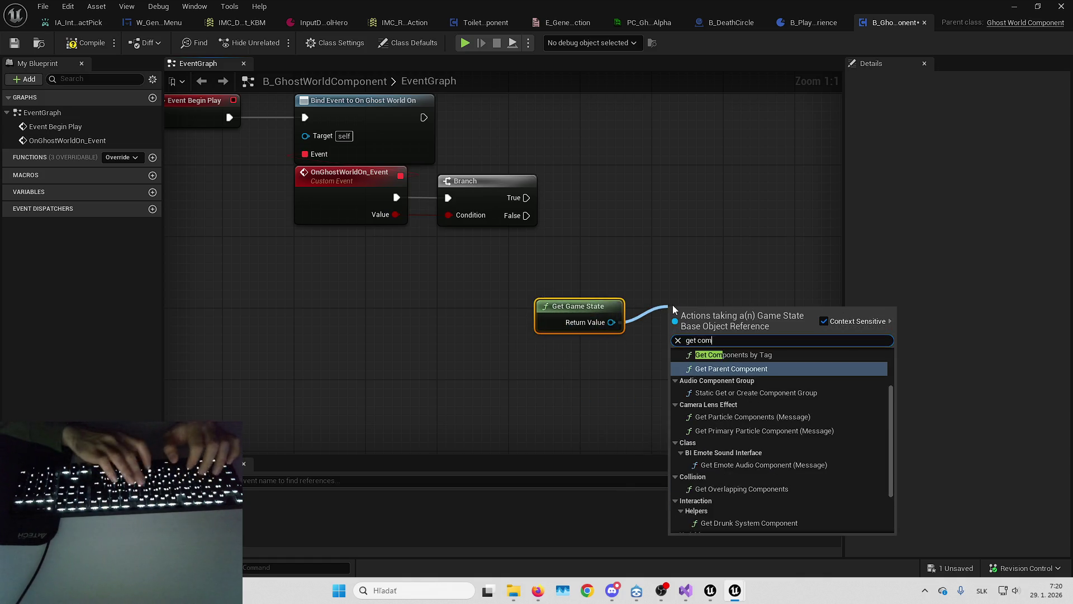
key("Return")
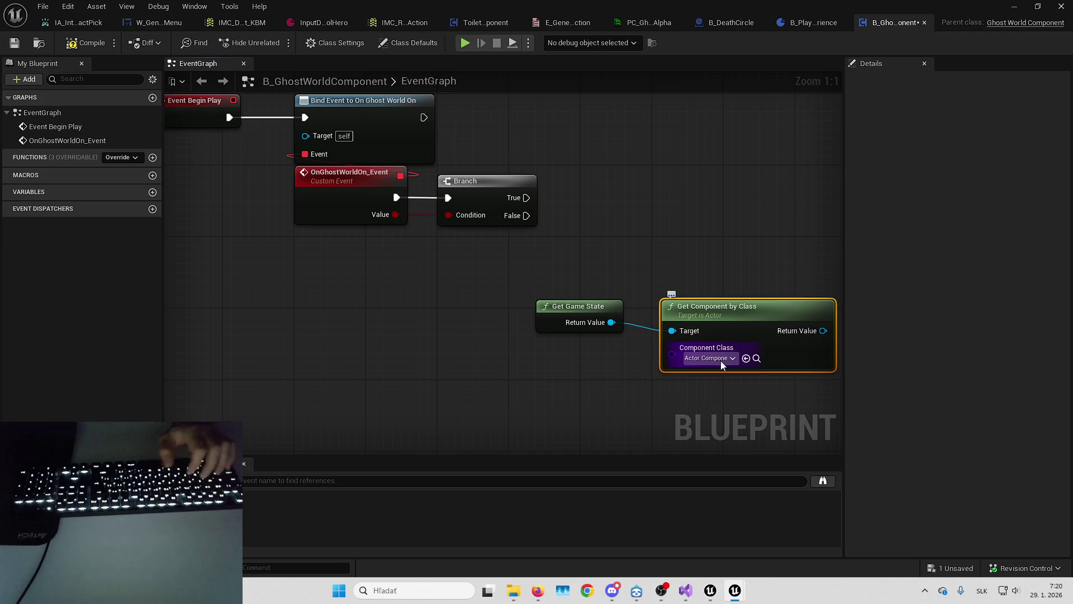
Set Component Class to Material Control Component, briefly inspecting that blueprint.
left_click(716, 359)
type("material c")
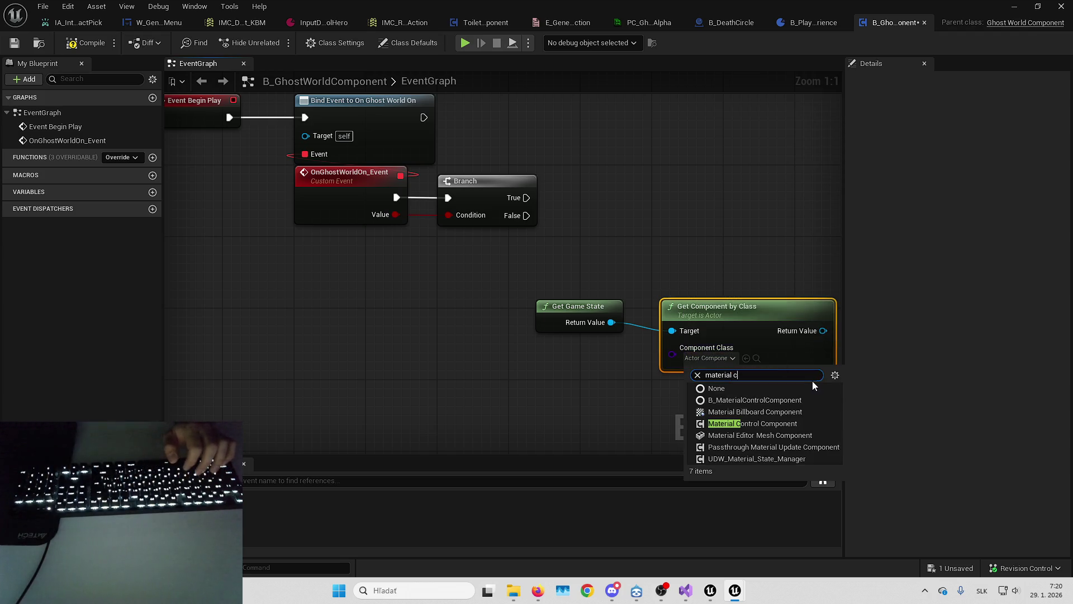
left_click(755, 400)
left_click(756, 359)
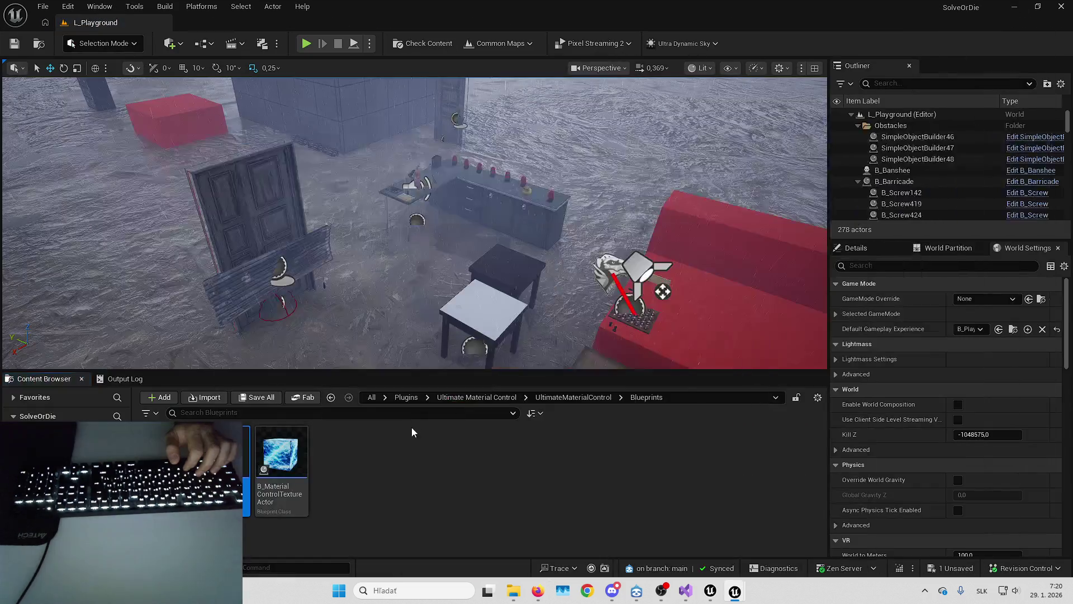
double_click(282, 467)
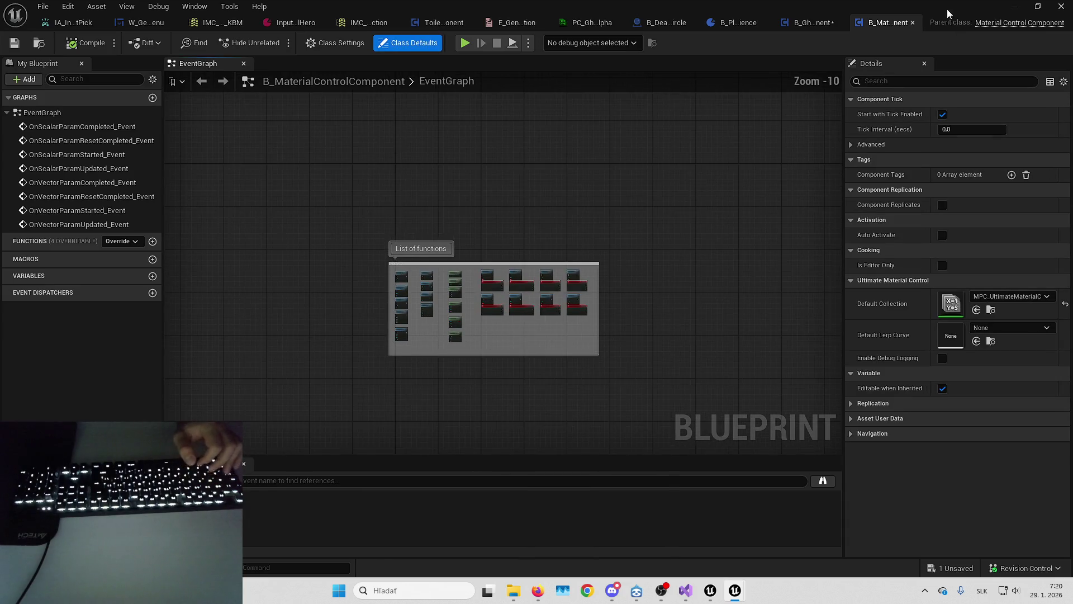
left_click(913, 23)
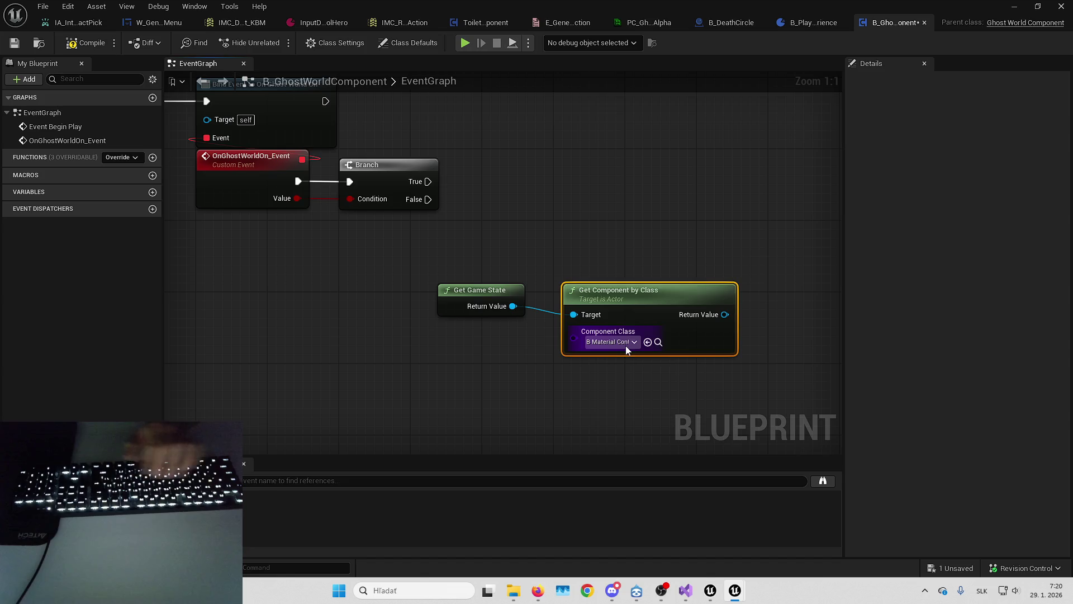
left_click(624, 346)
type("material con")
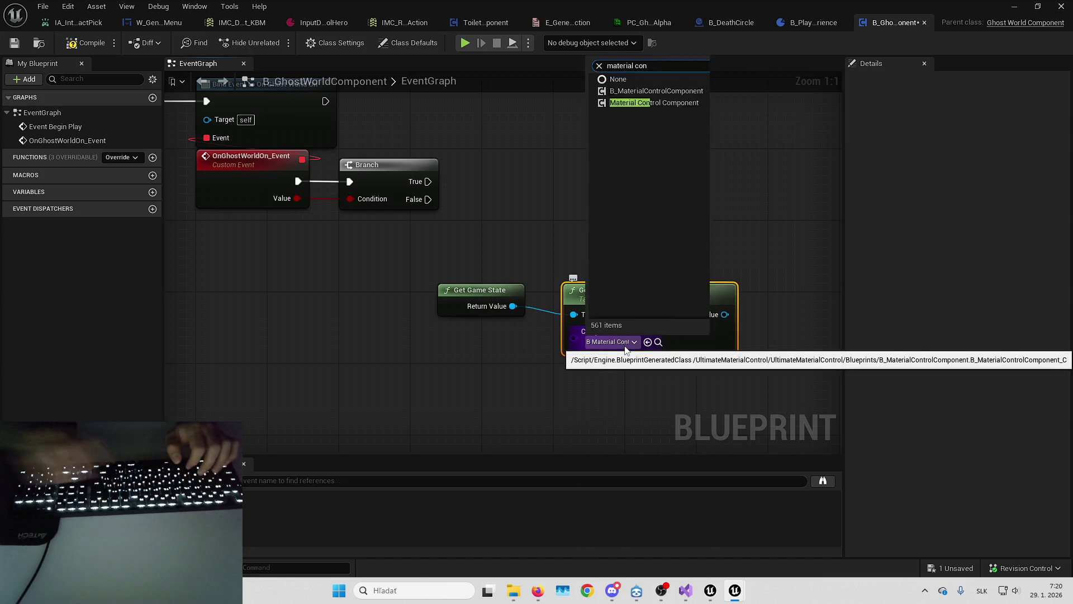
left_click(649, 395)
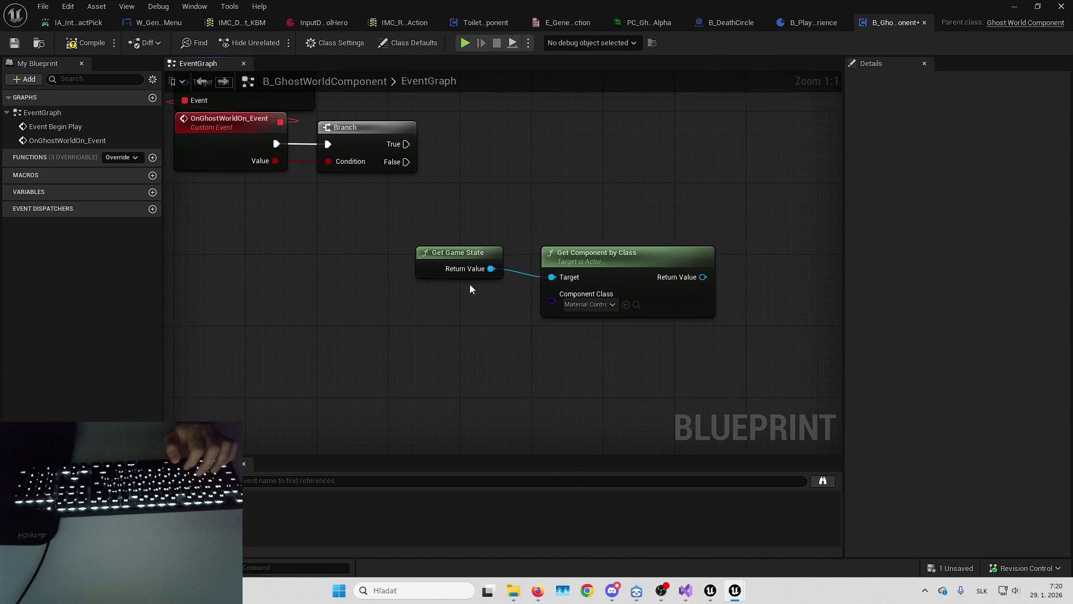
Stack Get Game State under Get Component by Class and move the pair up and left.
left_click_drag(447, 257, 569, 327)
left_click(615, 252, "shift")
mouse_move(615, 252)
left_mouse_down()
mouse_move(420, 233)
mouse_move(388, 193)
mouse_move(390, 266)
left_mouse_up()
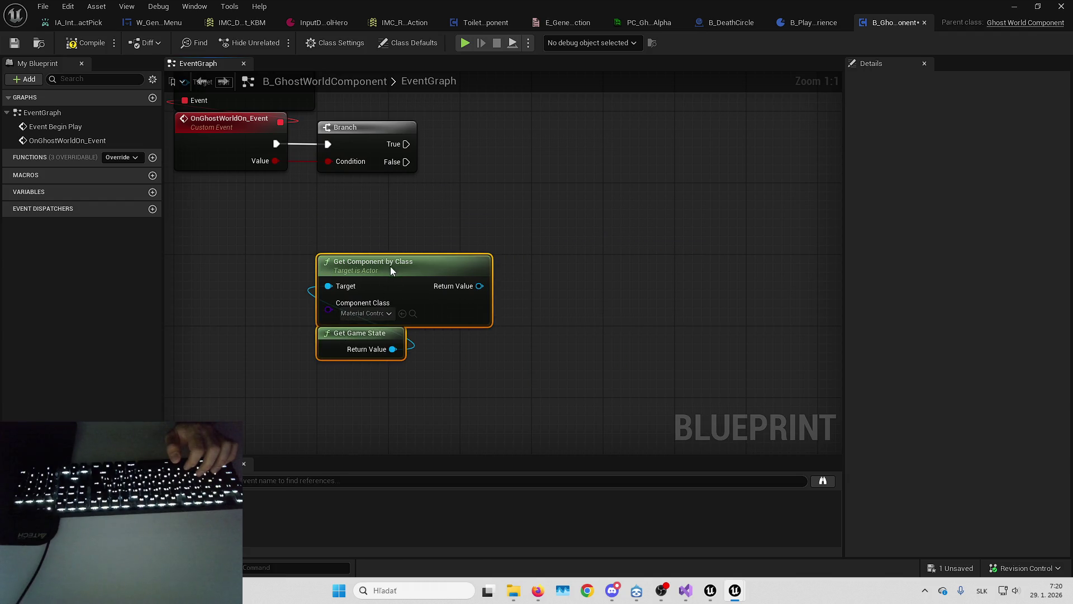
left_click(357, 277)
left_click_drag(512, 319, 598, 275)
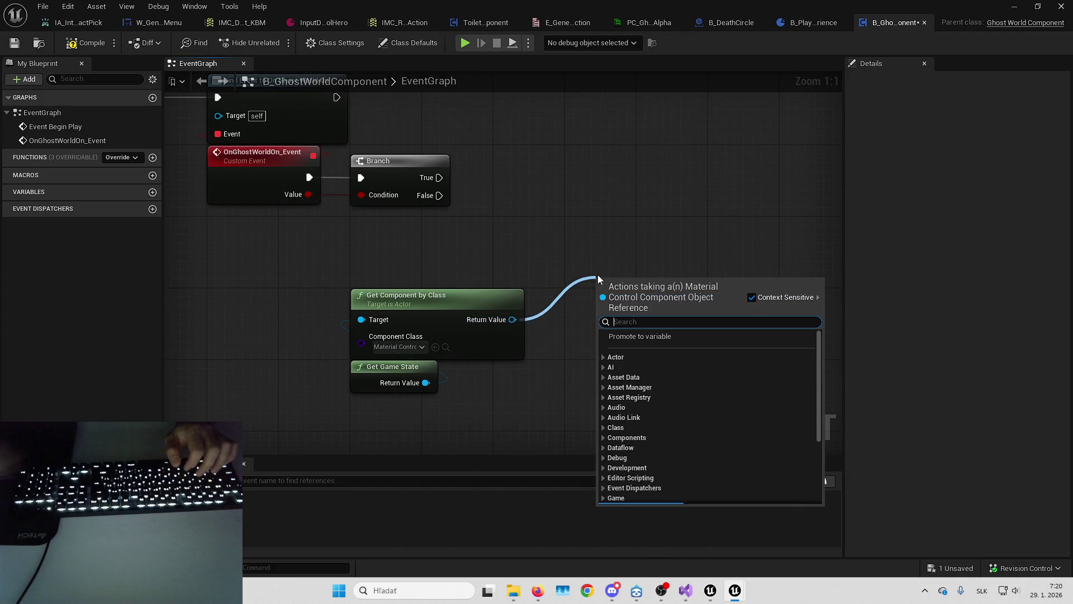
Add Set Scalar Parameters with Lerp on the found component and wire Branch True into it.
type("set scalar")
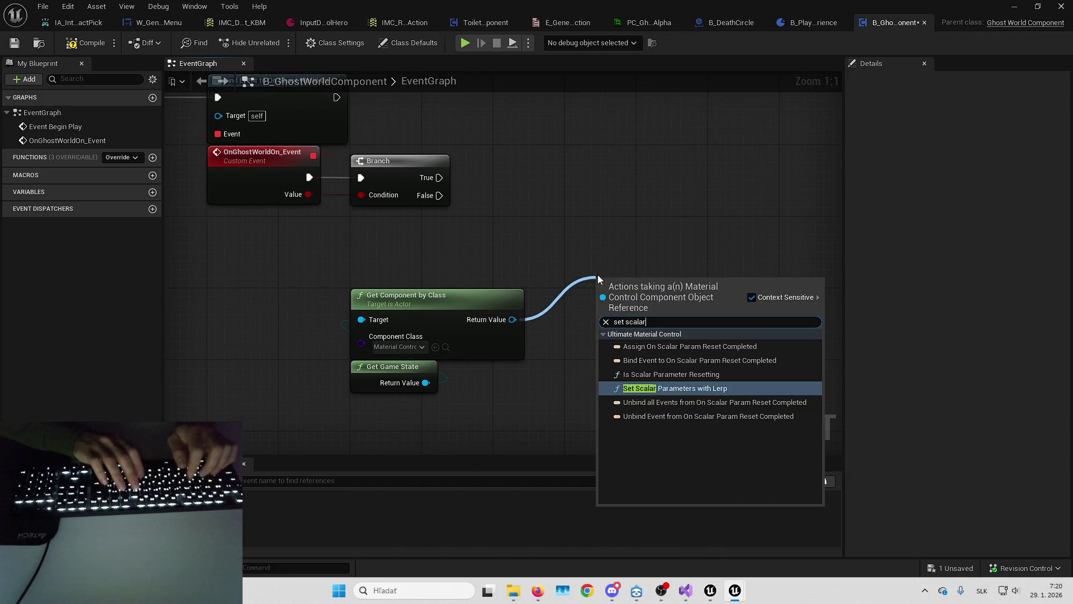
key("Return")
mouse_move(526, 291)
left_mouse_down()
mouse_move(535, 176)
mouse_move(372, 178)
left_mouse_up()
left_click_drag(580, 175, 652, 172)
Move the component lookup pair up and add a Make Array feeding New Parameters.
mouse_move(381, 253)
left_mouse_down()
mouse_move(366, 284)
mouse_move(370, 223)
left_mouse_up()
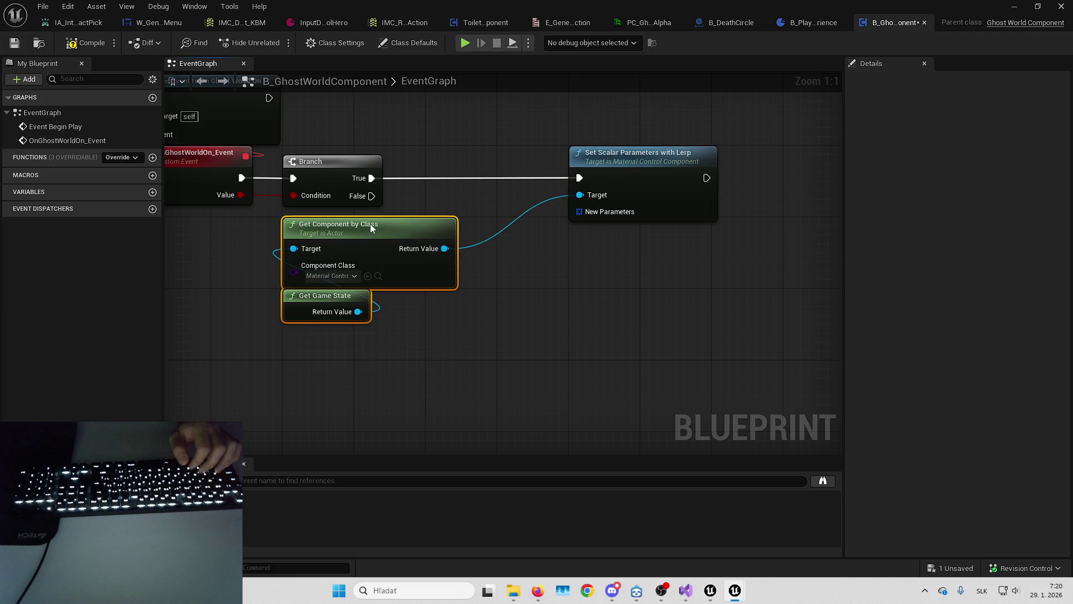
left_click(590, 256)
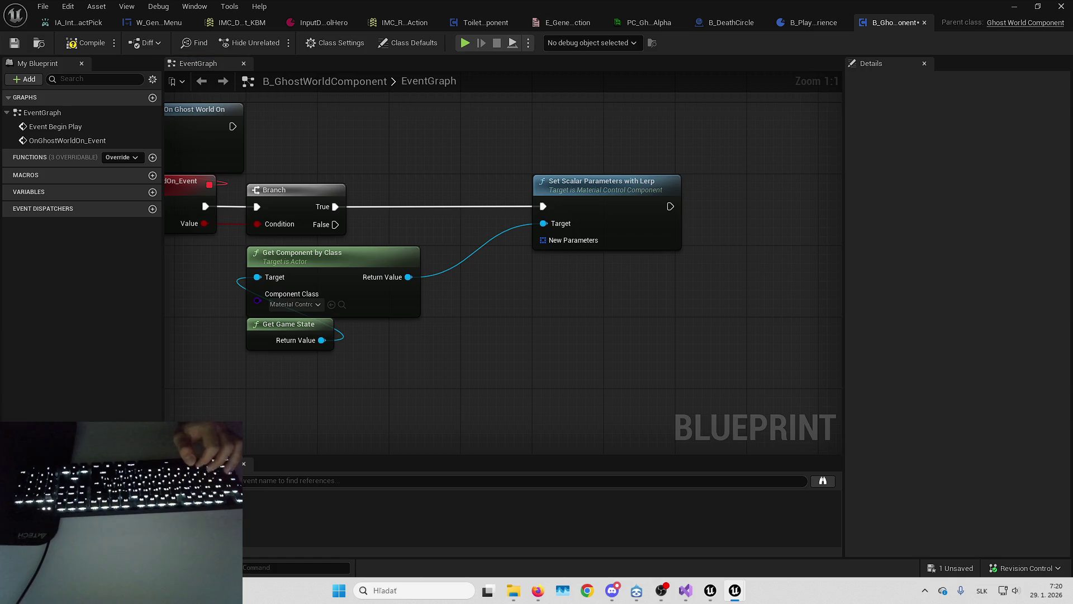
mouse_move(543, 239)
left_mouse_down()
mouse_move(583, 276)
mouse_move(568, 268)
left_mouse_up()
key("Return")
Add a Make Material Scalar Parameter Data node to Make Array [0] and tidy the layout.
left_click(508, 341)
left_click(643, 319)
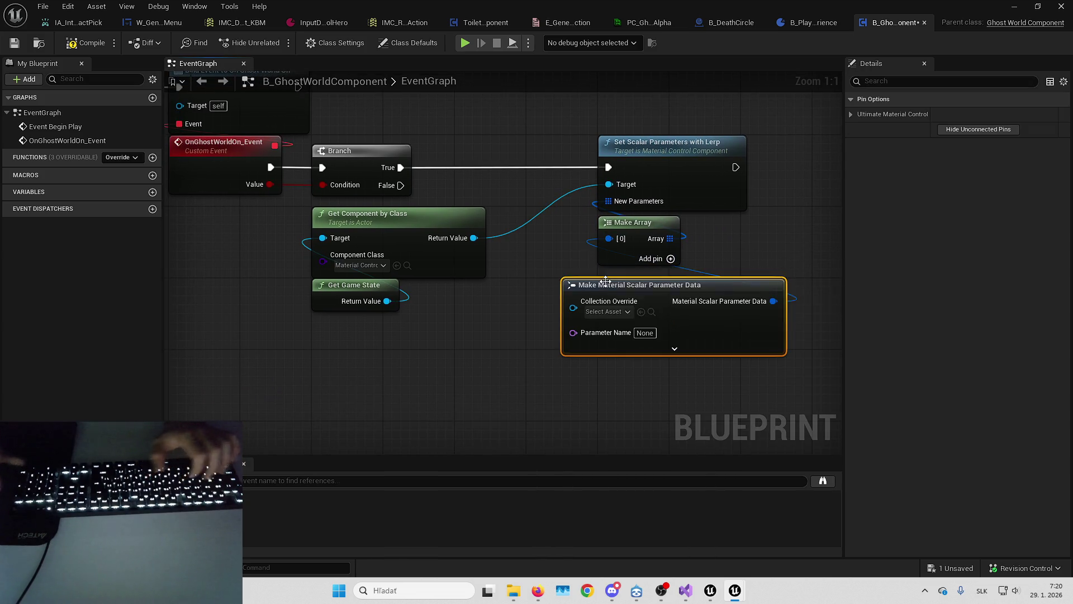
left_click_drag(623, 287, 501, 294)
left_click(555, 268)
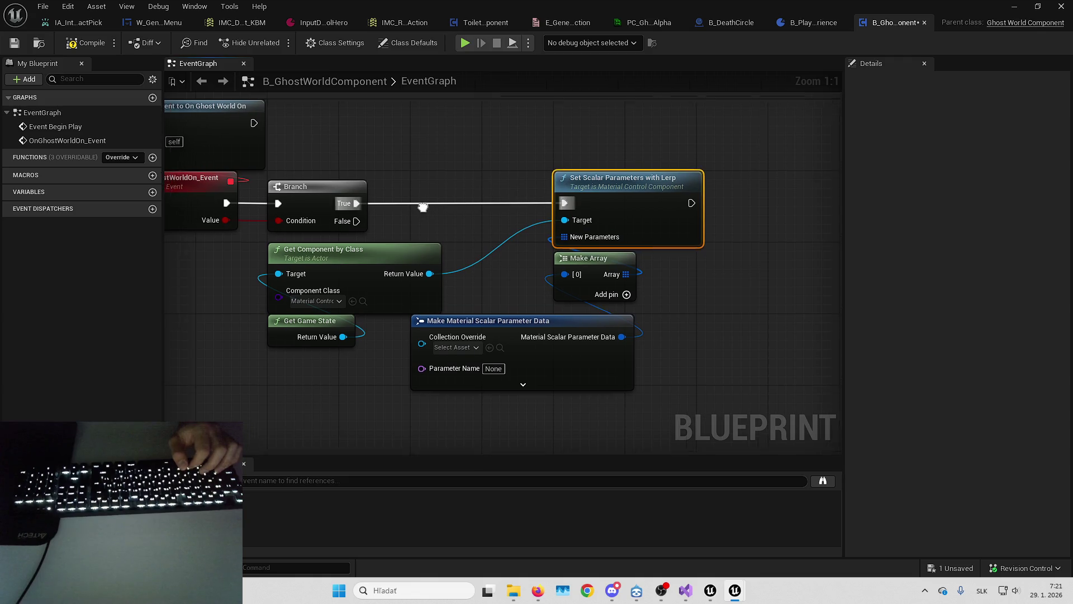
mouse_move(301, 243)
left_mouse_down()
mouse_move(433, 219)
mouse_move(396, 224)
left_mouse_up()
left_click(603, 167)
left_click_drag(602, 167, 465, 187)
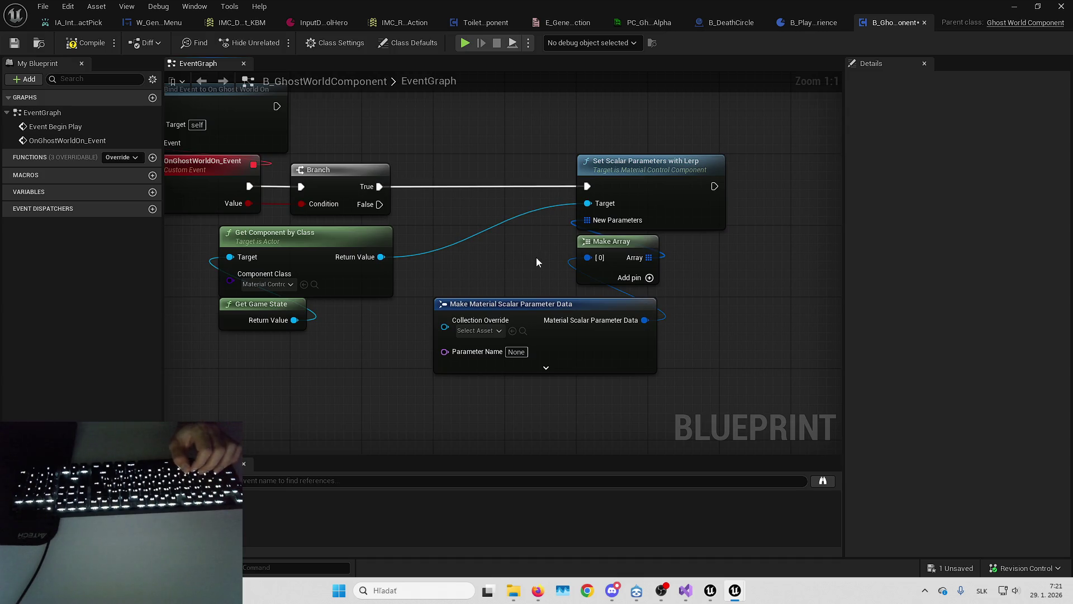
left_click_drag(542, 256, 515, 252)
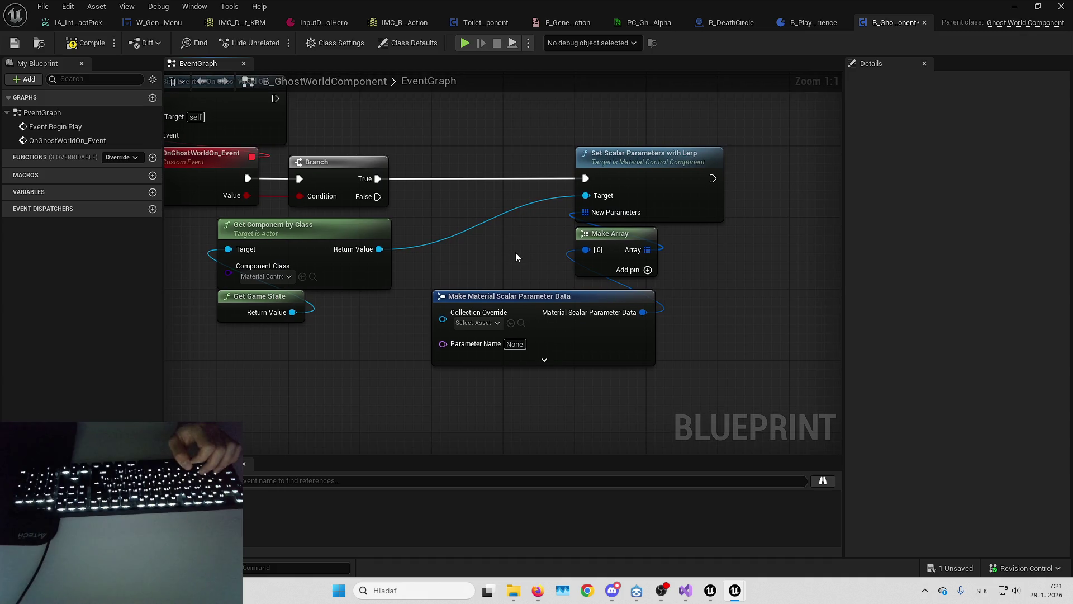
Inspect the GhostEffect_Anim timeline in B_Hero, then return and select the parameter data node.
key("alt+Tab")
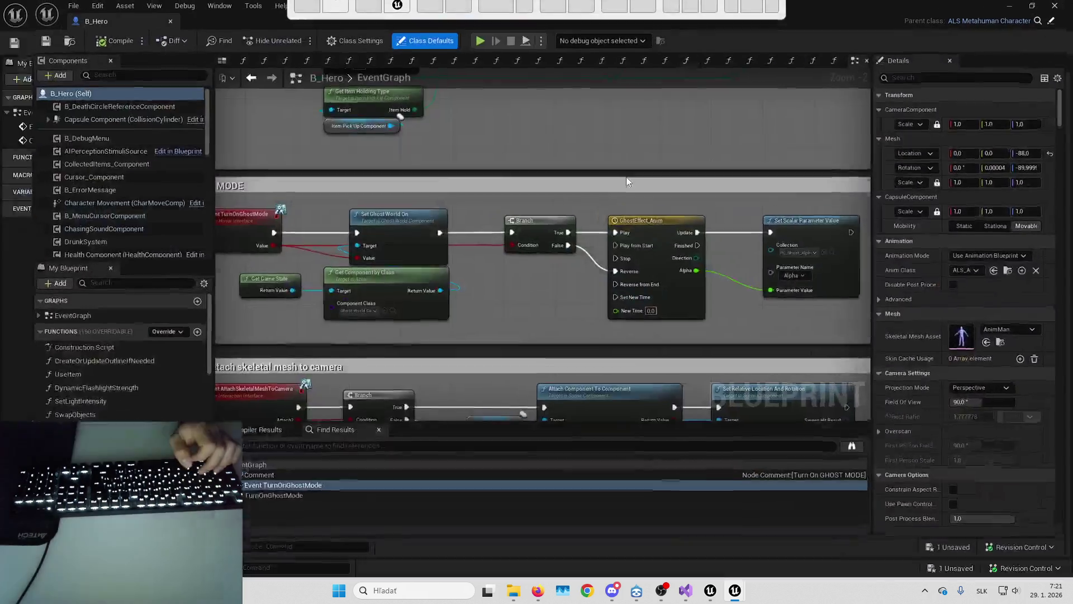
left_click_drag(537, 303, 735, 335)
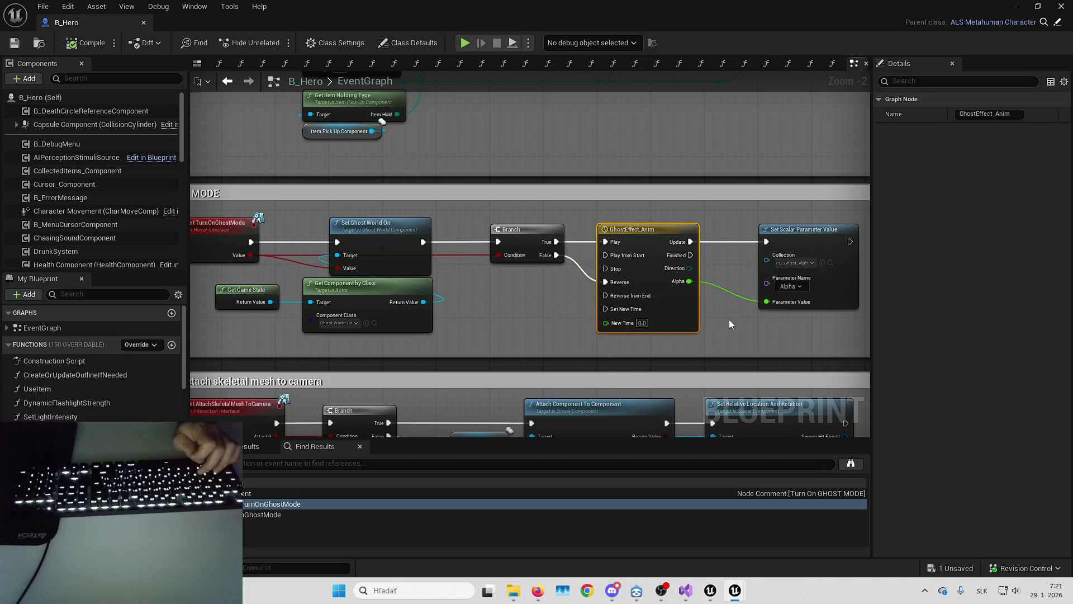
key("alt+Tab")
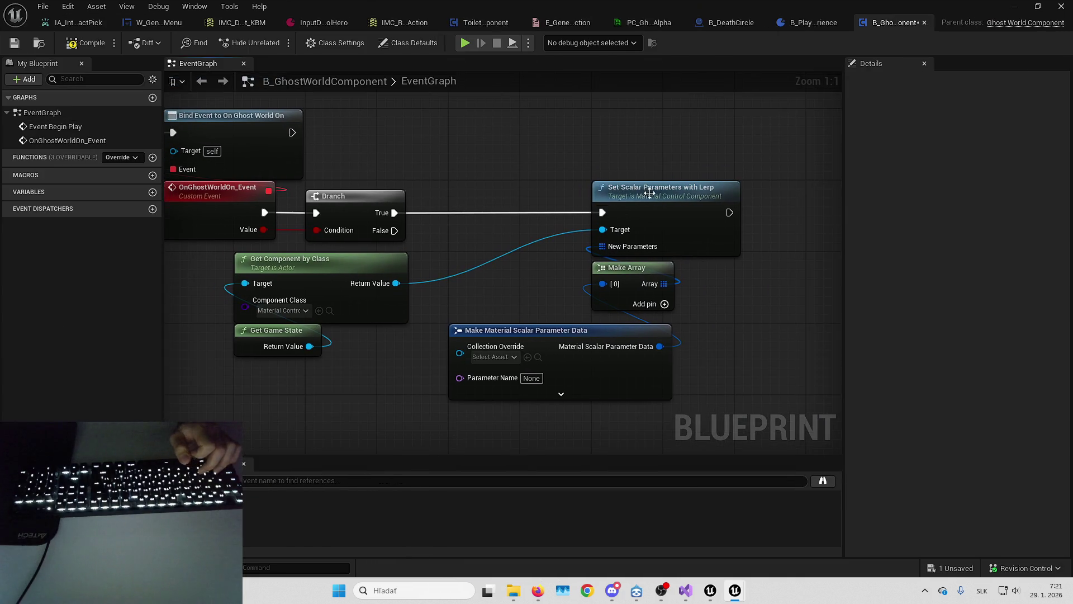
left_click(585, 396)
Expand the parameter data node to show all its pins and save the blueprint.
left_click(638, 383)
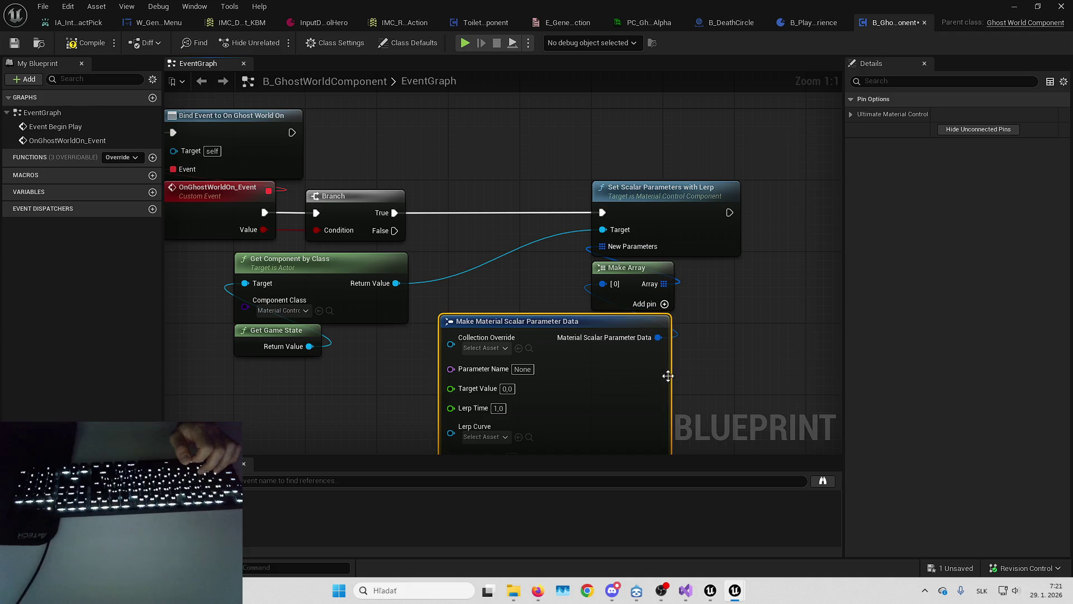
left_click(688, 376)
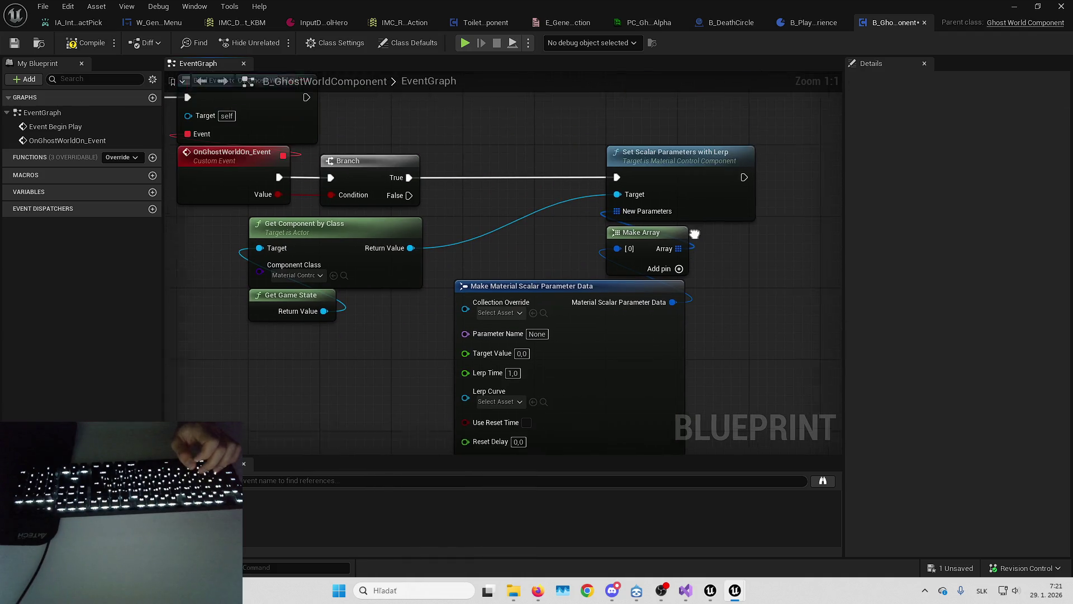
left_click_drag(612, 332, 731, 167)
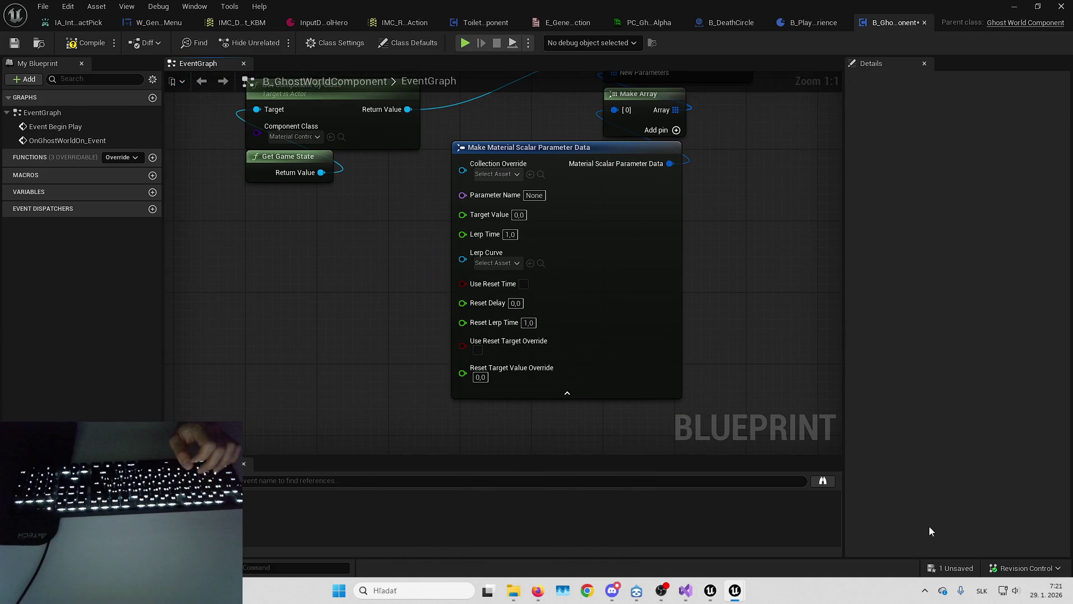
left_click(958, 569)
key("Return")
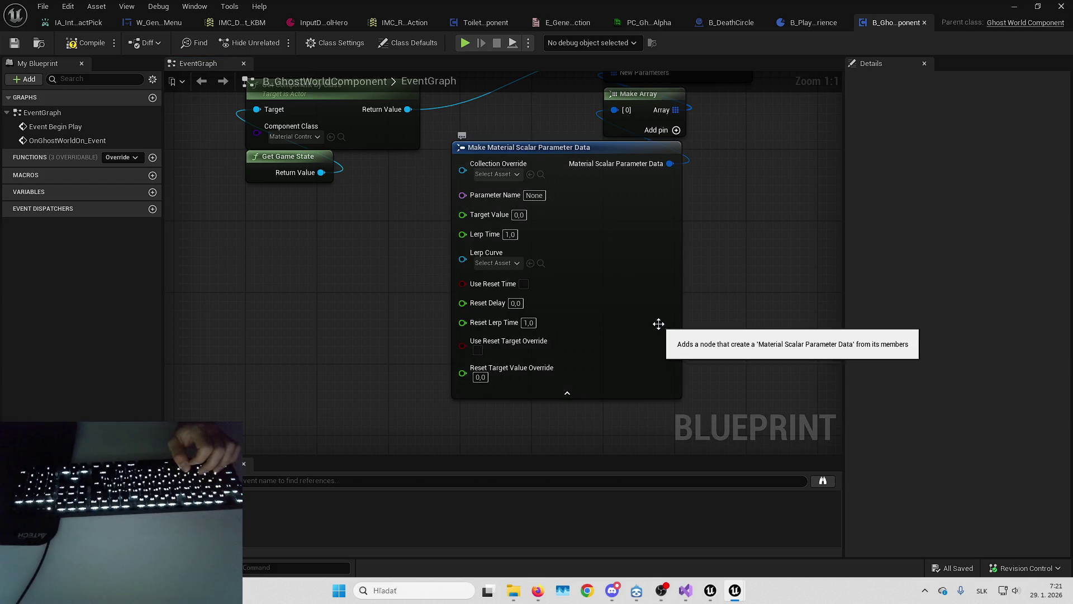
mouse_move(510, 215)
left_mouse_down()
mouse_move(550, 271)
mouse_move(488, 255)
left_mouse_up()
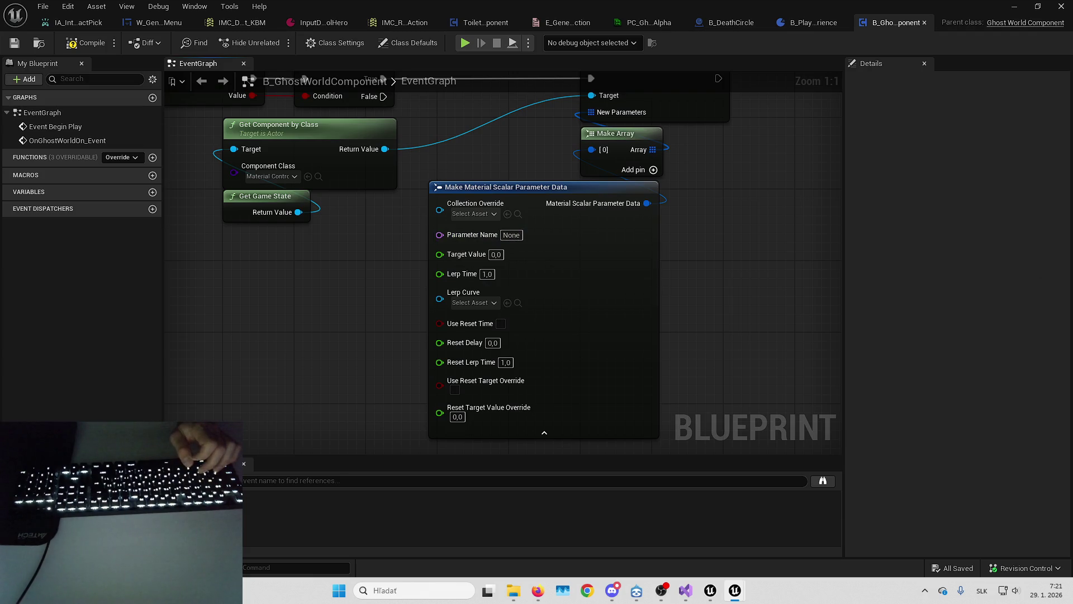
left_click_drag(746, 203, 710, 286)
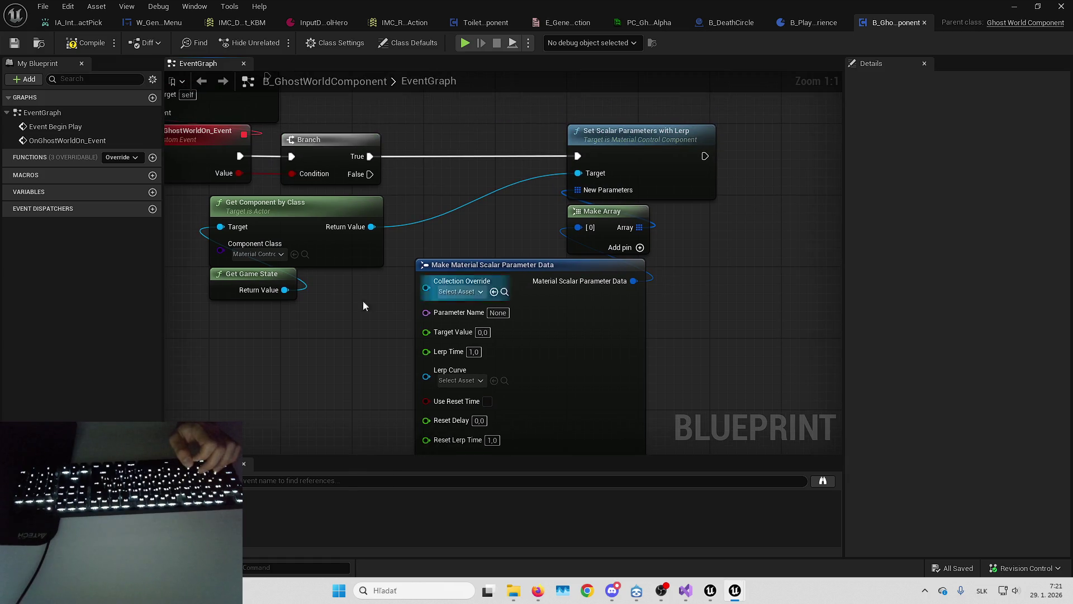
left_click_drag(432, 228, 450, 245)
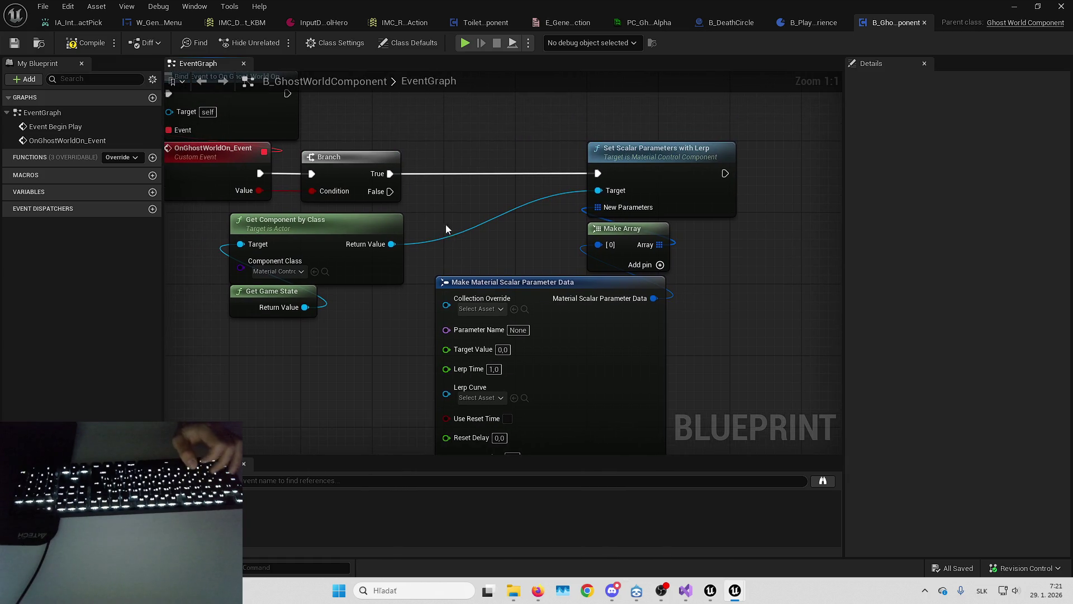
Choose PC_Ghost_Alpha as Collection Override and enter Alpha as the Parameter Name.
left_click(490, 309)
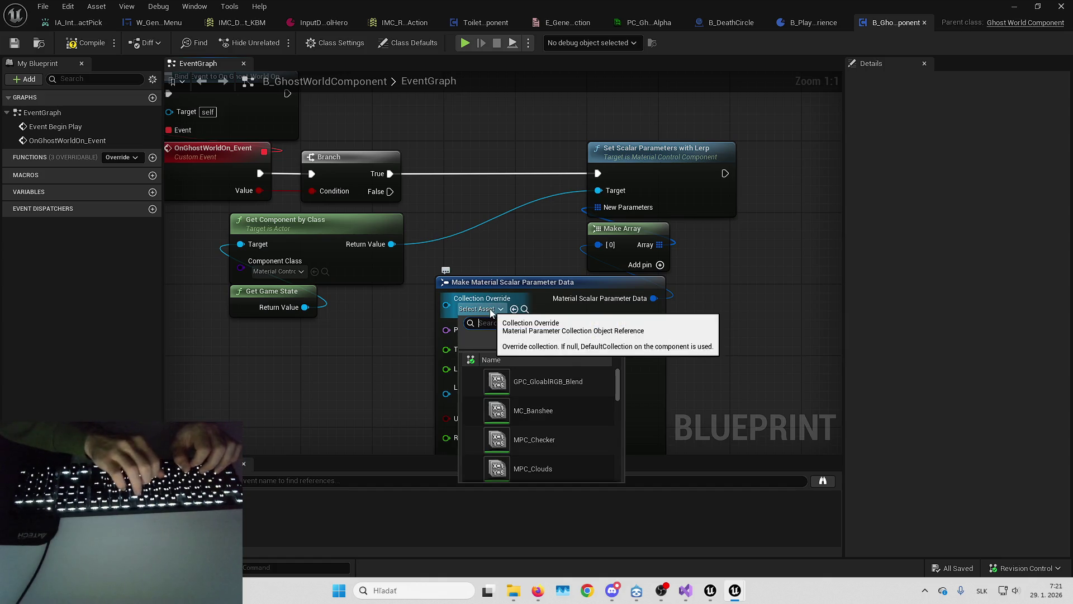
type("pc ghost")
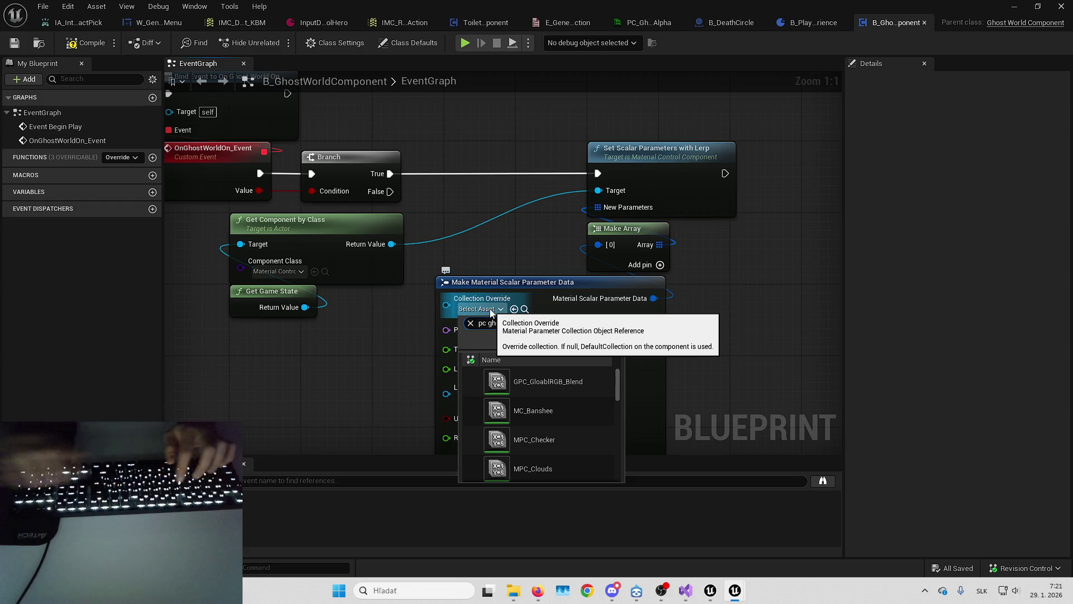
left_click(542, 385)
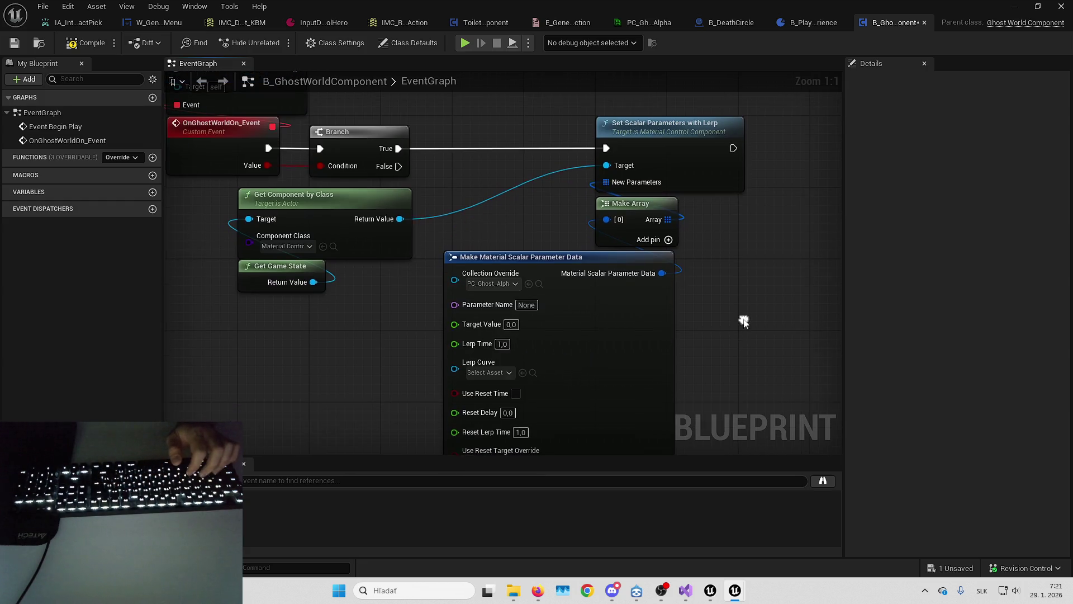
left_click(526, 304)
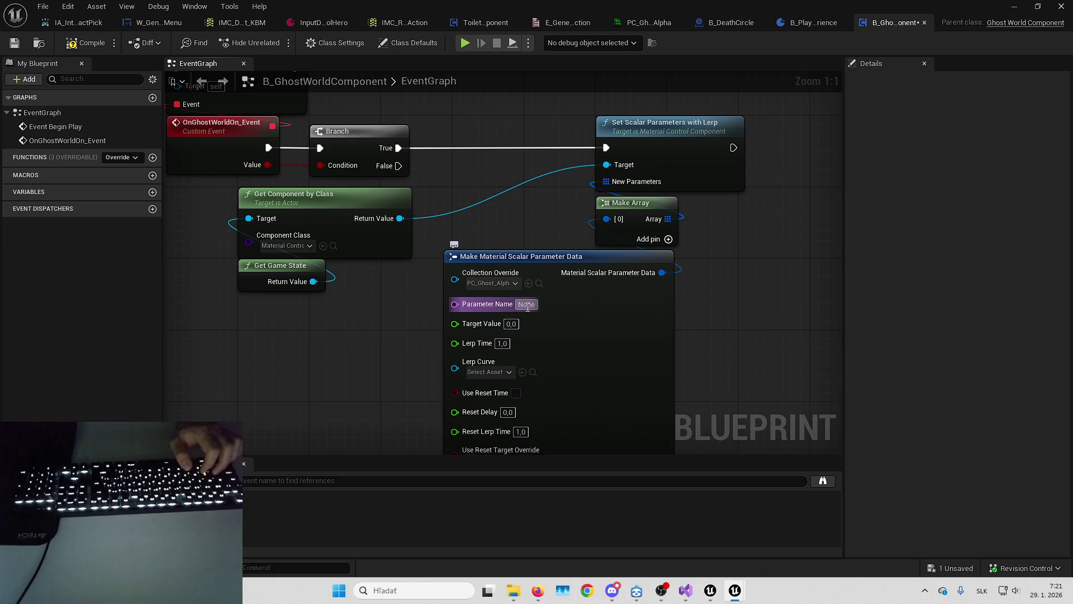
type("Alpha")
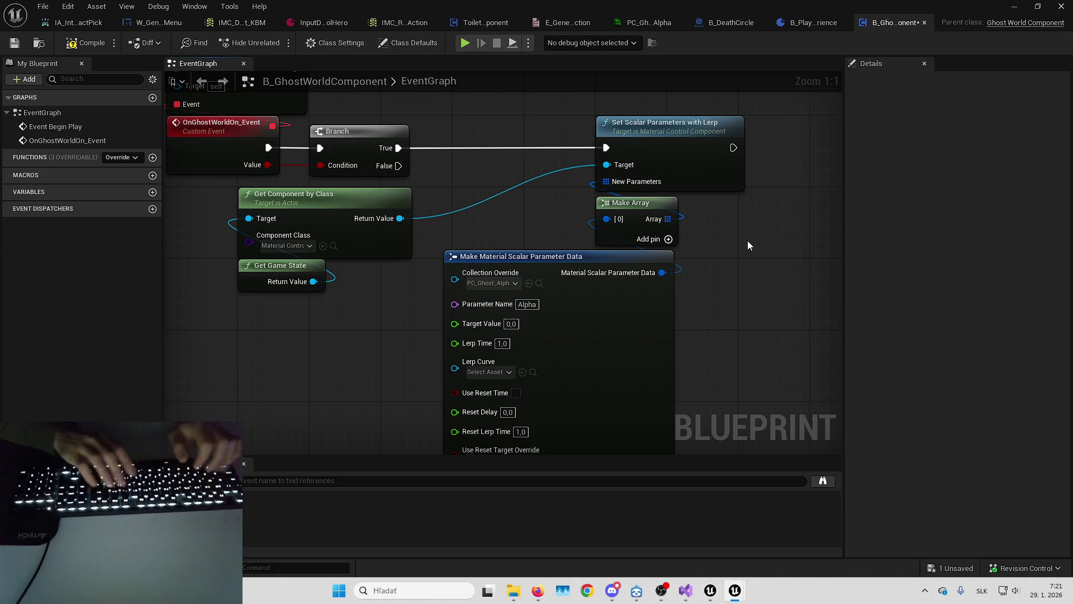
key("Return")
left_click_drag(578, 331, 575, 289)
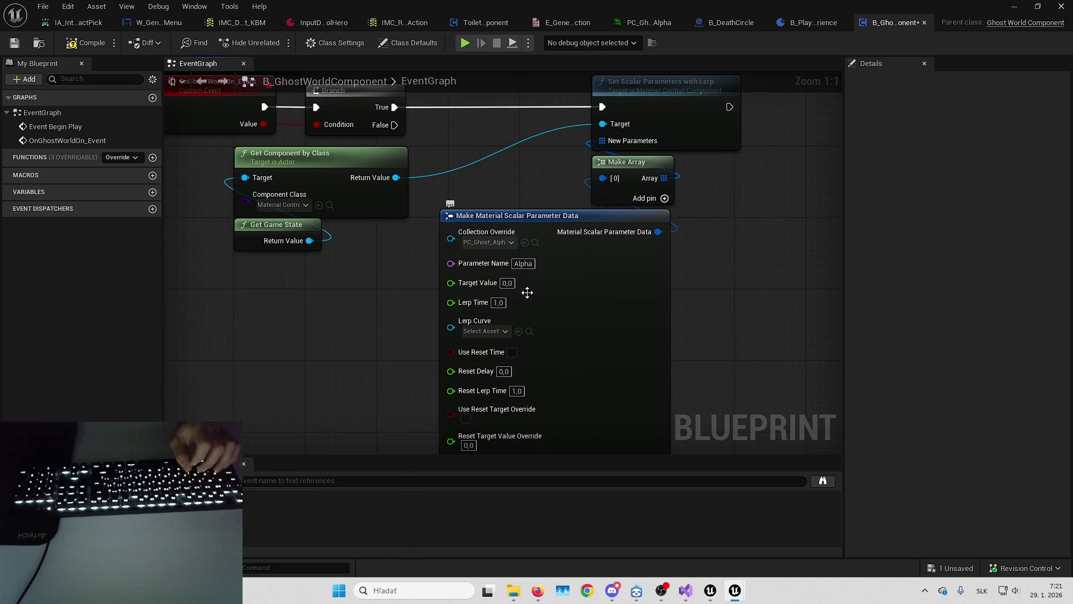
left_click_drag(494, 204, 532, 214)
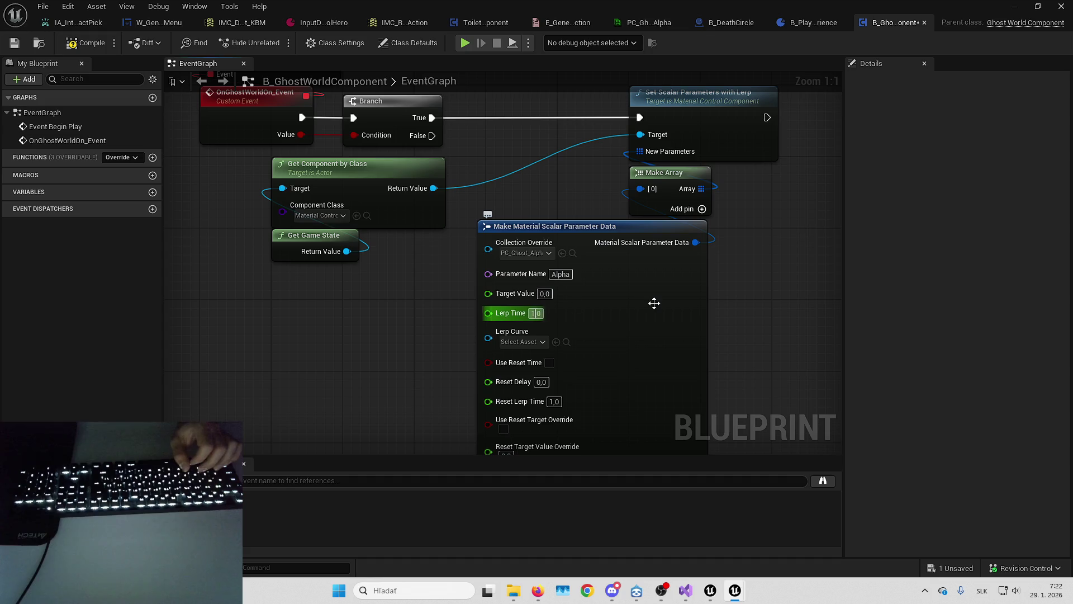
Commit Lerp Time 2,0, delete the Branch and wire the event straight into Set Scalar Parameters.
key("Return")
key("Tab")
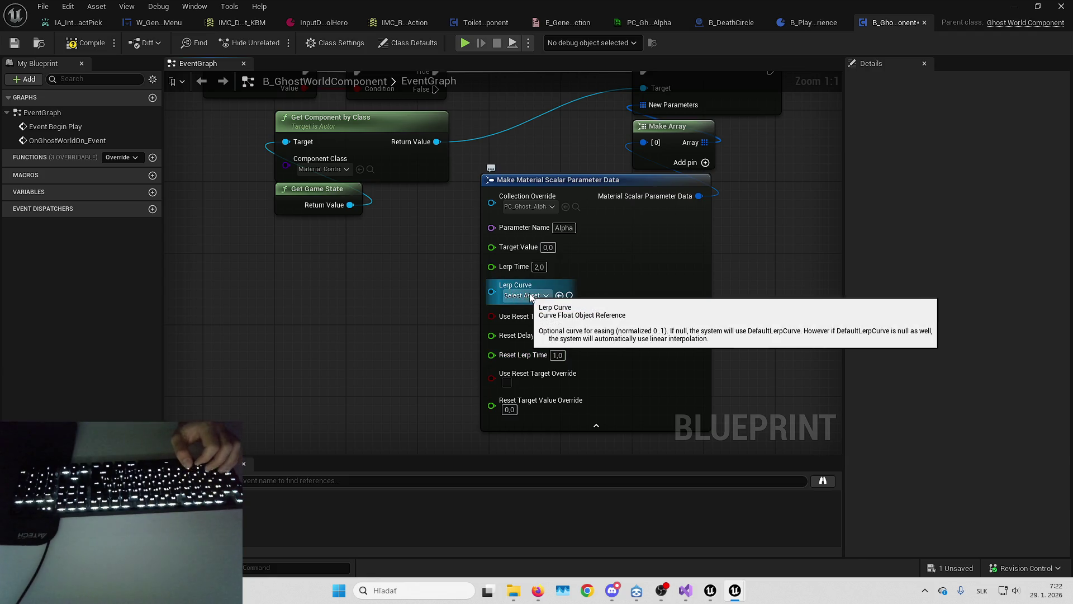
mouse_move(535, 250)
left_mouse_down()
mouse_move(428, 352)
mouse_move(510, 350)
mouse_move(422, 184)
mouse_move(414, 190)
left_mouse_up()
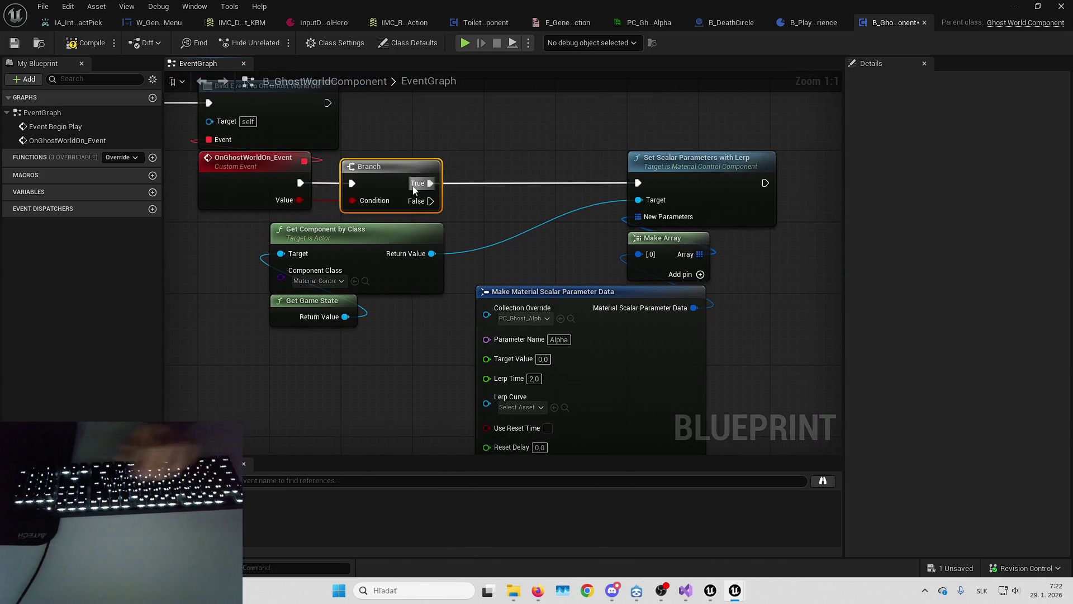
key("Delete")
left_click_drag(300, 183, 638, 182)
Rearrange Get Component by Class, Get Game State and the Make Material node.
mouse_move(414, 162)
left_mouse_down()
mouse_move(381, 155)
mouse_move(254, 287)
left_mouse_up()
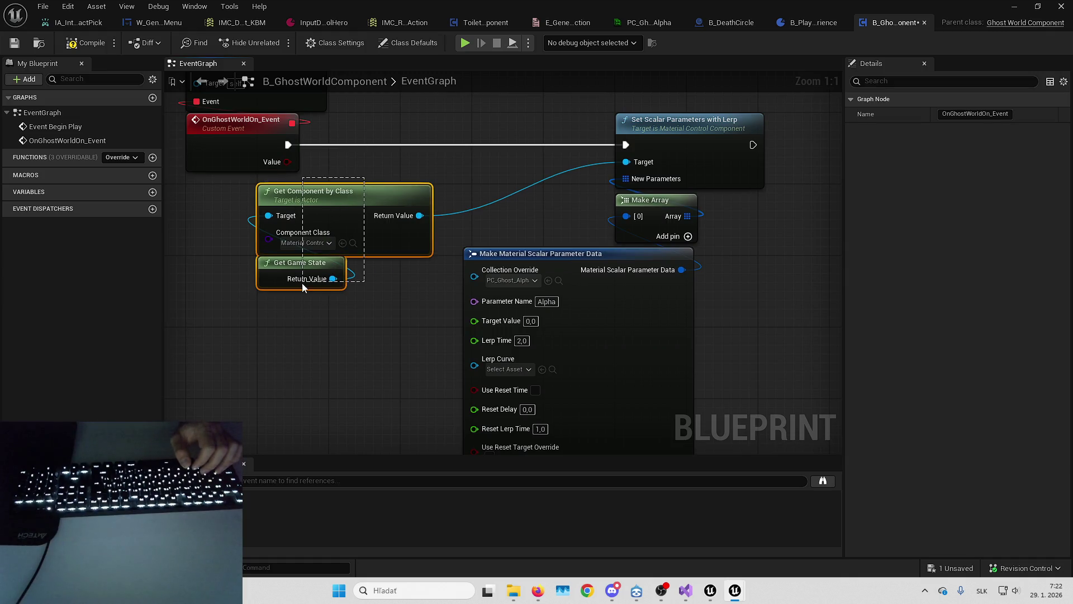
left_click_drag(398, 195, 539, 186)
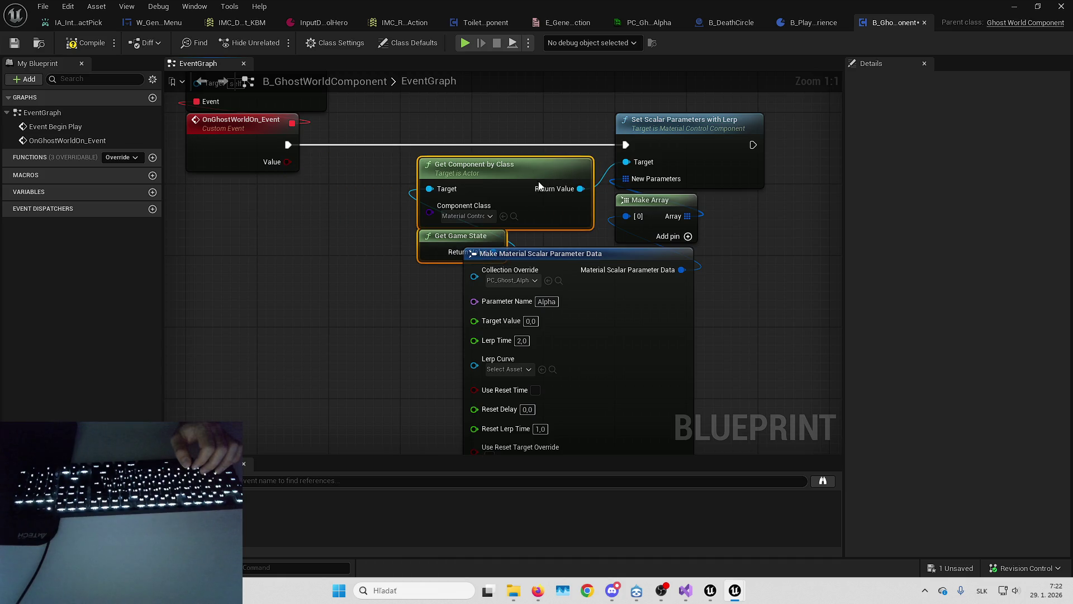
left_click_drag(425, 152, 673, 351)
left_click_drag(637, 260, 673, 215)
mouse_move(524, 298)
left_mouse_down()
mouse_move(524, 326)
mouse_move(487, 327)
left_mouse_up()
left_click_drag(760, 350, 662, 345)
key("ctrl+a")
Add a Select node on the event's Value and wire its result into Target Value.
mouse_move(604, 266)
left_mouse_down()
mouse_move(682, 244)
mouse_move(669, 231)
mouse_move(686, 182)
left_mouse_up()
left_click_drag(459, 197, 455, 349)
type("select")
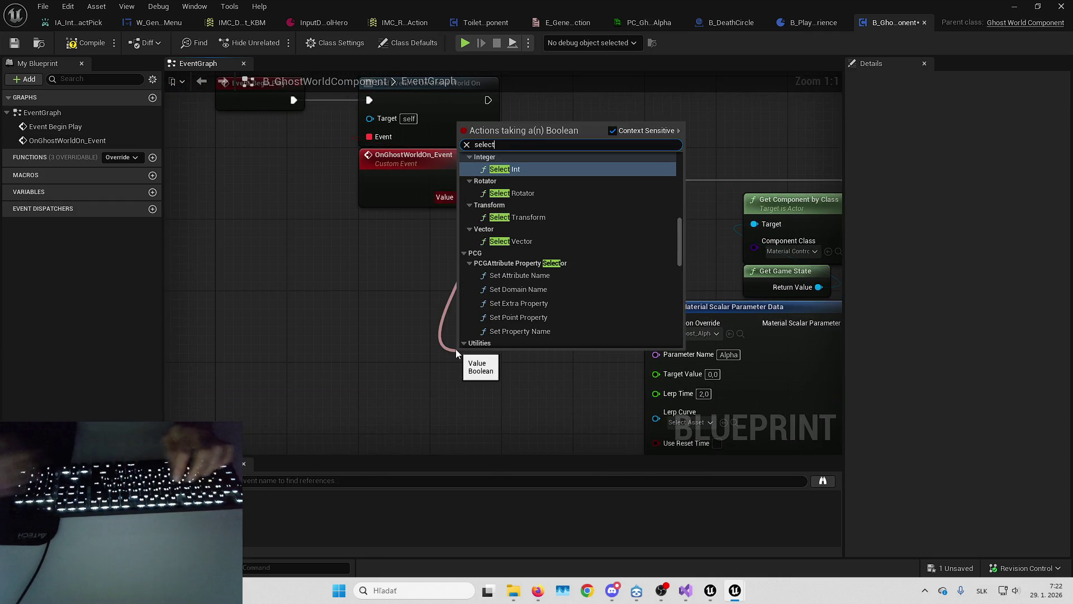
scroll(578, 250, "down", 10)
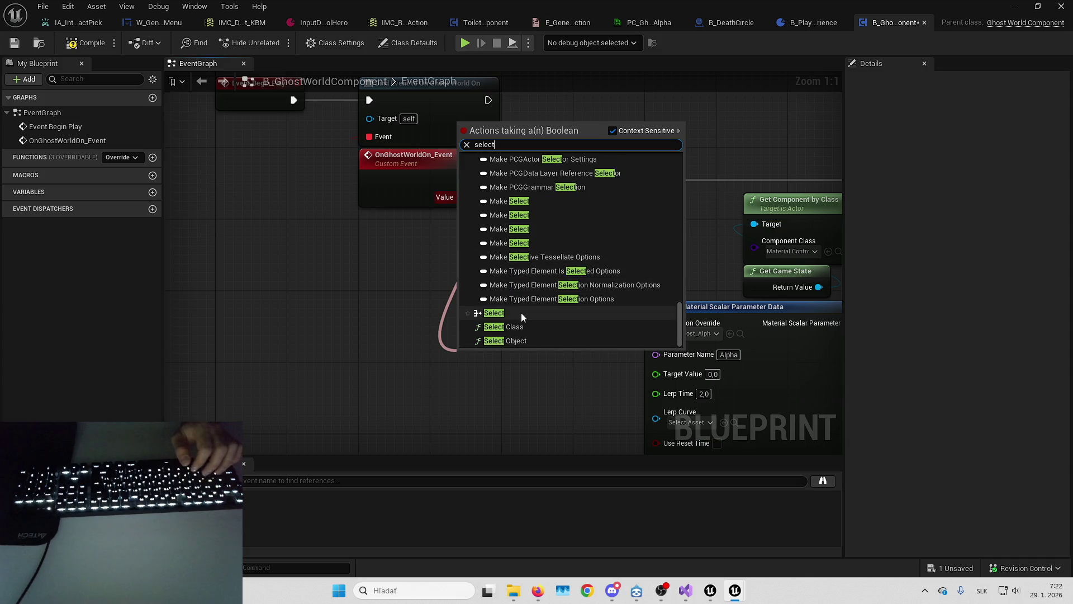
left_click(500, 313)
mouse_move(475, 257)
left_mouse_down()
mouse_move(411, 166)
mouse_move(592, 280)
left_mouse_up()
left_click_drag(477, 303, 534, 319)
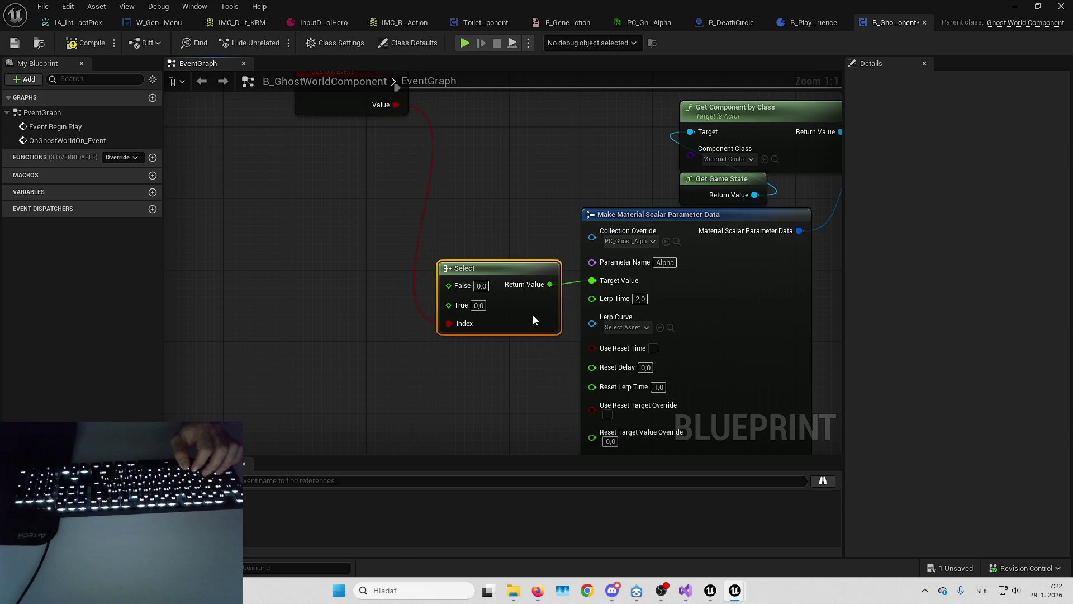
Shift Get Component by Class and Get Game State left and reframe around Event Begin Play.
mouse_move(546, 192)
left_mouse_down()
mouse_move(635, 236)
mouse_move(545, 165)
left_mouse_up()
right_click(547, 167)
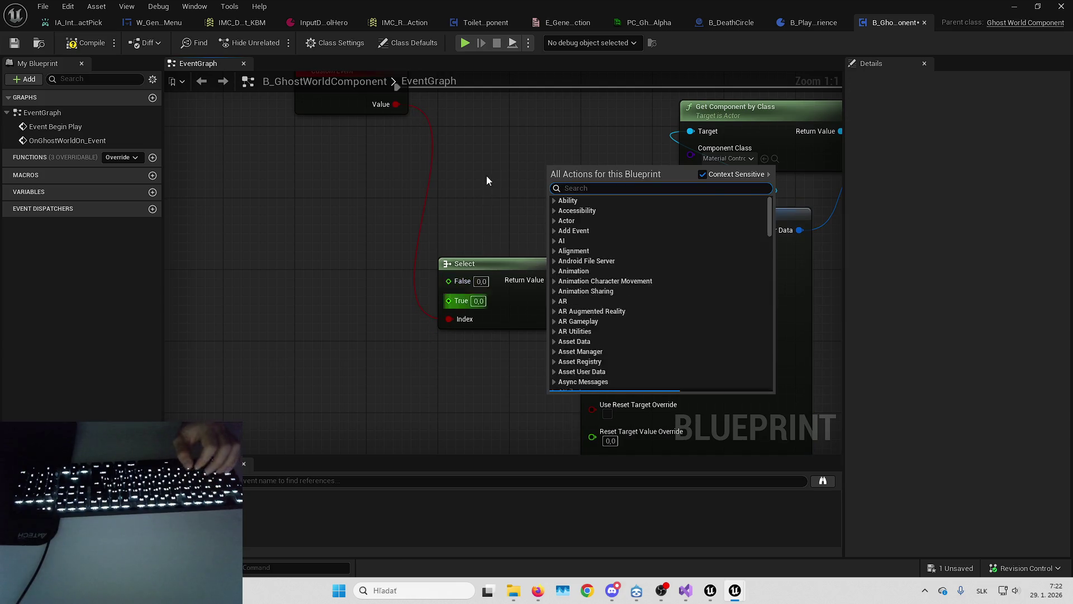
left_click_drag(354, 88, 408, 161)
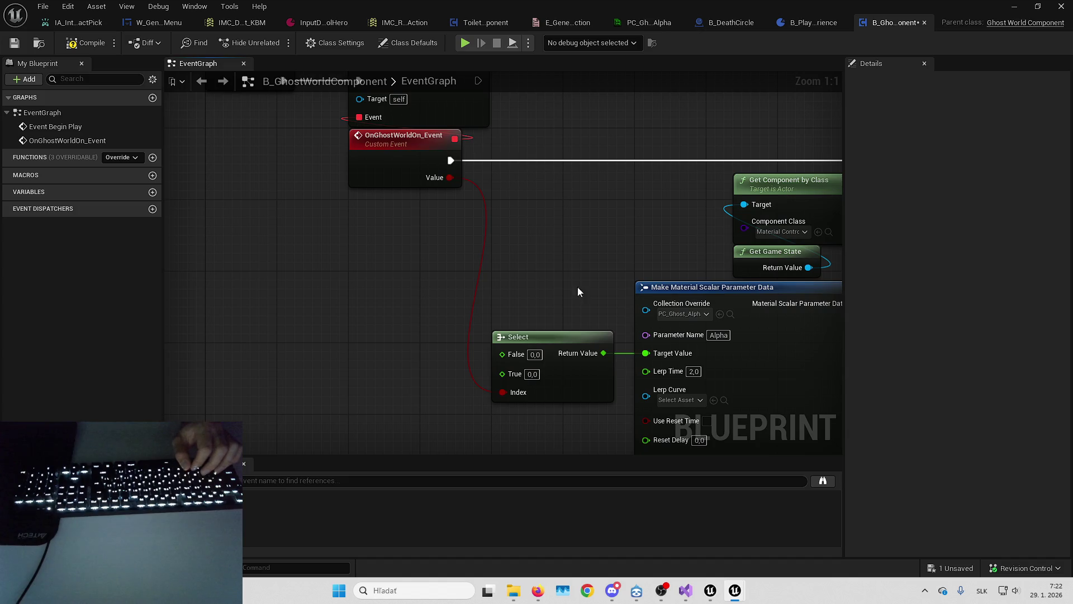
left_click_drag(607, 238, 503, 163)
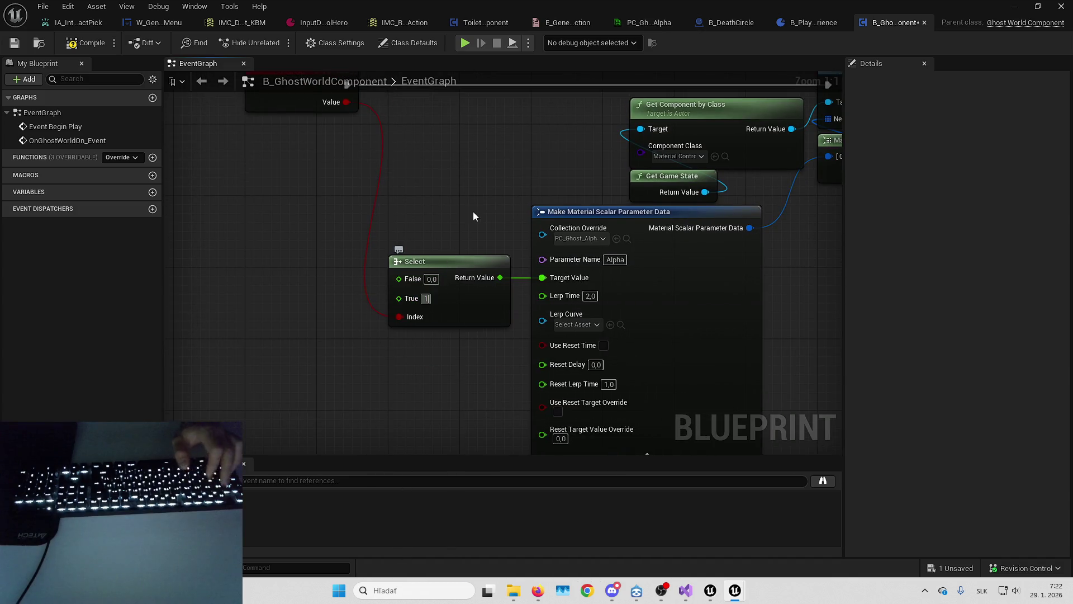
left_click_drag(410, 191, 453, 275)
scroll(412, 225, "down", 2)
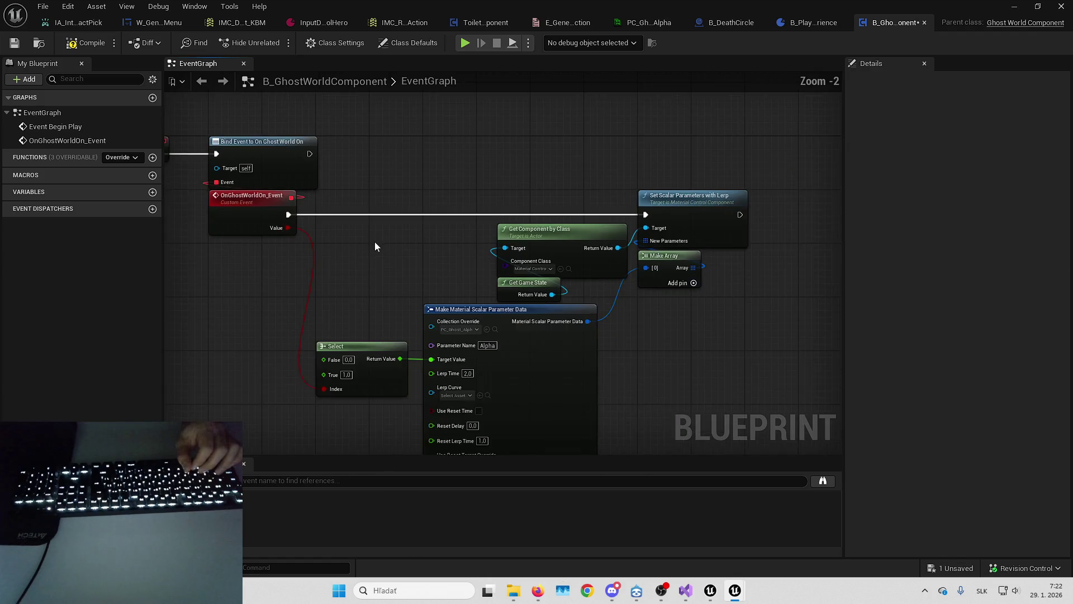
mouse_move(480, 237)
left_mouse_down()
mouse_move(570, 335)
mouse_move(548, 319)
left_mouse_up()
left_click(556, 244)
left_click_drag(307, 86, 268, 82)
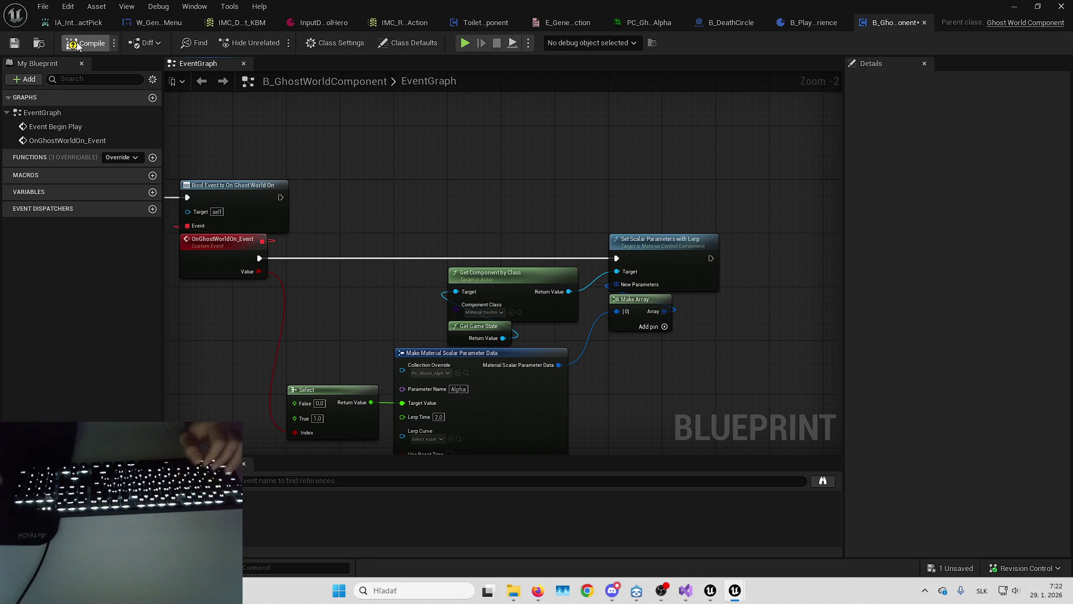
mouse_move(469, 167)
left_mouse_down()
mouse_move(654, 139)
mouse_move(642, 201)
left_mouse_up()
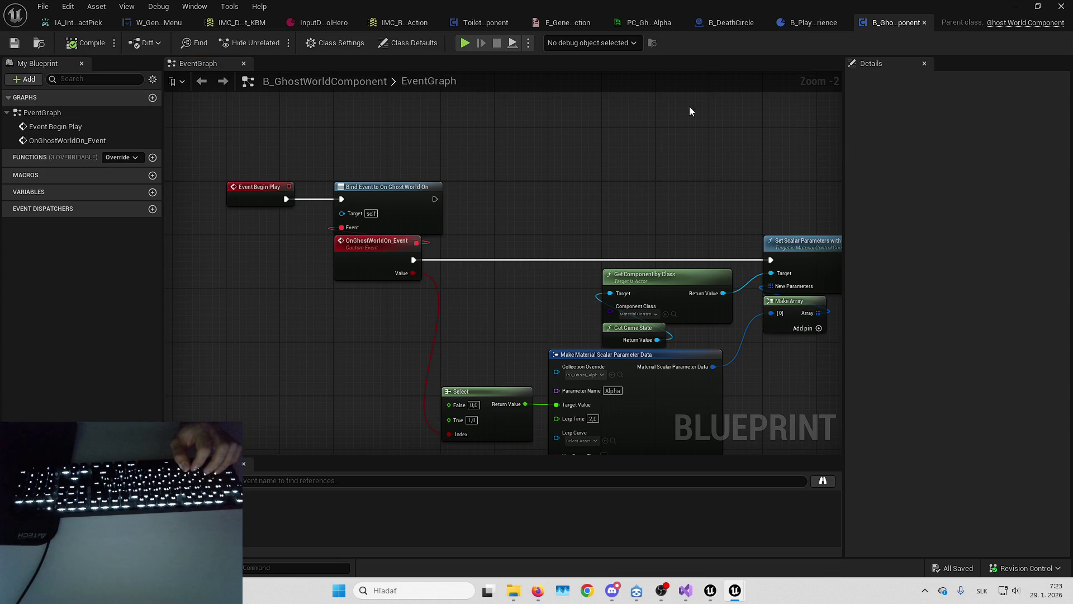
left_click(805, 22)
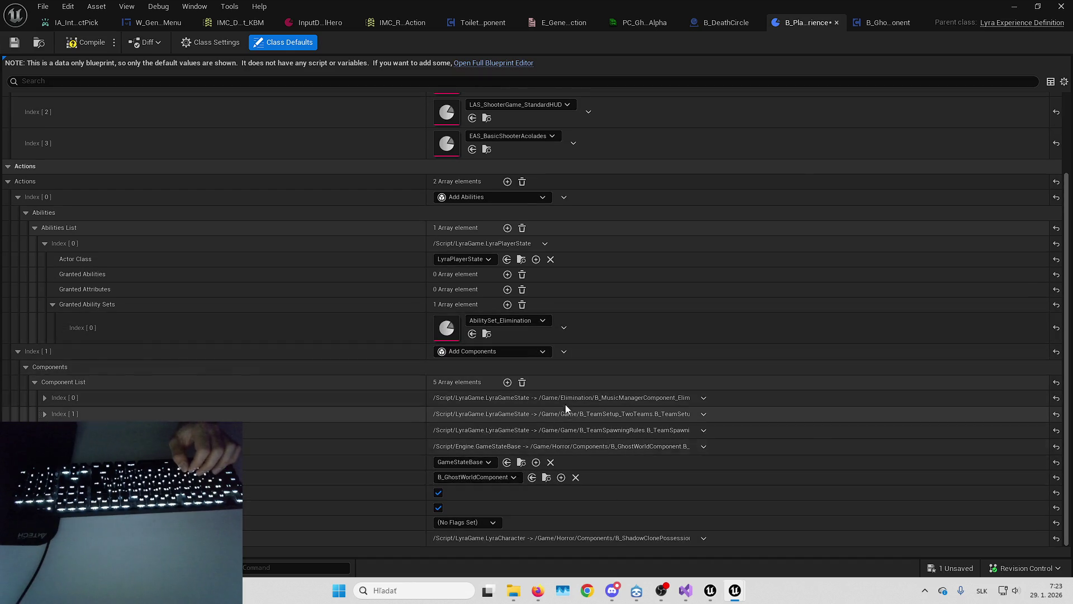
Add a Component List element holding a copy of the GhostWorld entry, placed above the shadow clone entry.
left_click(507, 382)
scroll(526, 448, "down", 3)
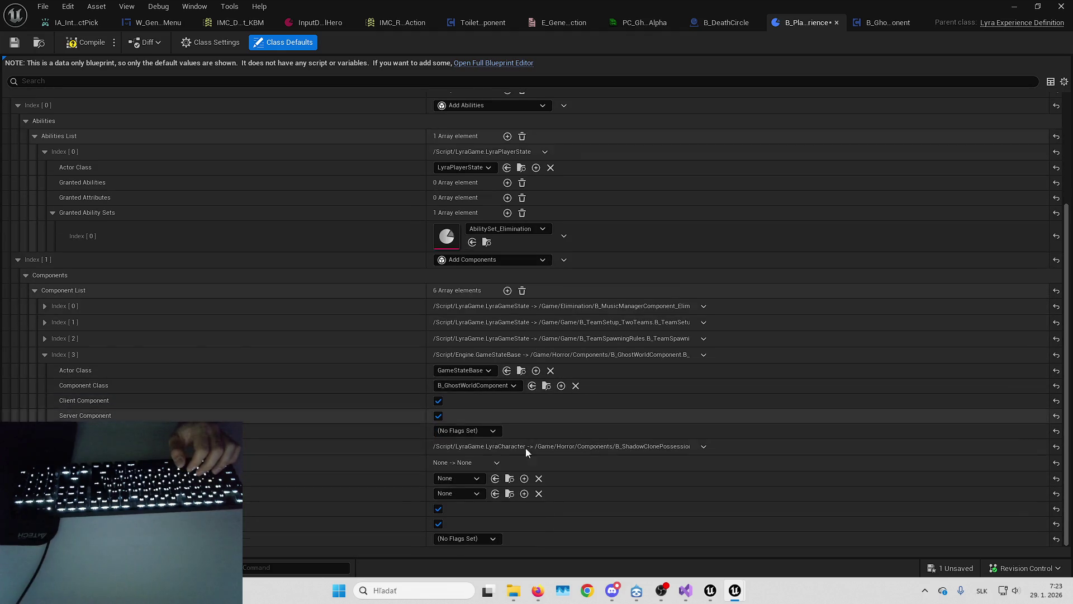
key("ctrl+c")
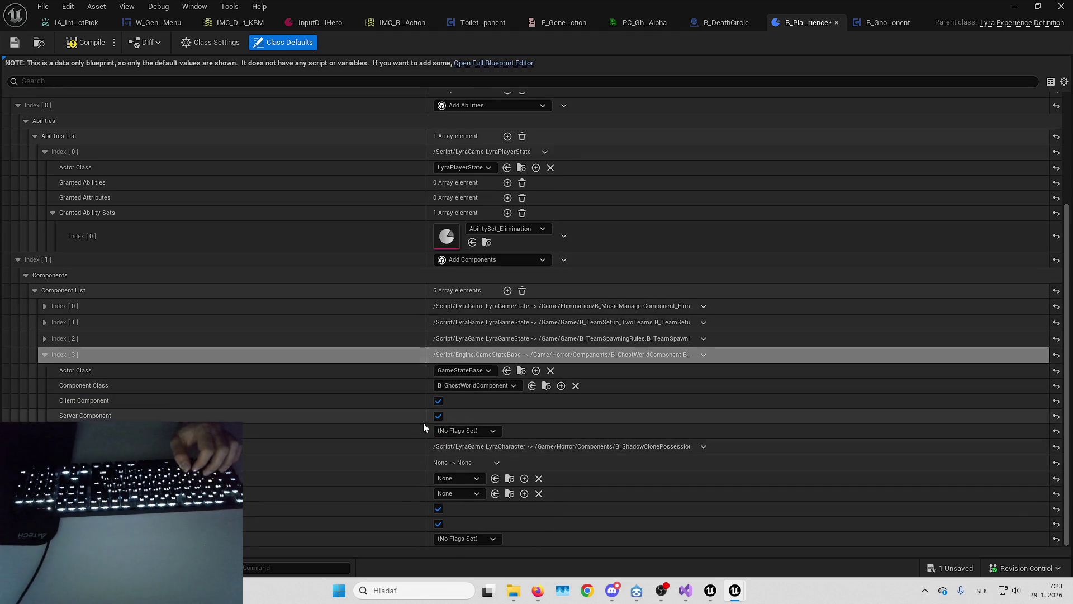
key("ctrl+v")
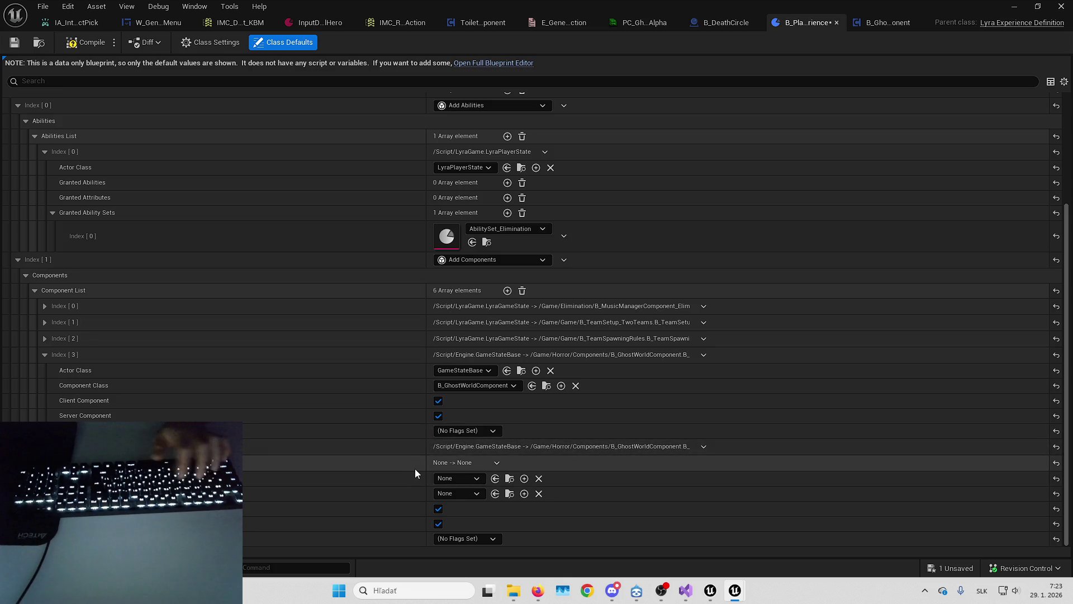
key("ctrl+z")
key("ctrl+v")
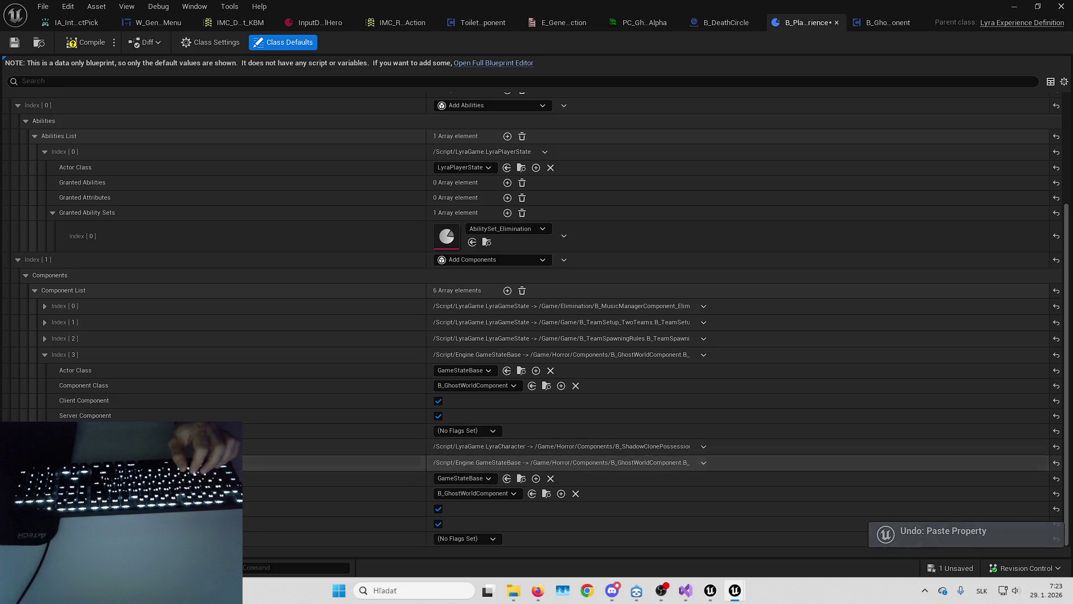
left_click_drag(458, 465, 476, 454)
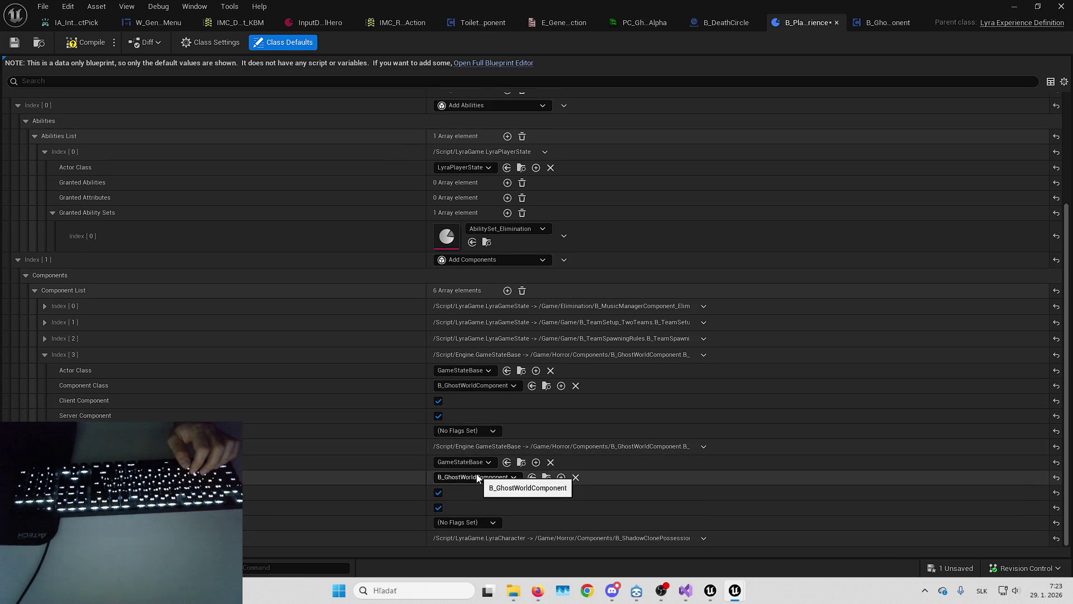
Set the new entry's Component Class to MaterialControlComponent and save the experience definition.
left_click(478, 478)
type("material cont")
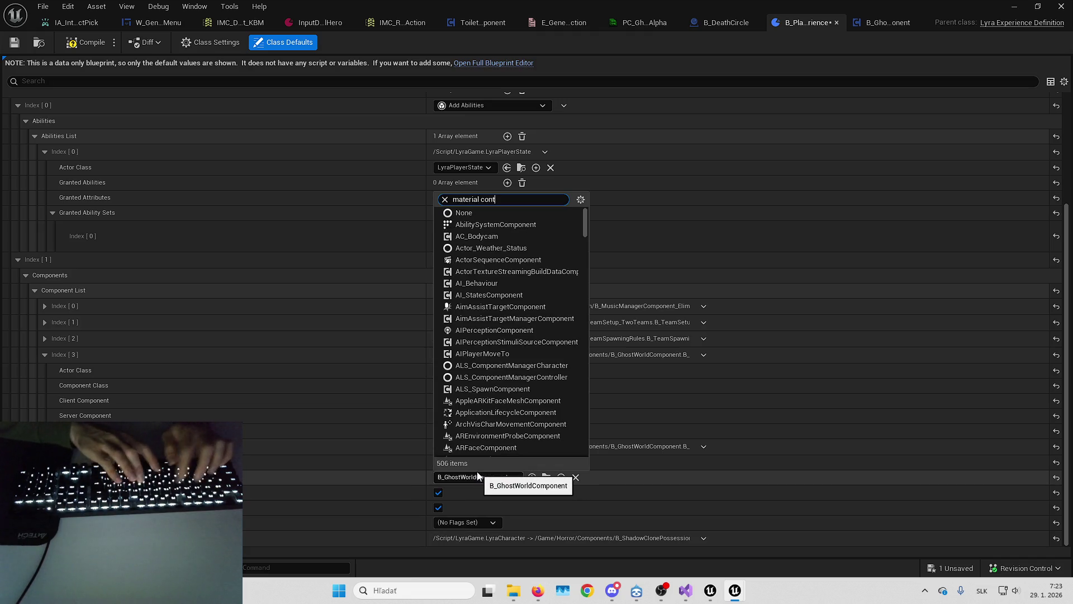
type("ro")
left_click(495, 527)
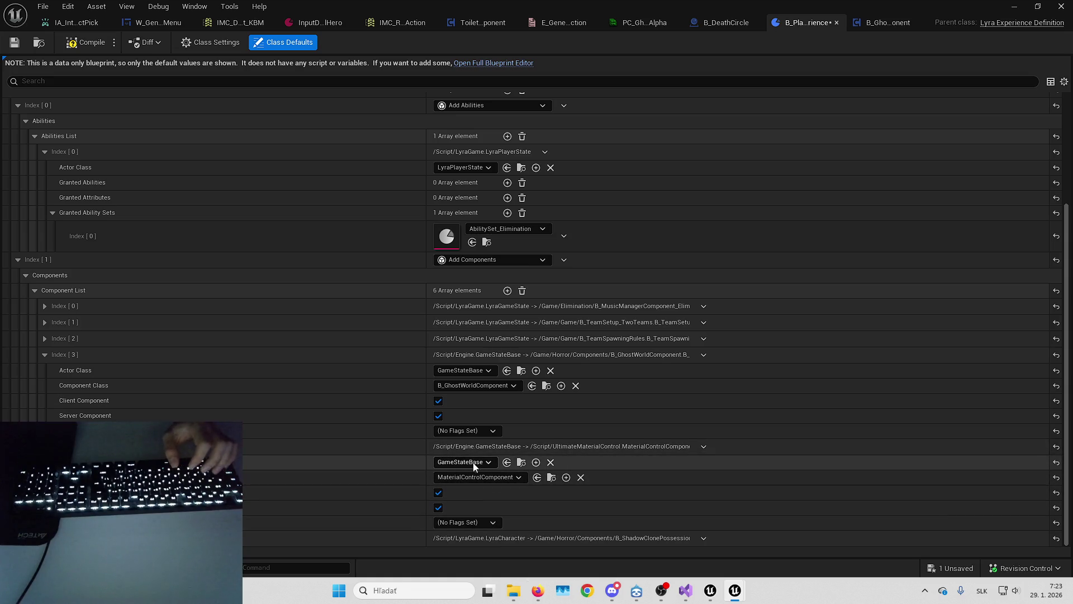
key("ctrl+s")
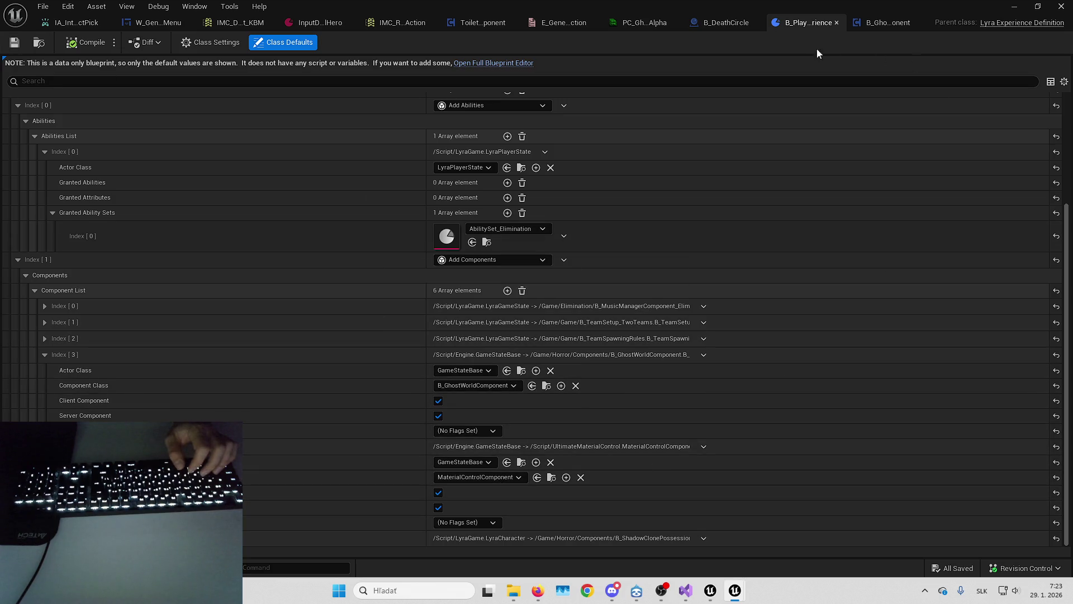
left_click(877, 22)
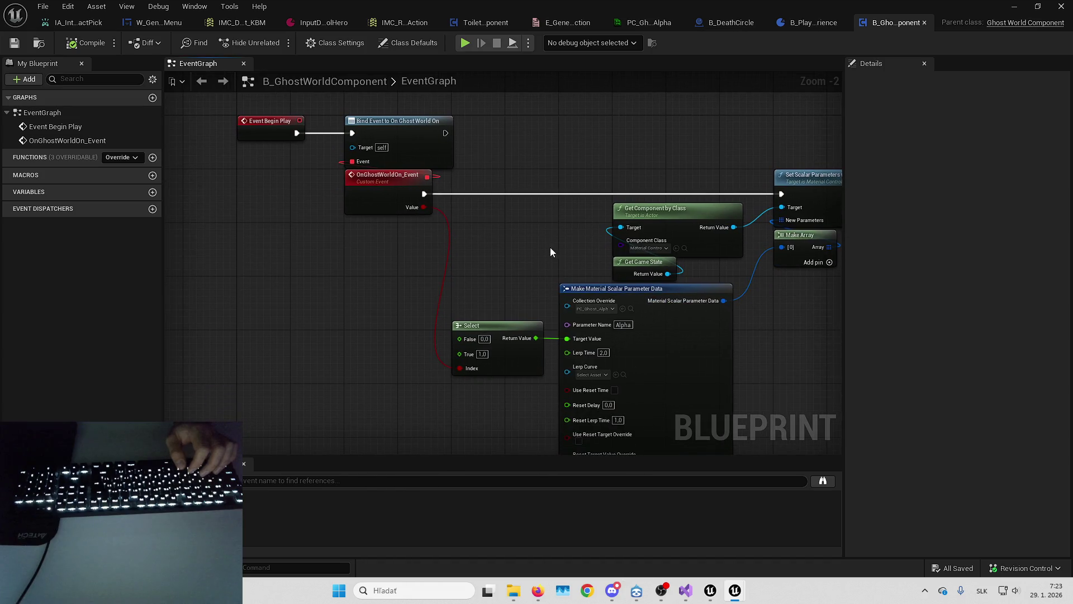
Add a breakpoint on the OnGhostWorldOn_Event node and hide the blueprint editor.
left_click(582, 194)
left_click_drag(582, 193, 455, 221)
right_click(242, 219)
left_click(313, 477)
left_click(1013, 6)
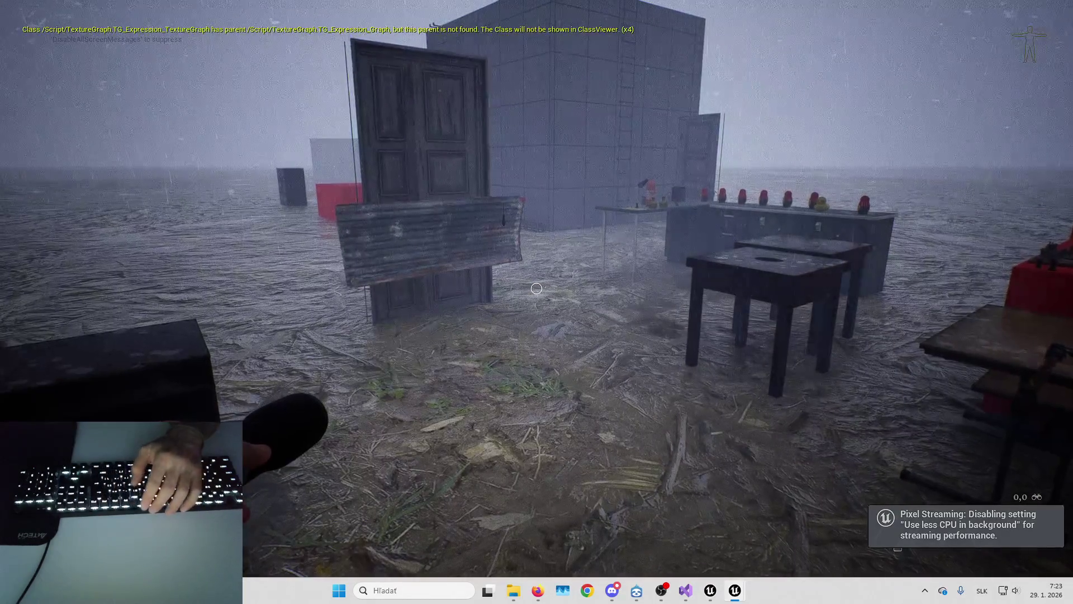
Turn ghost mode on in-game, step past the breakpoint, adjust it on OnGhostWorldOn_Event, and resume.
key("Tab")
left_click(847, 491)
key("F10")
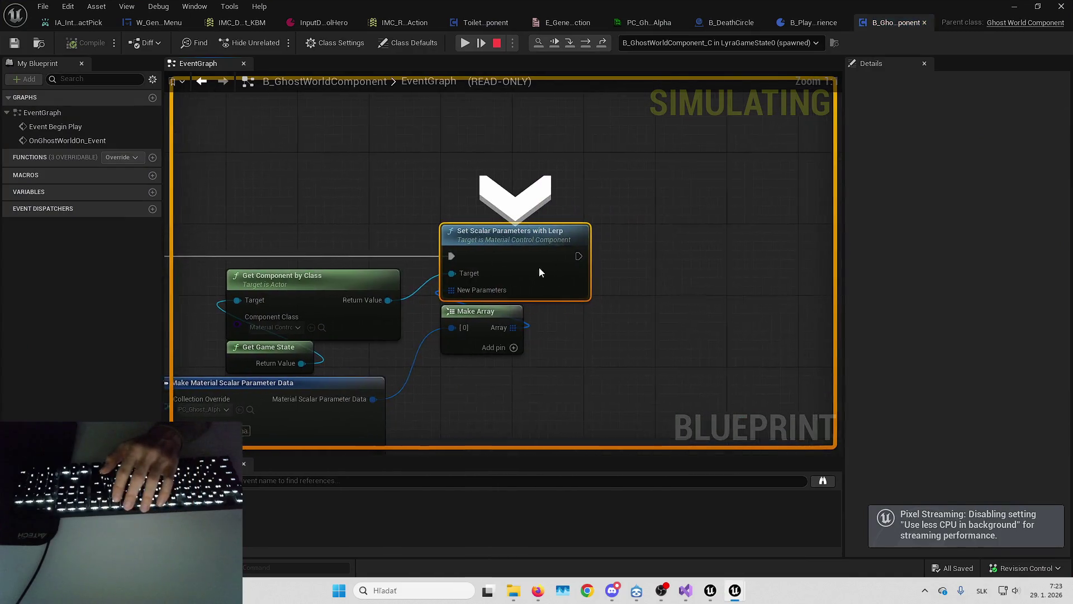
left_click_drag(406, 208, 578, 170)
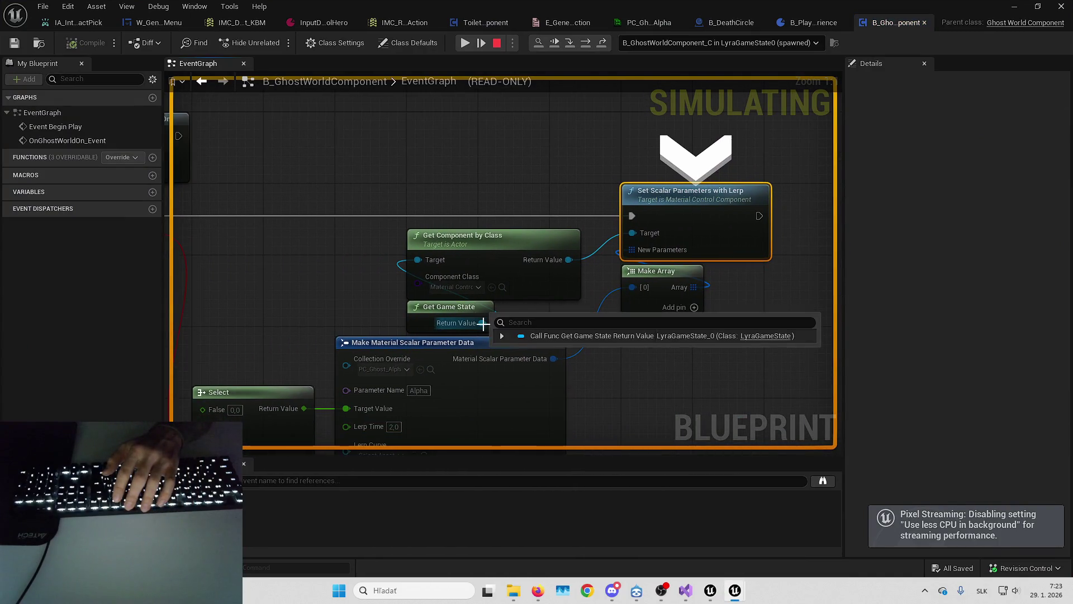
left_click_drag(507, 144, 627, 201)
scroll(544, 196, "down", 2)
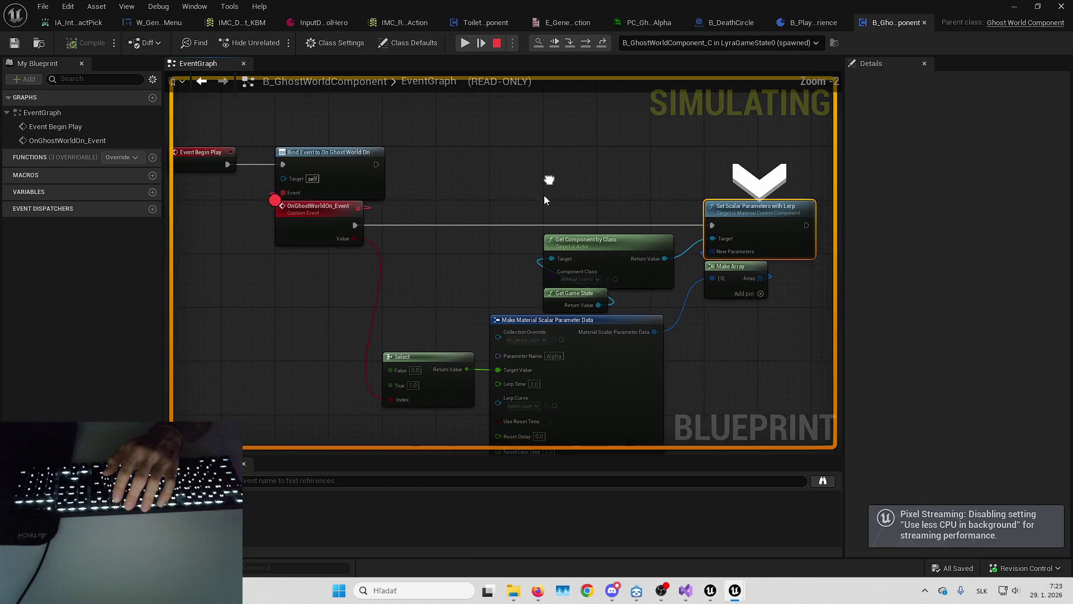
right_click(316, 225)
left_click(347, 321)
key("F5")
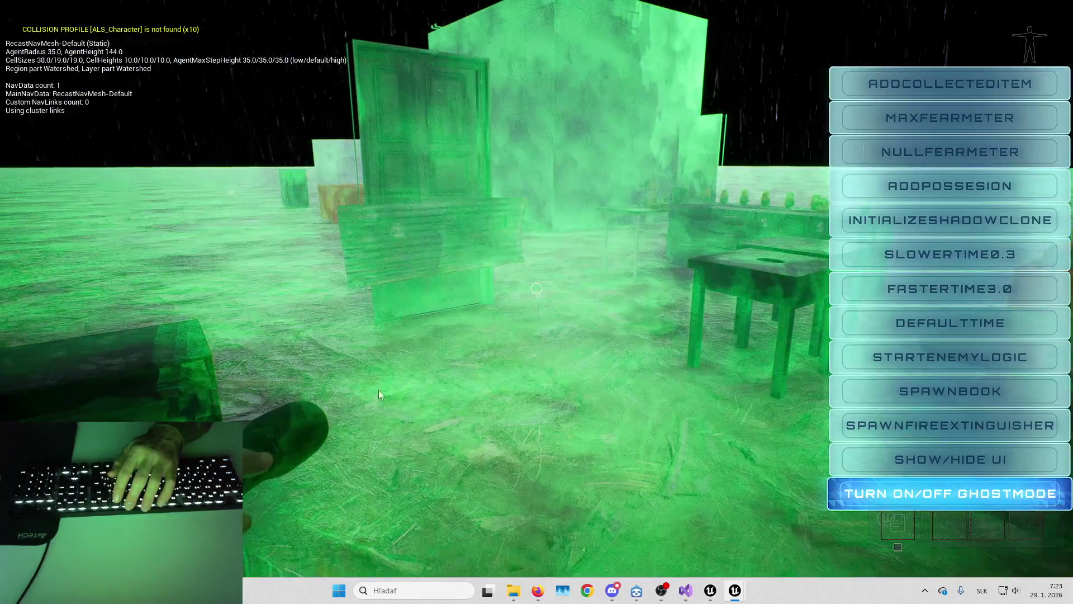
Toggle ghost mode off and back on in the game, then end the play session.
left_click(944, 495)
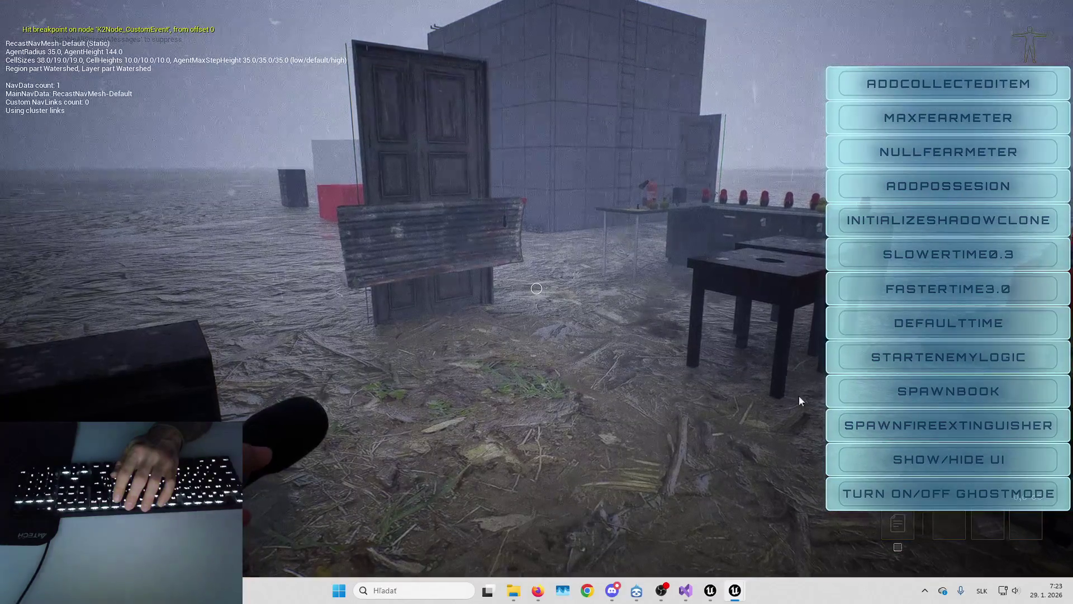
left_click(938, 496)
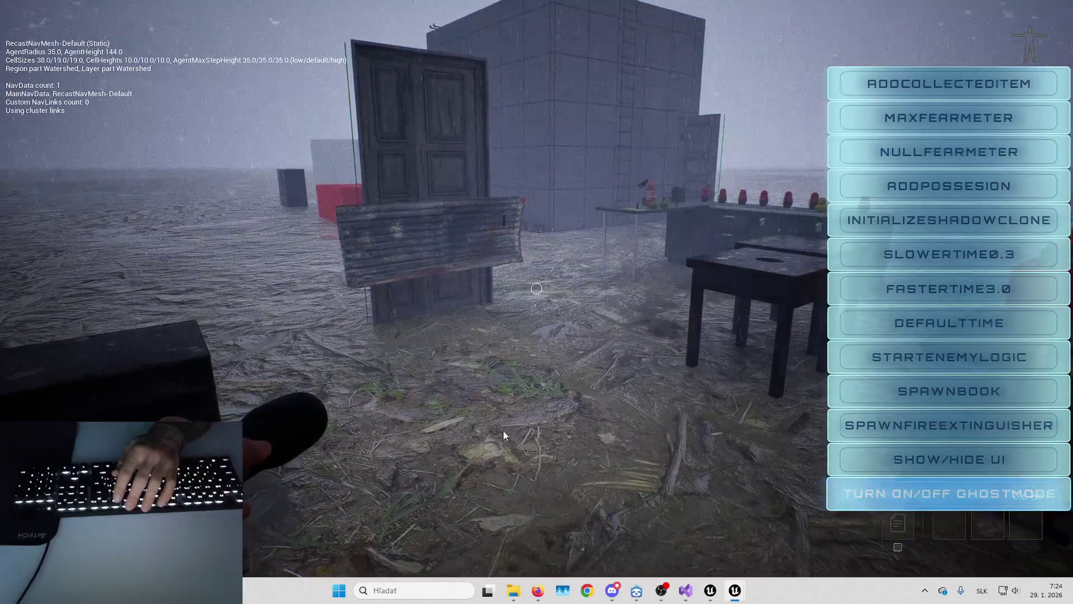
key("Escape")
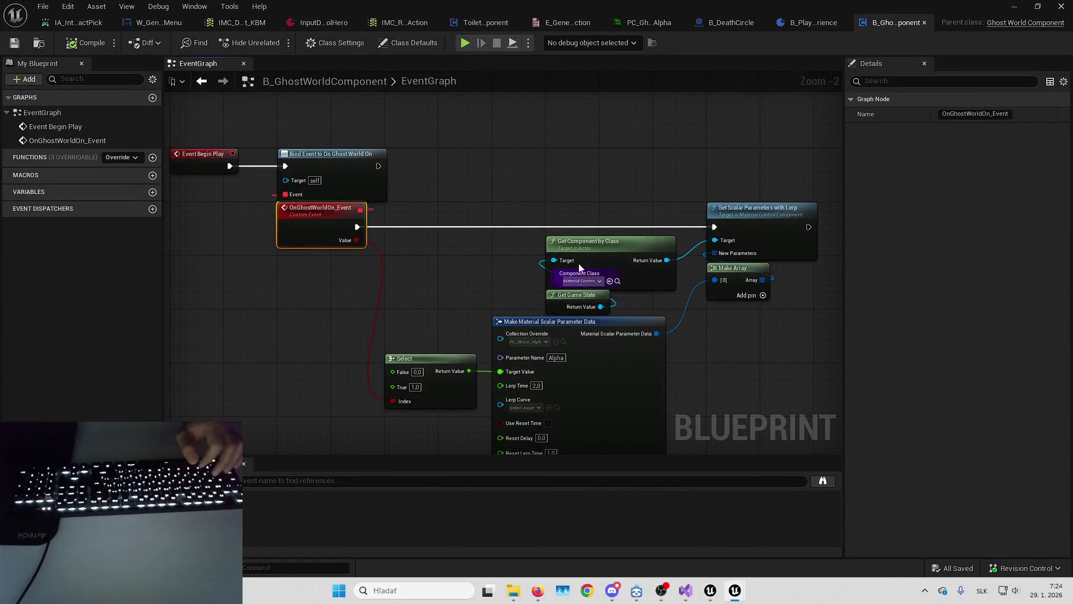
Search blueprints for TurnOnGhostMode and open its call in the B_DeathCircle EventGraph.
left_click(555, 186)
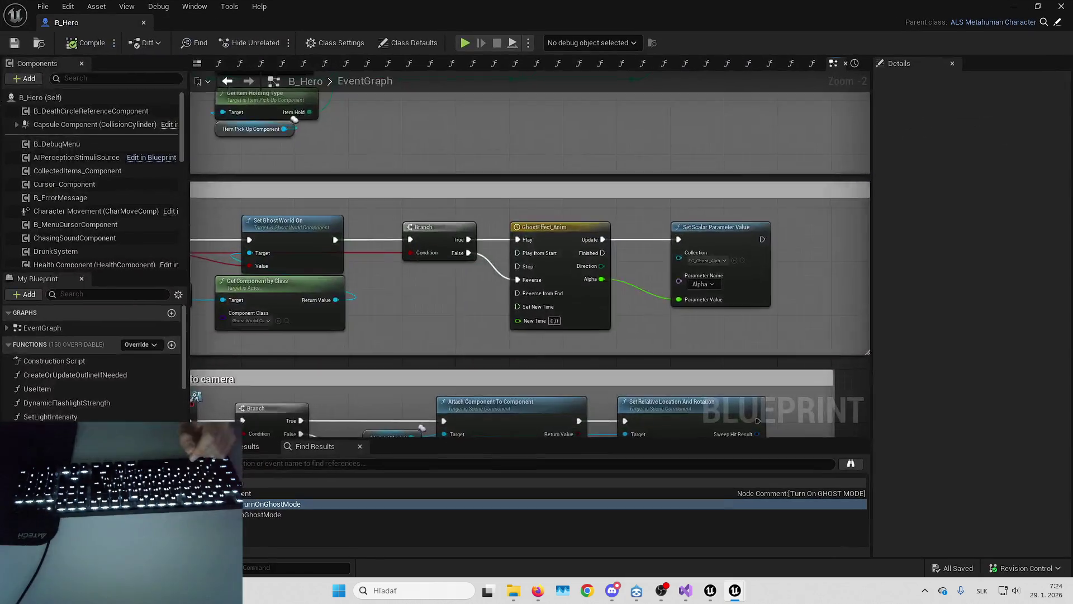
scroll(461, 210, "up", 2)
left_click(418, 193)
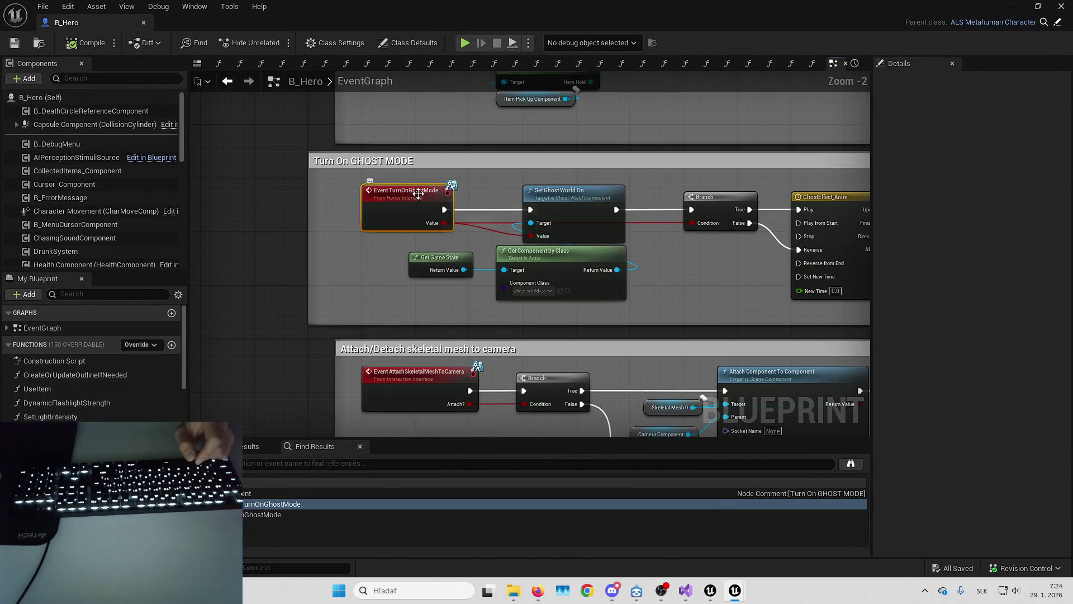
left_click_drag(609, 5, 1072, 8)
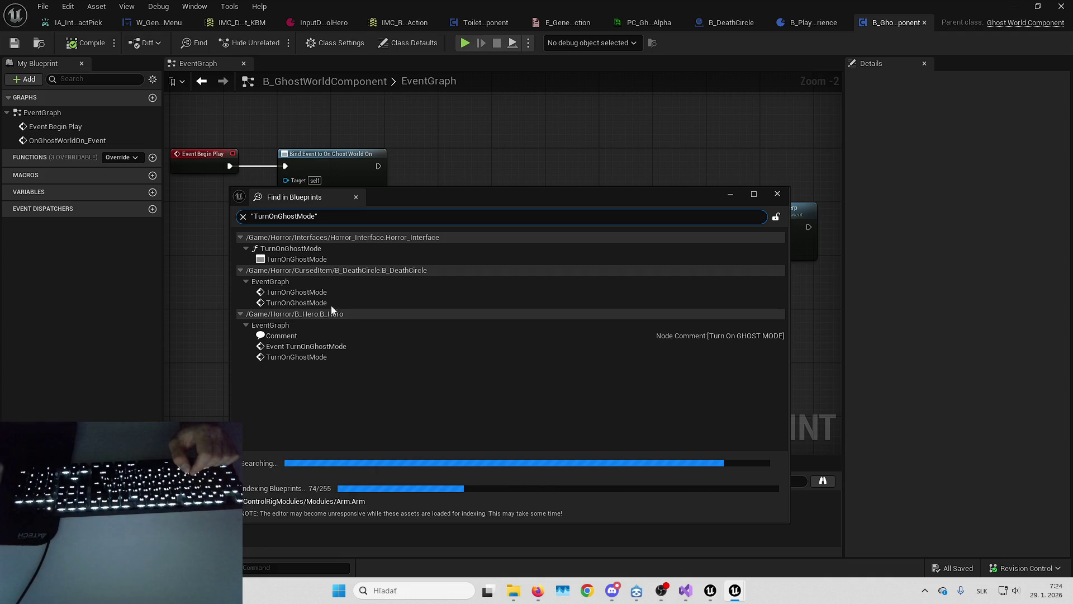
double_click(317, 292)
mouse_move(461, 305)
left_mouse_down()
mouse_move(494, 347)
mouse_move(568, 361)
mouse_move(645, 334)
left_mouse_up()
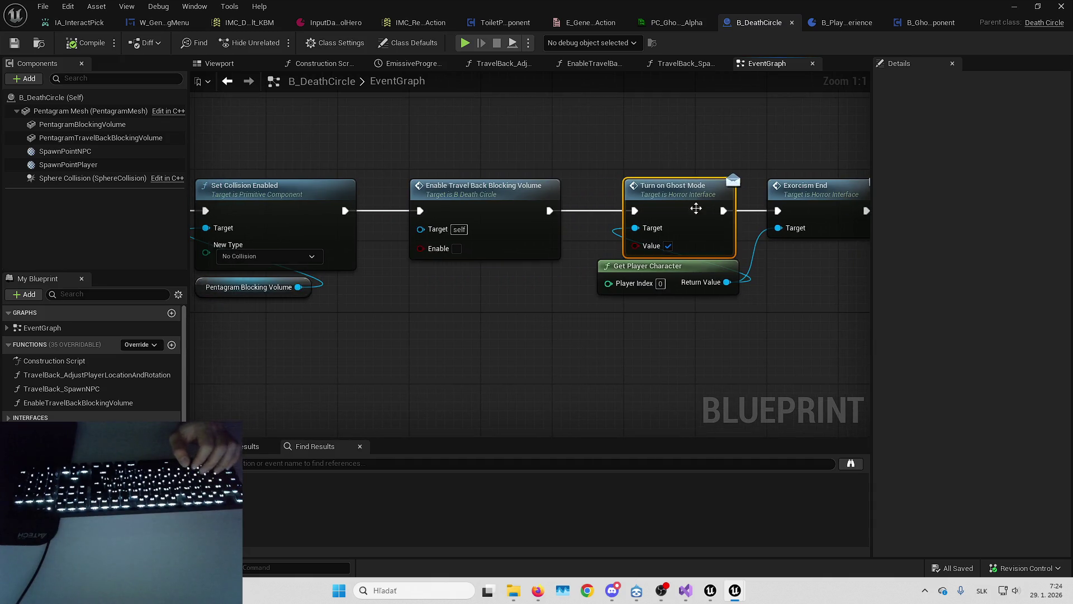
Survey the OnExorcismCompleted chain and add a Get Game State node near the ghost mode call.
scroll(681, 319, "down", 3)
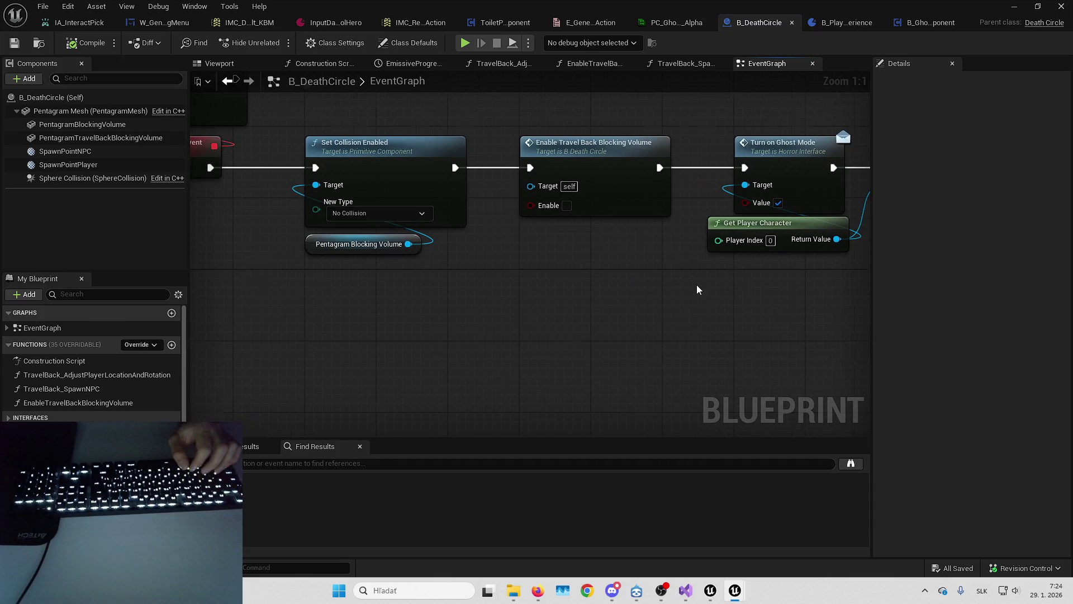
mouse_move(703, 290)
left_mouse_down()
mouse_move(466, 299)
mouse_move(707, 290)
left_mouse_up()
scroll(707, 290, "down", 1)
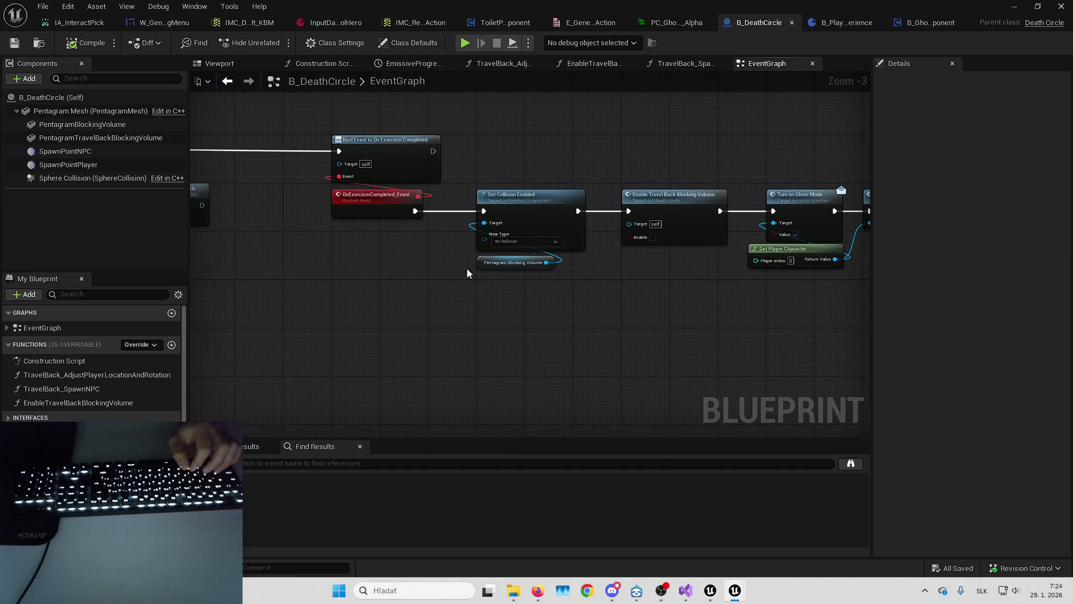
left_click_drag(467, 269, 534, 253)
left_click_drag(596, 193, 596, 194)
mouse_move(645, 266)
left_mouse_down()
mouse_move(335, 246)
mouse_move(426, 244)
left_mouse_up()
left_click_drag(557, 287, 499, 304)
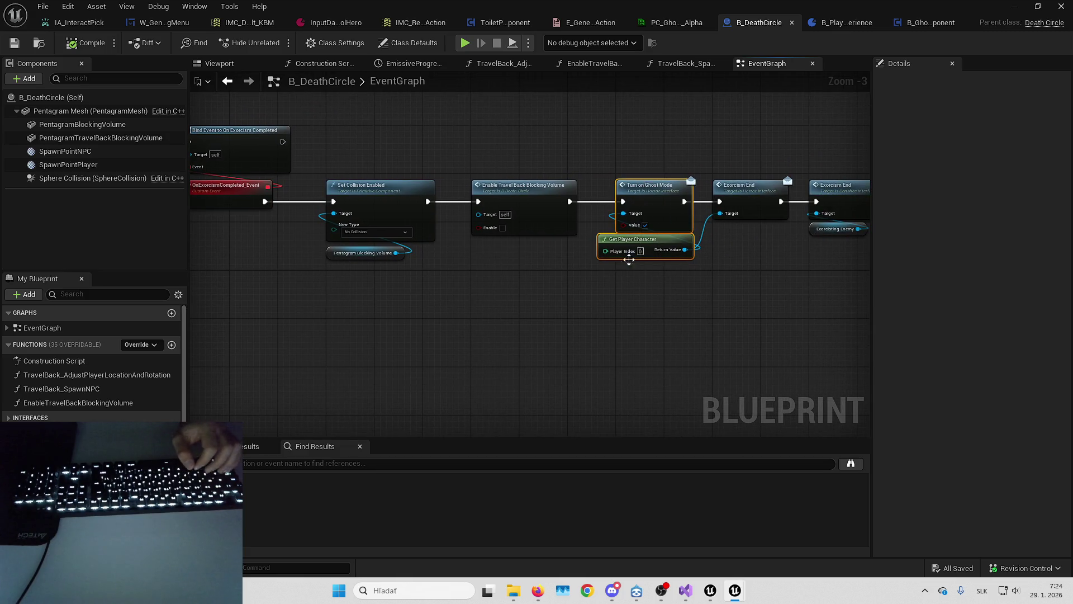
left_click_drag(628, 260, 474, 243)
right_click(479, 261)
type("getgame")
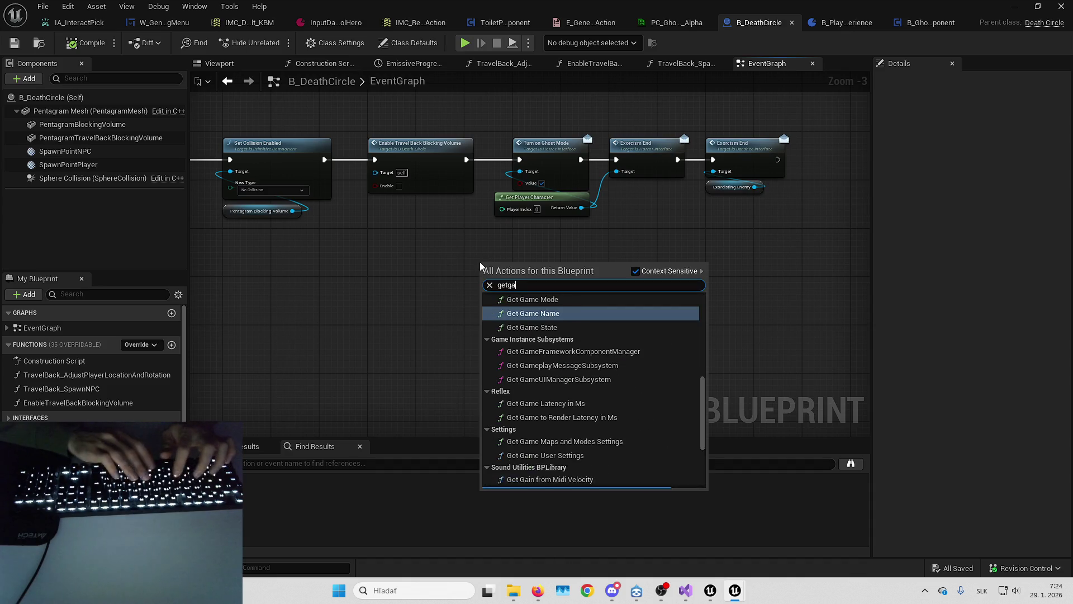
key("Down")
key("Return")
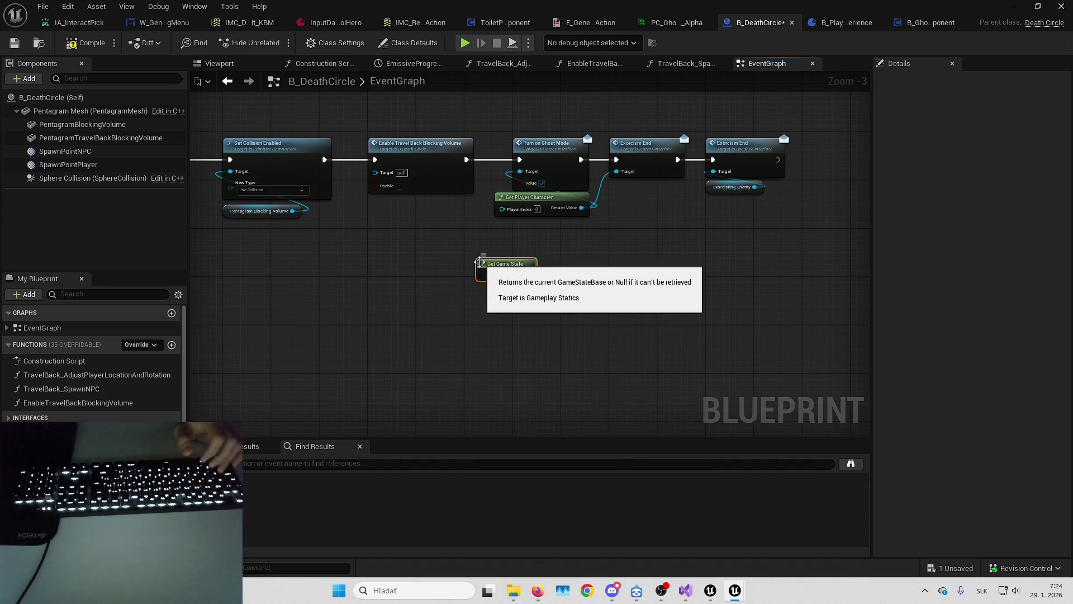
Wire a Get Component by Class node from Get Game State, set to Ghost World Component.
scroll(477, 266, "up", 3)
left_click_drag(551, 280, 653, 275)
type("getcomponentbyclass")
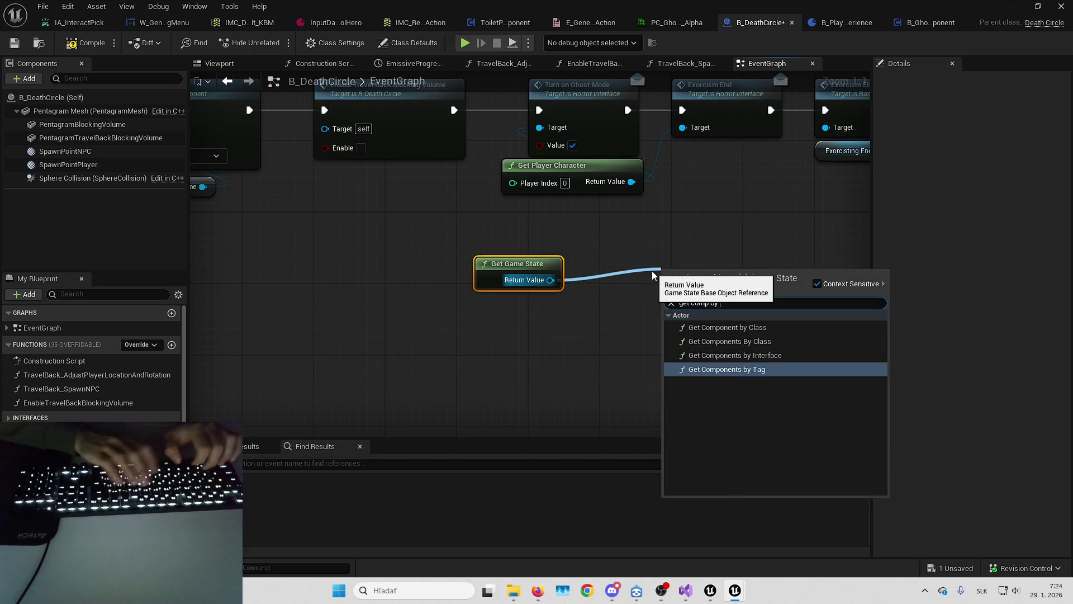
key("Return")
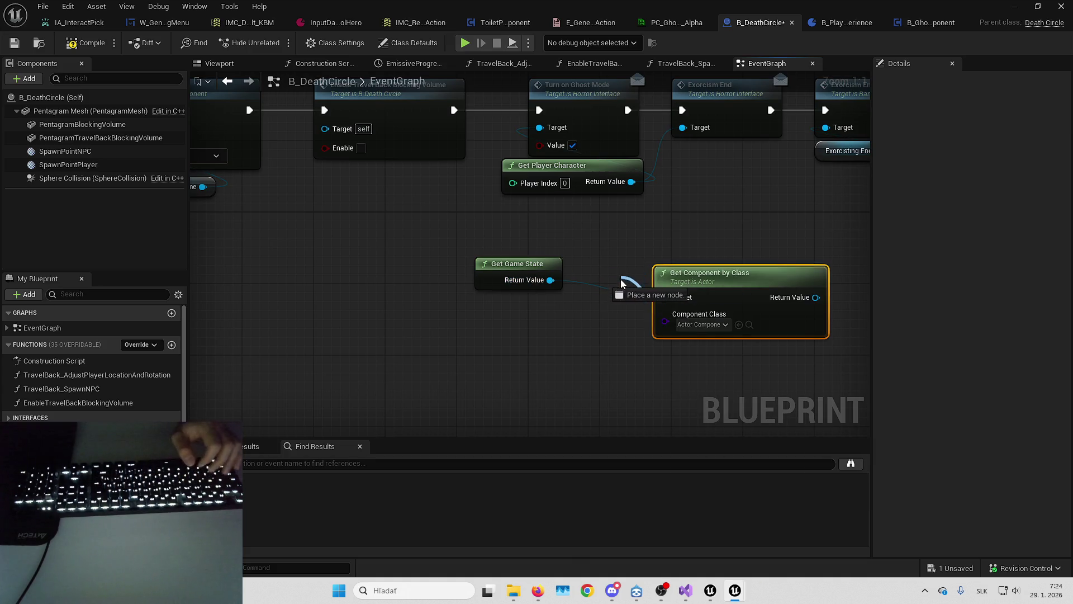
mouse_move(737, 273)
left_mouse_down()
mouse_move(674, 261)
mouse_move(682, 256)
left_mouse_up()
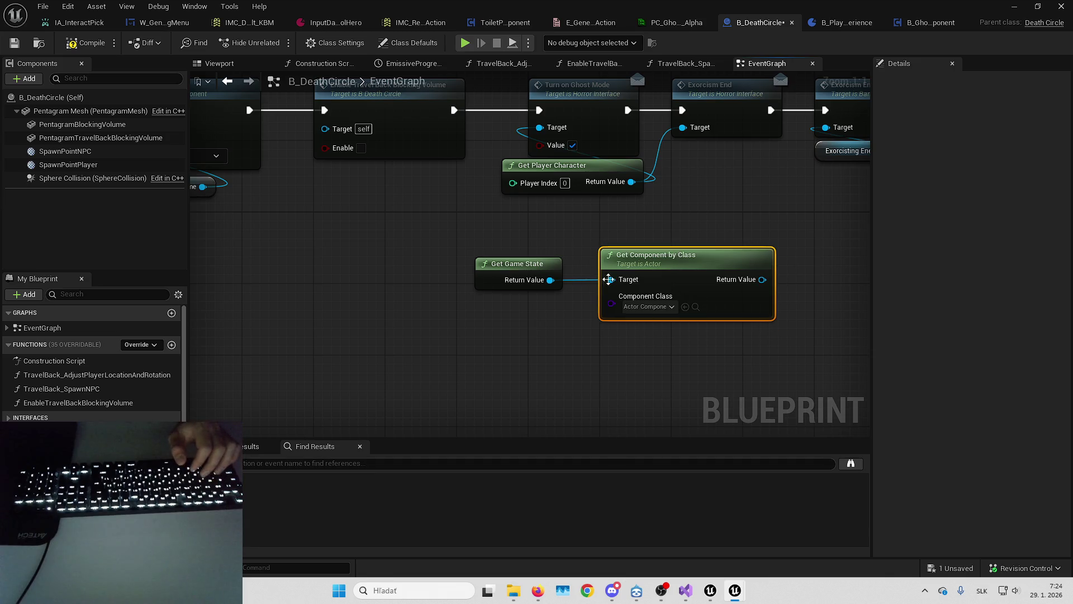
left_click_drag(517, 277, 645, 342)
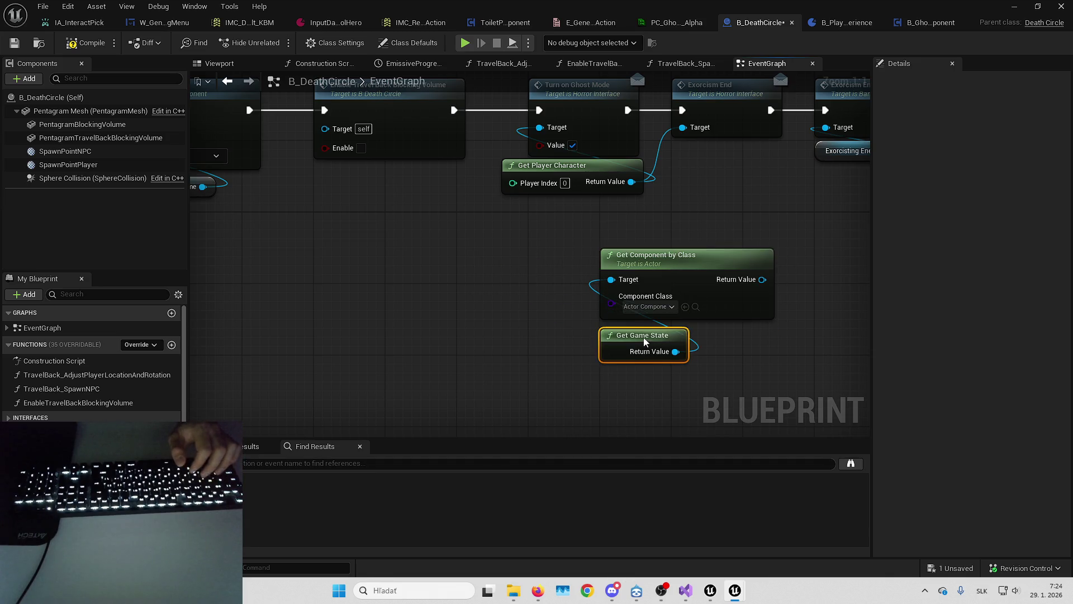
left_click(654, 307)
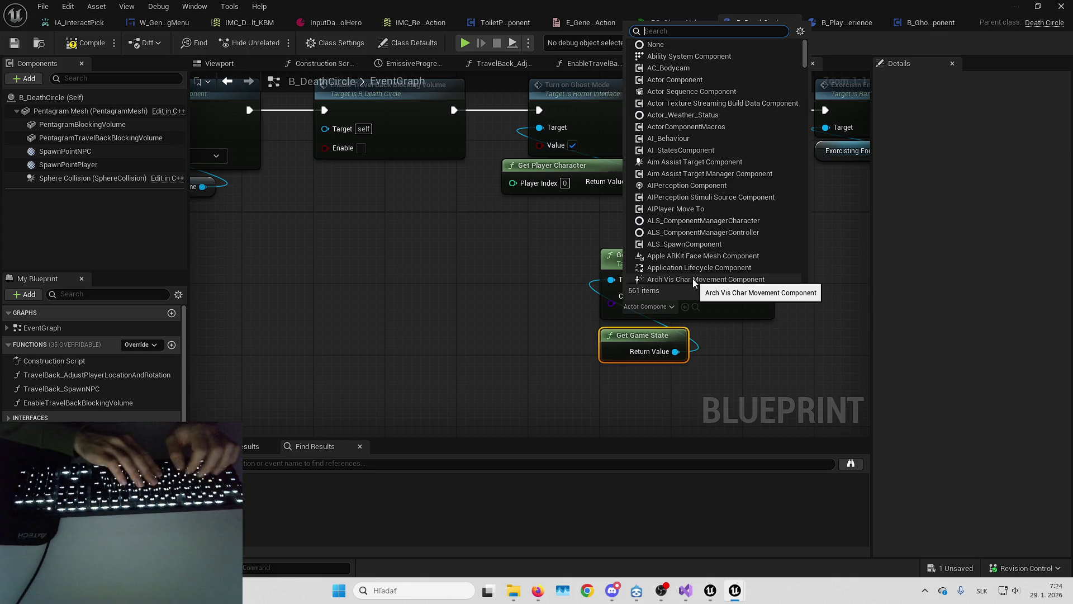
type("ghost")
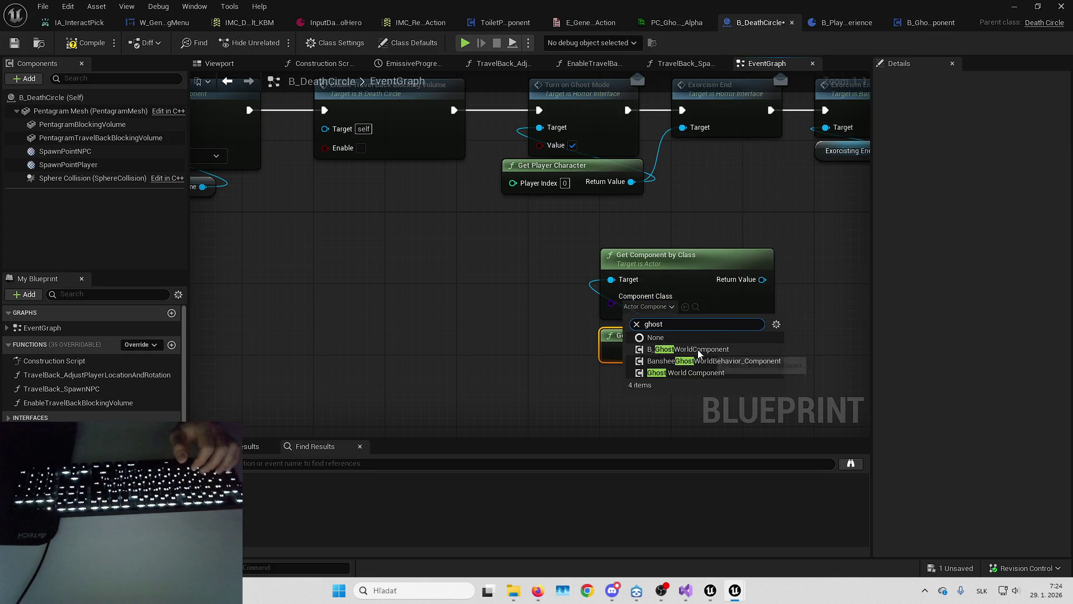
left_click(700, 377)
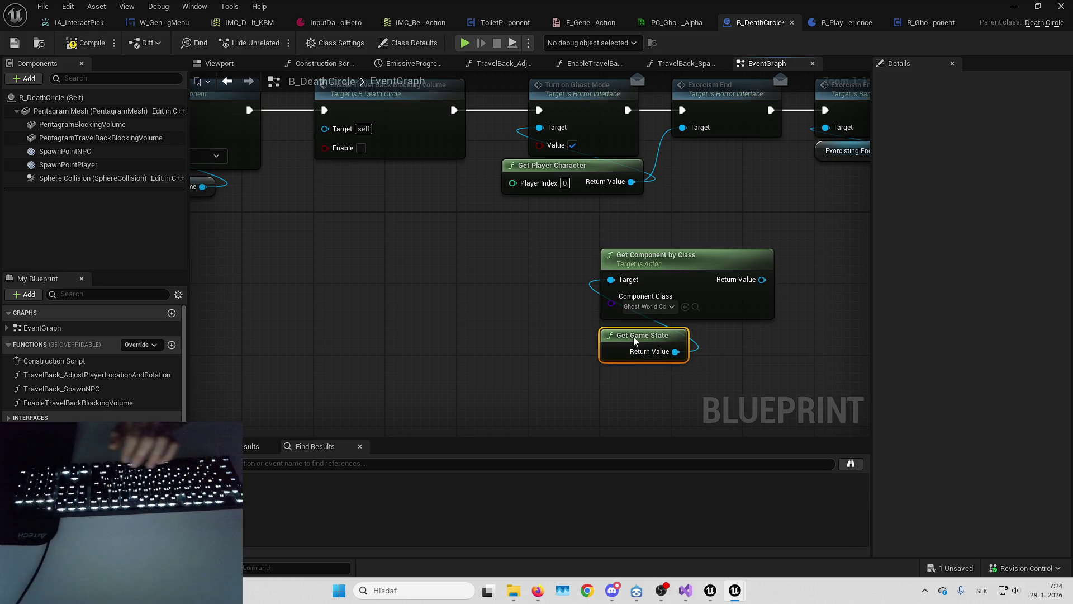
Move both new nodes left and add a Set Ghost World On node from the component output.
left_click_drag(539, 272, 671, 348)
left_click_drag(674, 258, 390, 294)
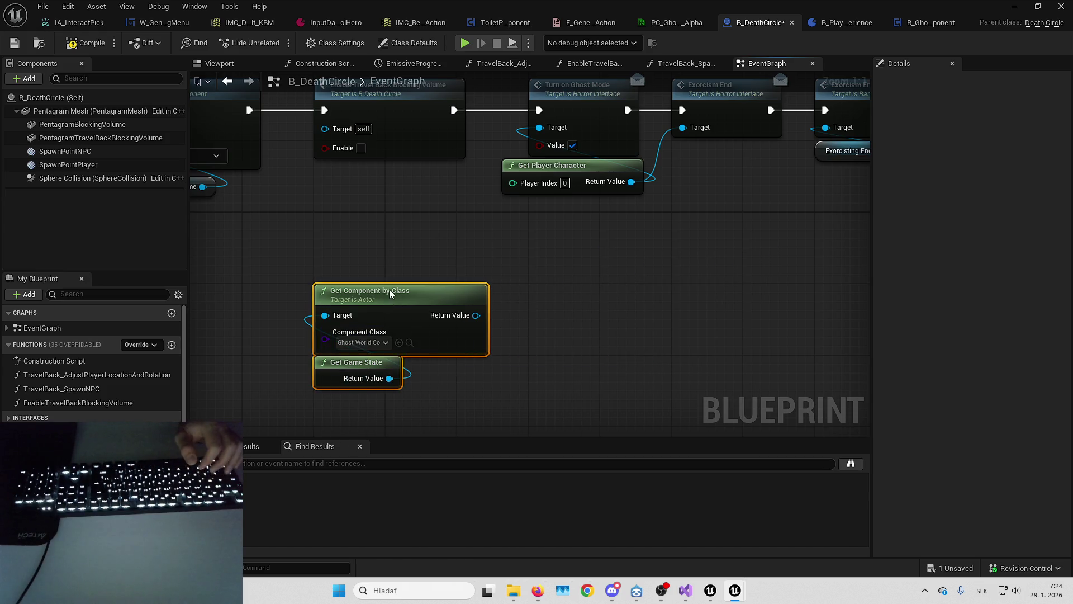
left_click_drag(468, 322, 595, 286)
type("set ghost")
key("Return")
mouse_move(652, 283)
left_mouse_down()
mouse_move(597, 260)
mouse_move(577, 225)
mouse_move(586, 225)
left_mouse_up()
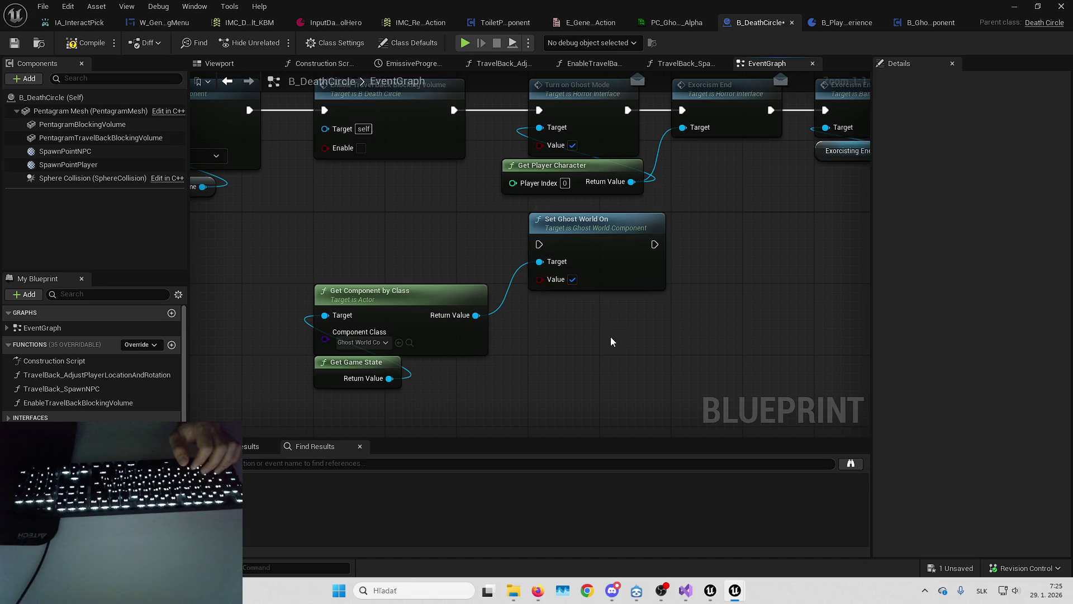
left_click_drag(612, 341, 602, 440)
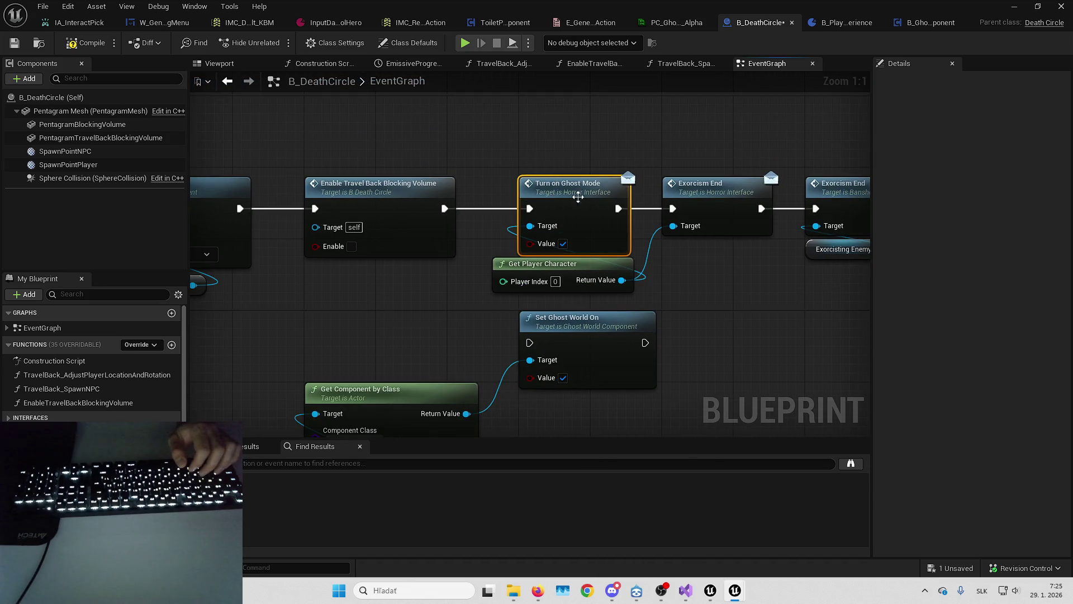
Find references to Turn on Ghost Mode by name and jump to its second usage.
right_click(579, 199)
mouse_move(642, 316)
left_click(721, 321)
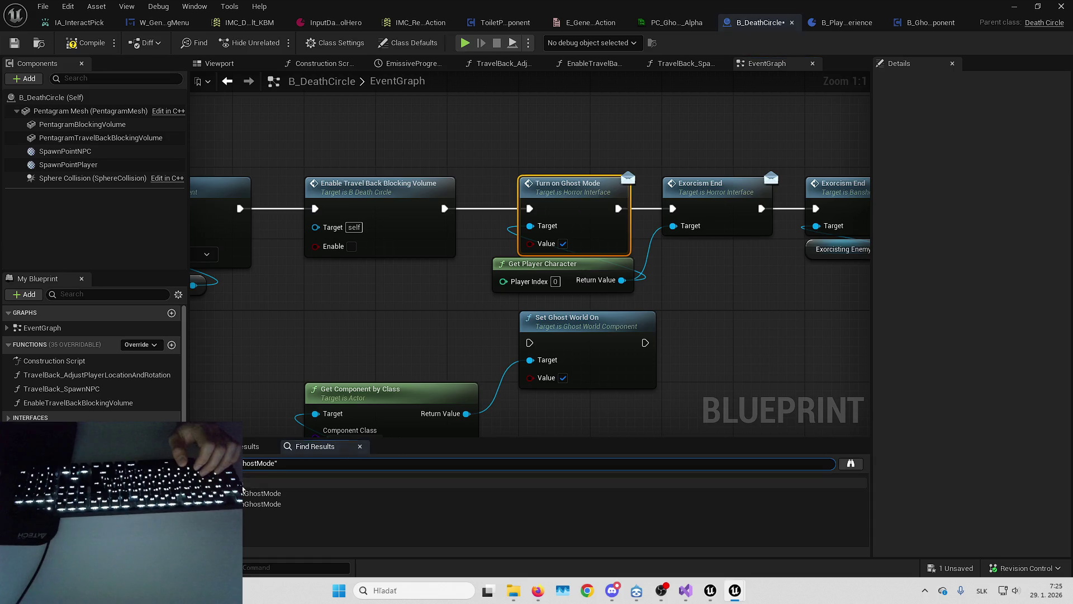
left_click(265, 504)
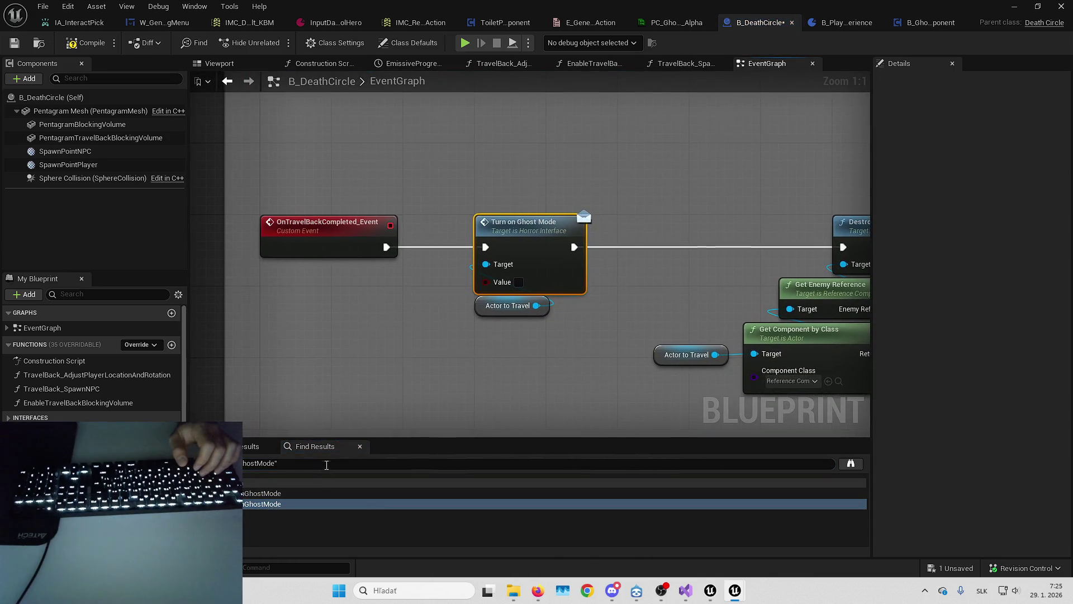
scroll(555, 263, "down", 3)
scroll(505, 243, "up", 3)
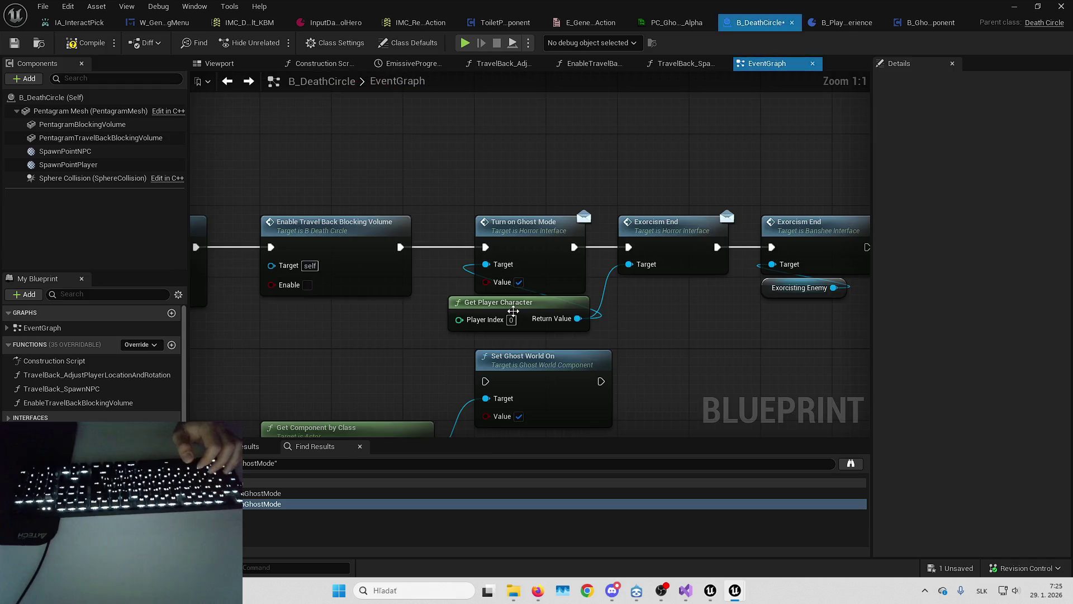
mouse_move(506, 243)
left_mouse_down()
mouse_move(570, 179)
mouse_move(667, 144)
left_mouse_up()
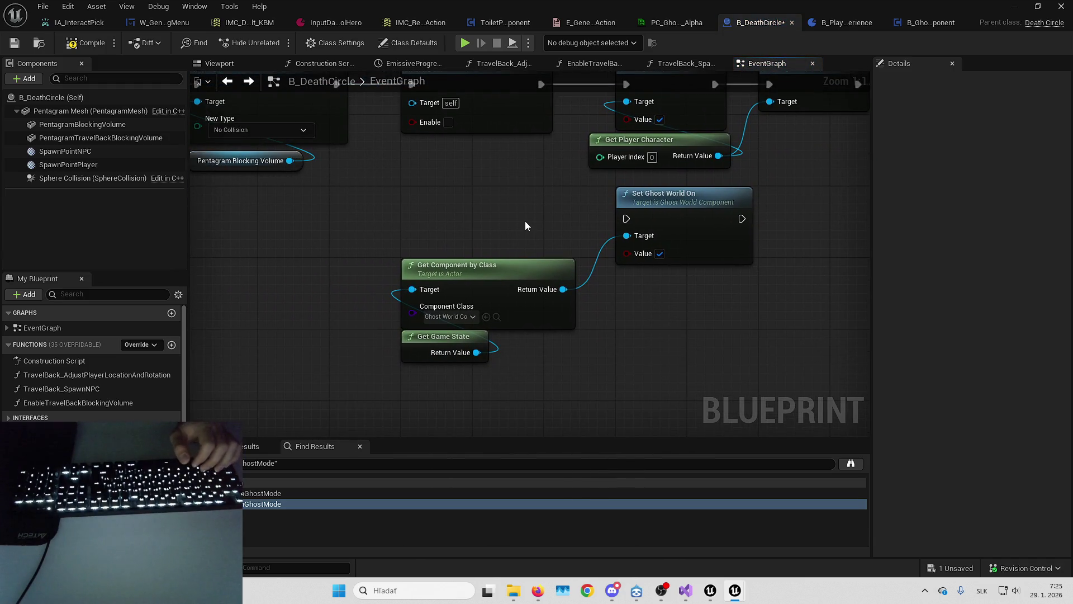
key("Return")
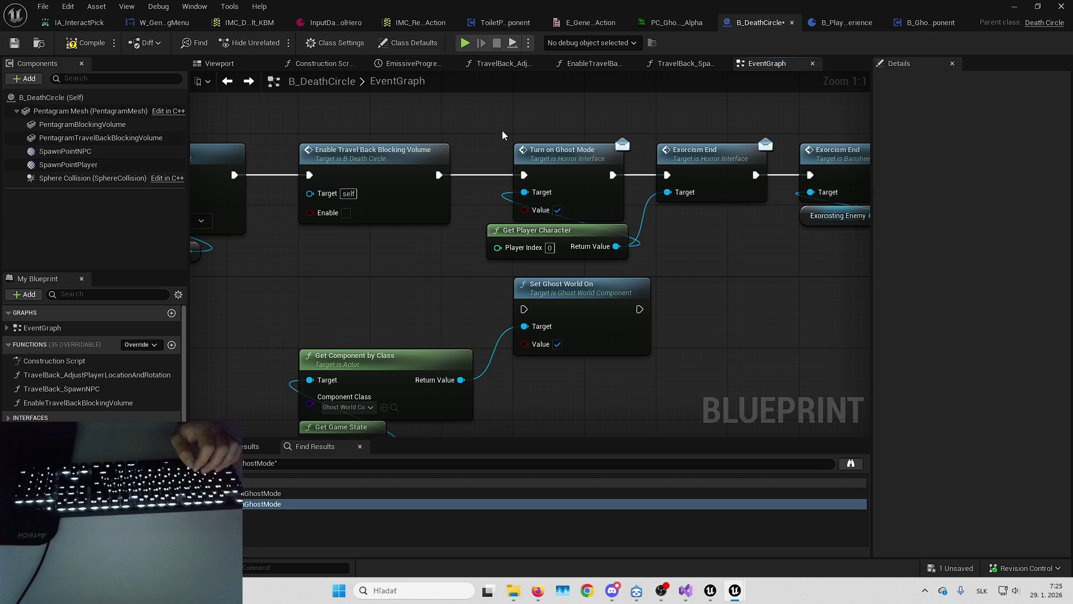
Delete the Turn on Ghost Mode node and slot Set Ghost World On into the chain.
left_click(561, 151)
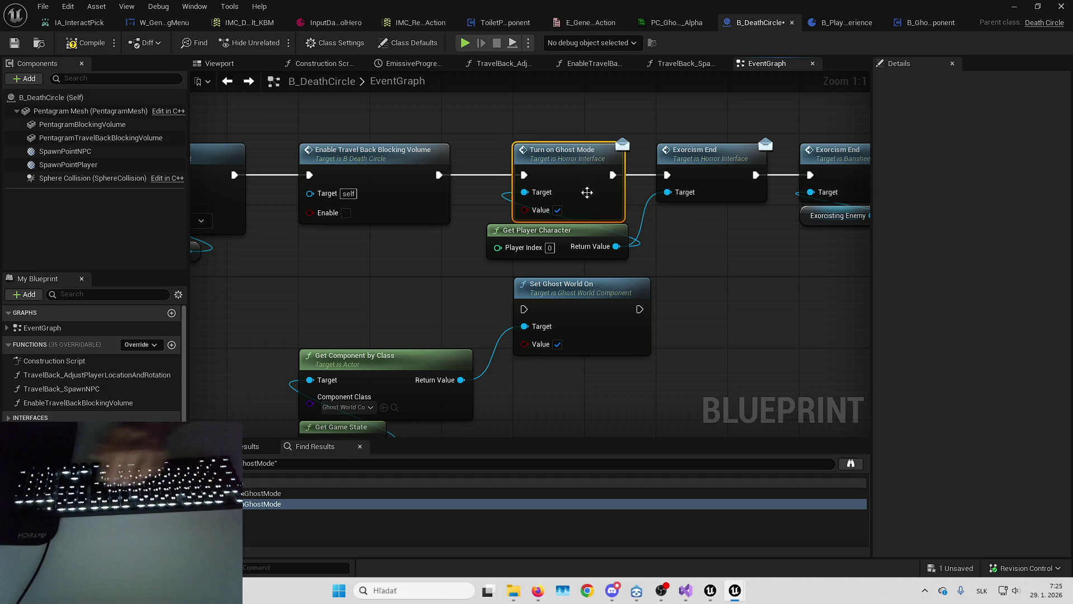
key("Delete")
left_click_drag(584, 239, 726, 221)
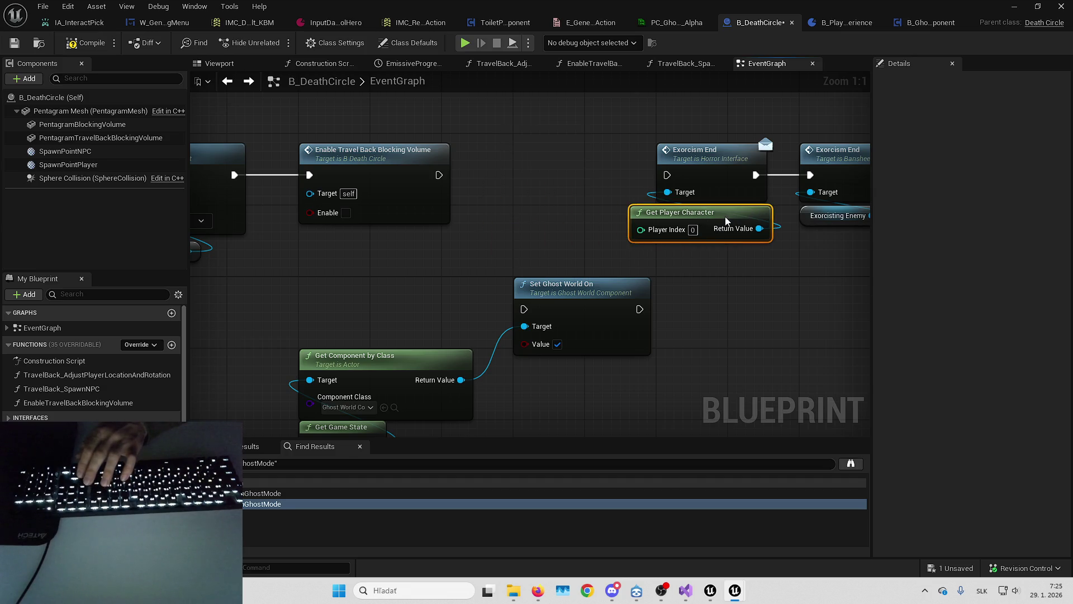
left_click_drag(549, 306, 549, 172)
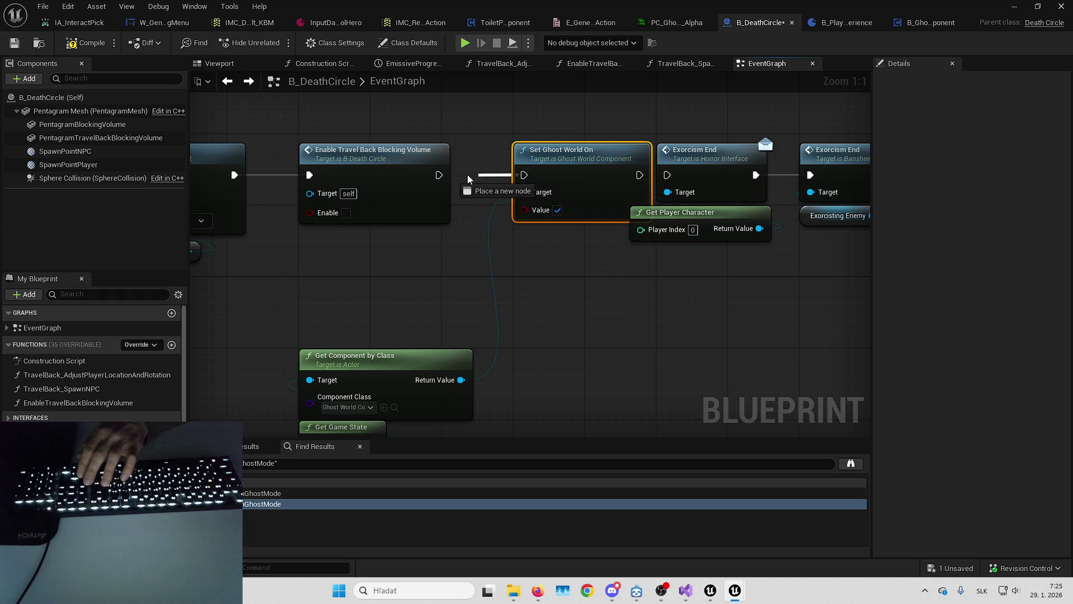
Realign the Exorcism End group and the Get Component by Class nodes beside Set Ghost World On.
scroll(741, 245, "down", 2)
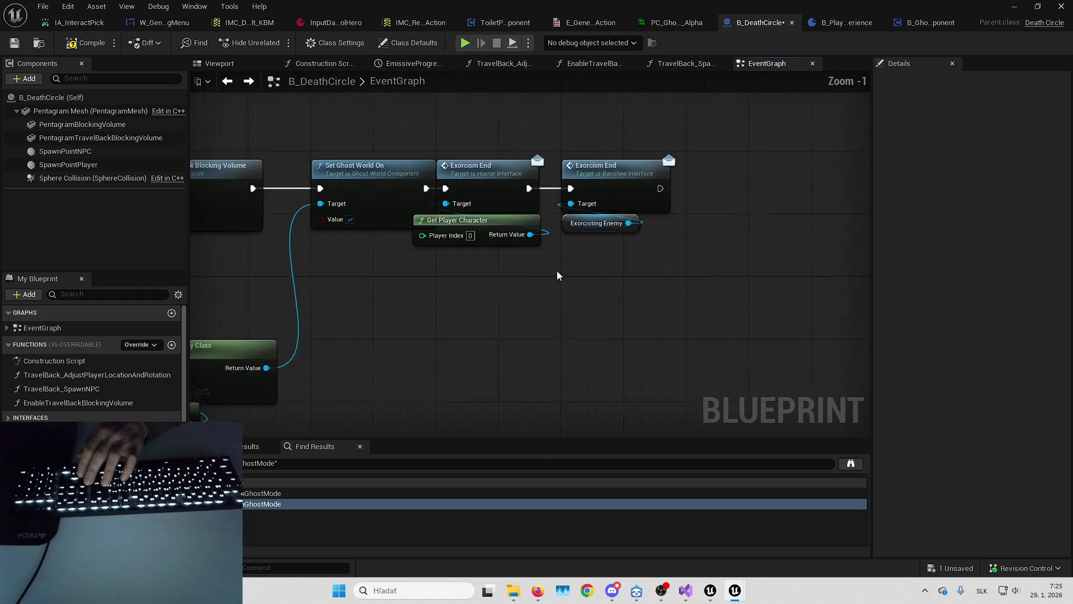
left_click_drag(480, 162, 649, 269)
left_click_drag(490, 186, 543, 187)
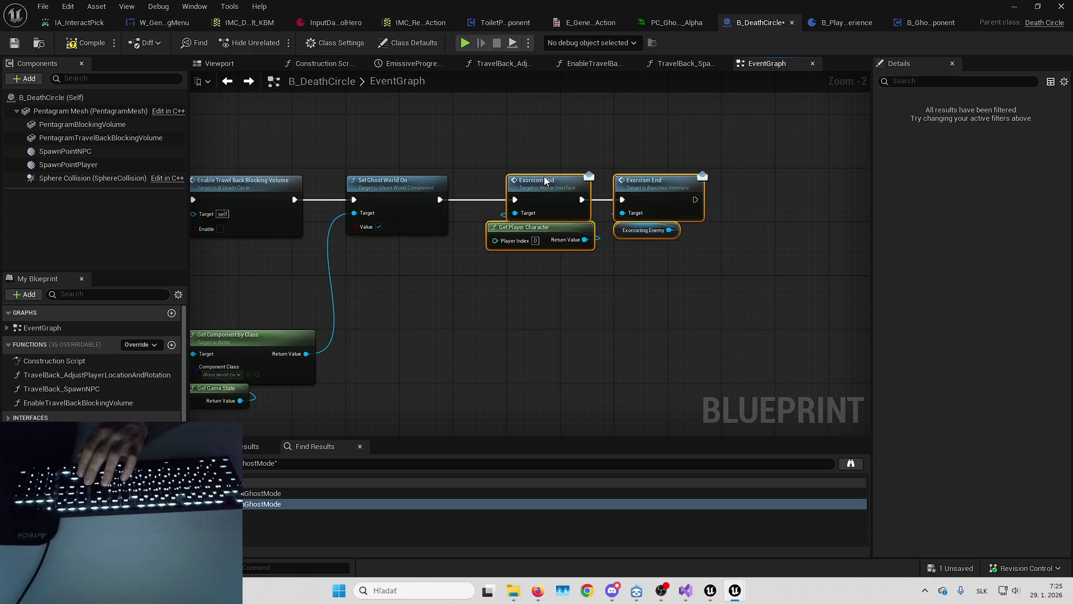
key("ctrl+z")
left_click_drag(669, 180, 722, 135)
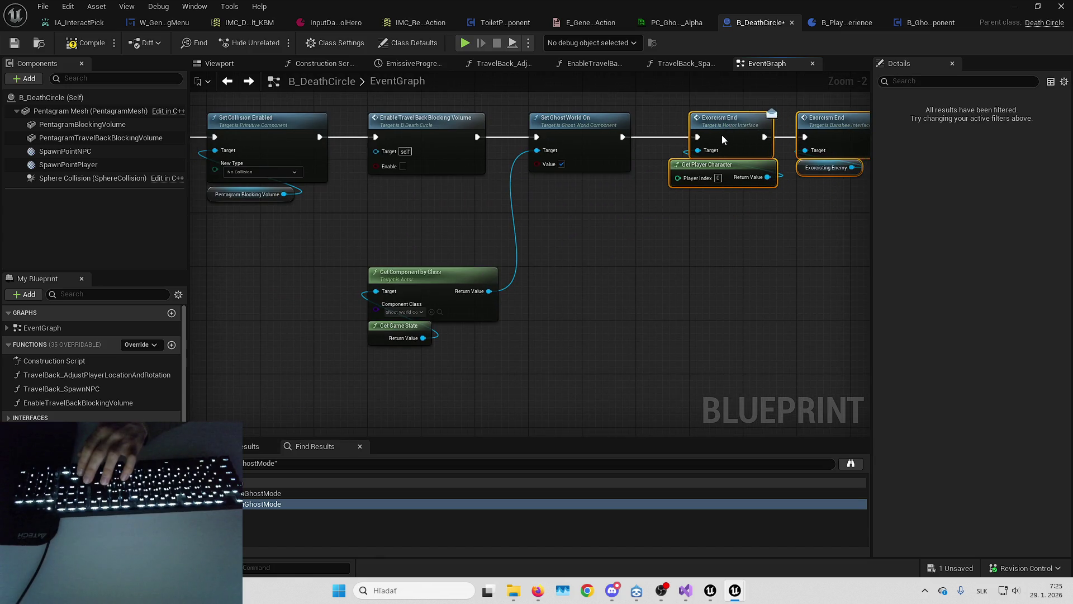
left_click_drag(393, 218, 410, 324)
left_click_drag(439, 267, 440, 181)
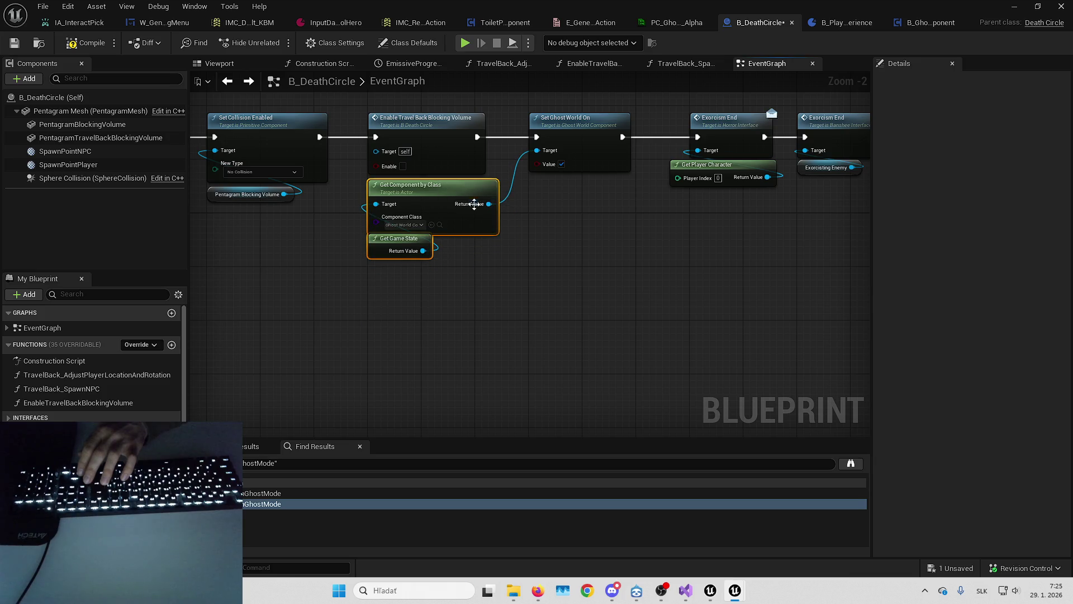
left_click_drag(602, 269, 655, 353)
left_click(280, 504)
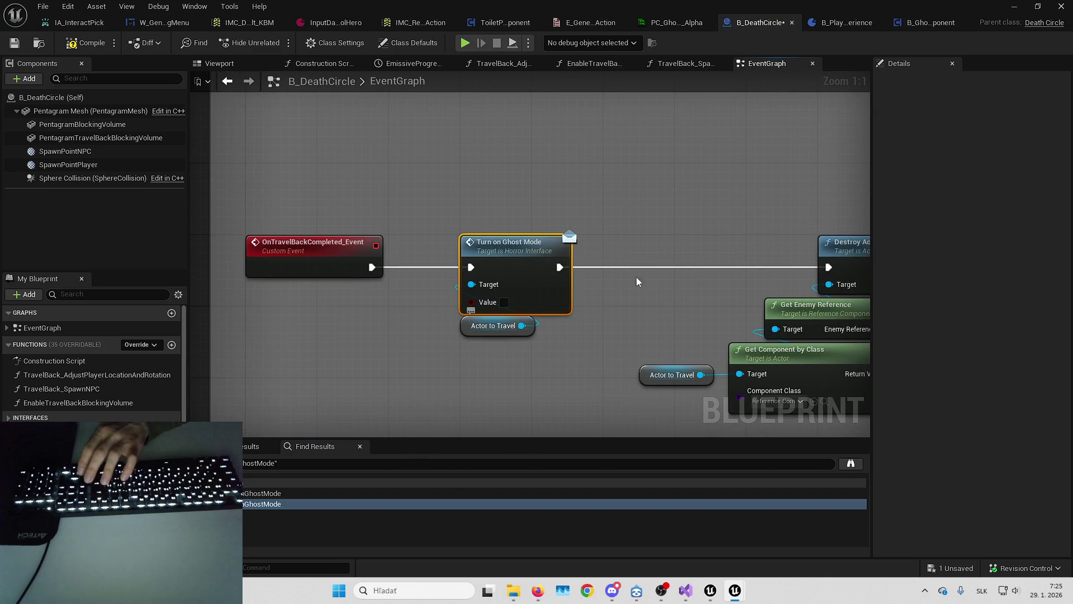
Return to the Set Ghost World On section and select the ghost-world and Actor to Travel nodes.
key("alt+Left")
left_click_drag(522, 378, 447, 333)
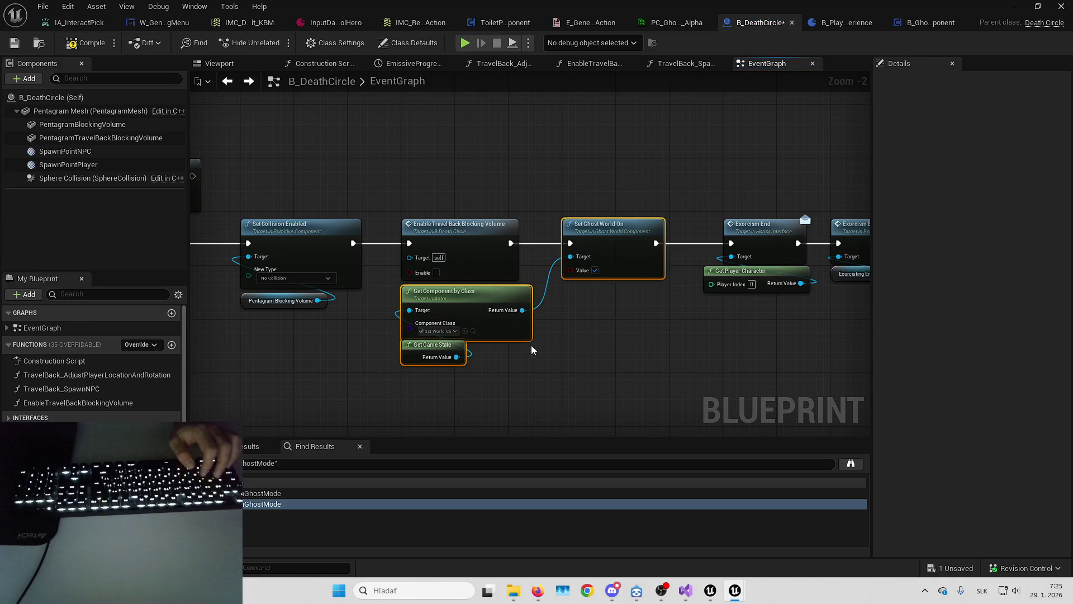
key("Home")
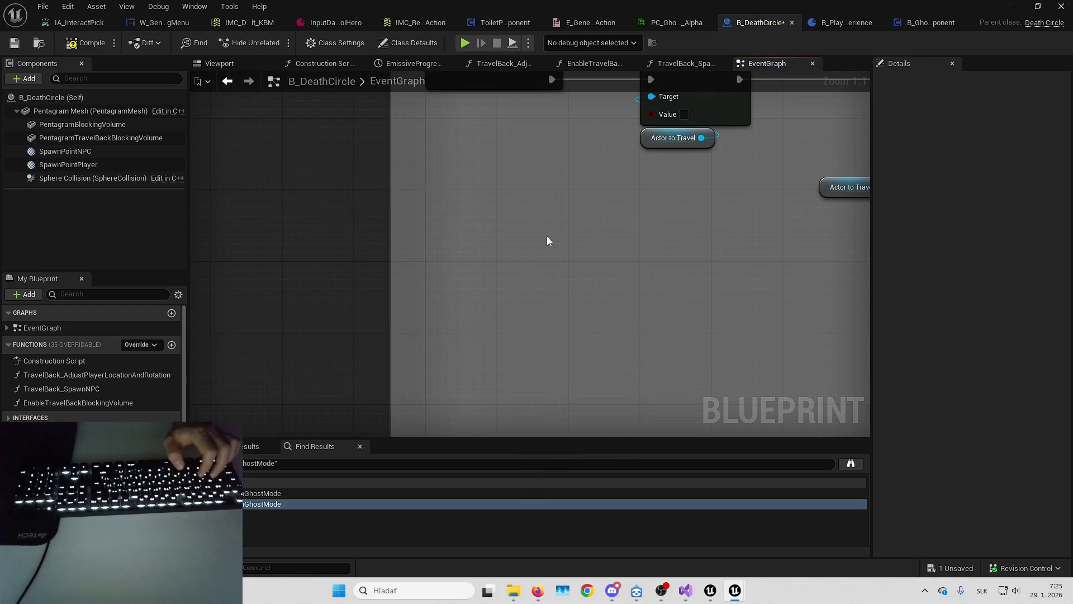
mouse_move(522, 213)
left_mouse_down()
mouse_move(596, 276)
mouse_move(573, 276)
left_mouse_up()
left_click(572, 276)
right_click(565, 271)
mouse_move(732, 250)
left_mouse_down()
mouse_move(430, 235)
mouse_move(600, 257)
left_mouse_up()
Find references to Actor to Travel by name and inspect its usages.
left_click_drag(412, 178, 501, 273)
right_click(438, 276)
mouse_move(572, 386)
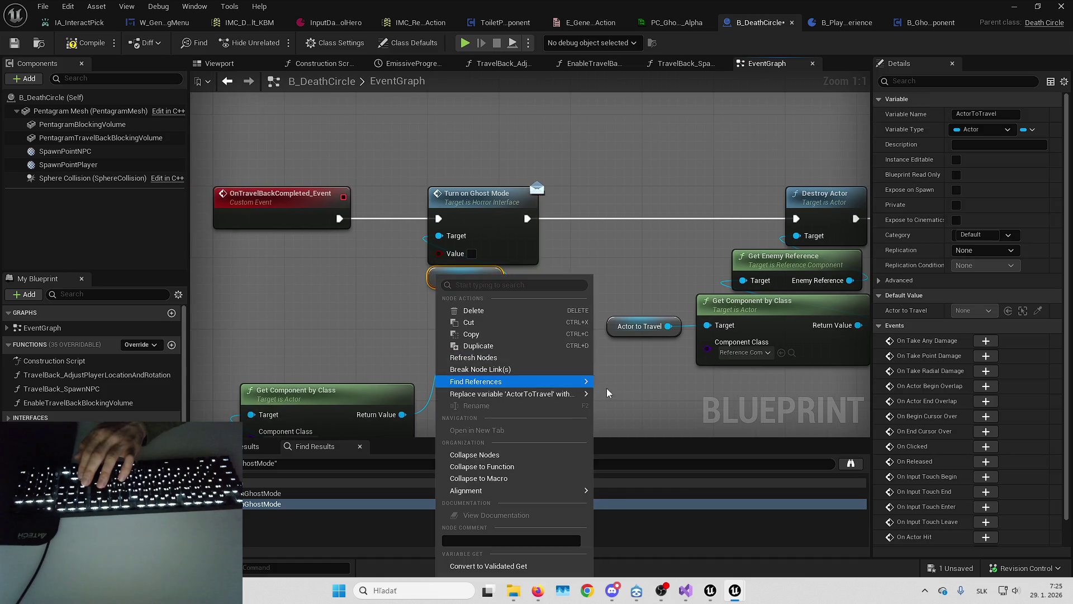
left_click(622, 386)
left_click(294, 525)
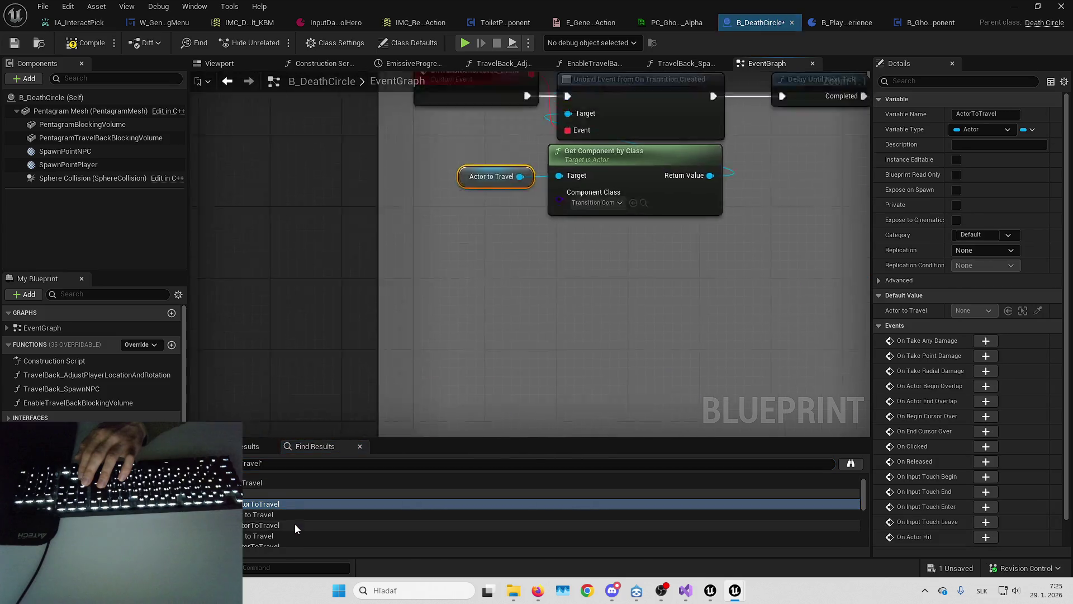
scroll(294, 524, "down", 2)
left_click(285, 528)
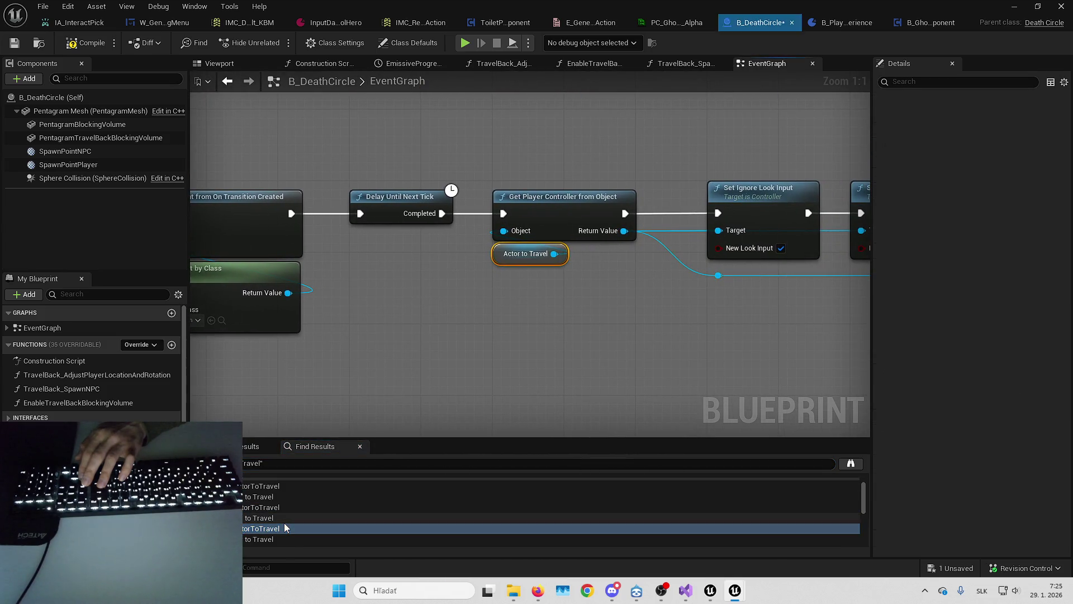
scroll(536, 279, "down", 5)
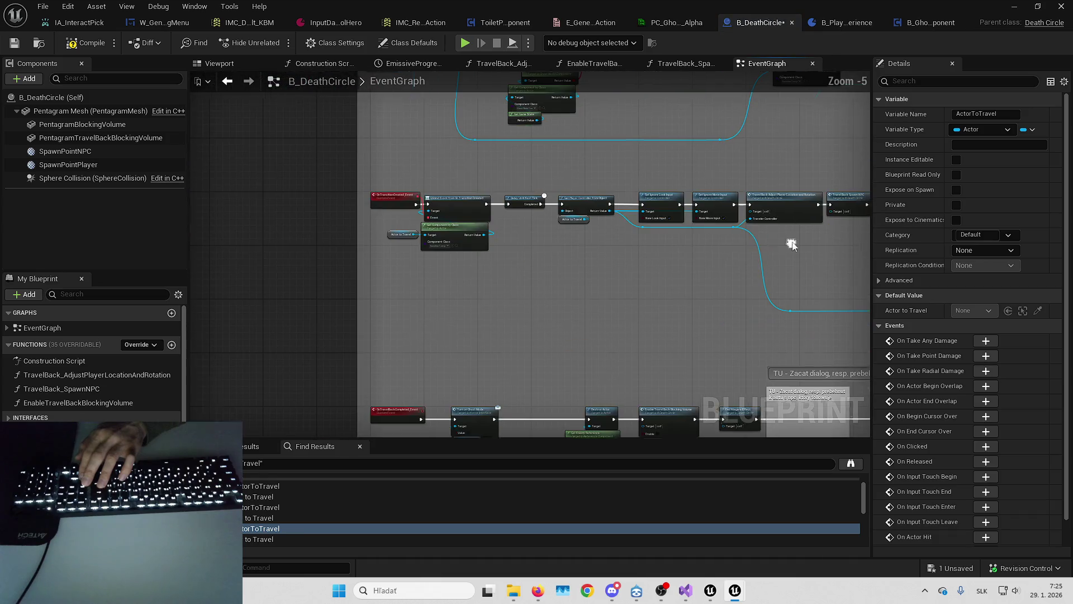
scroll(521, 267, "up", 4)
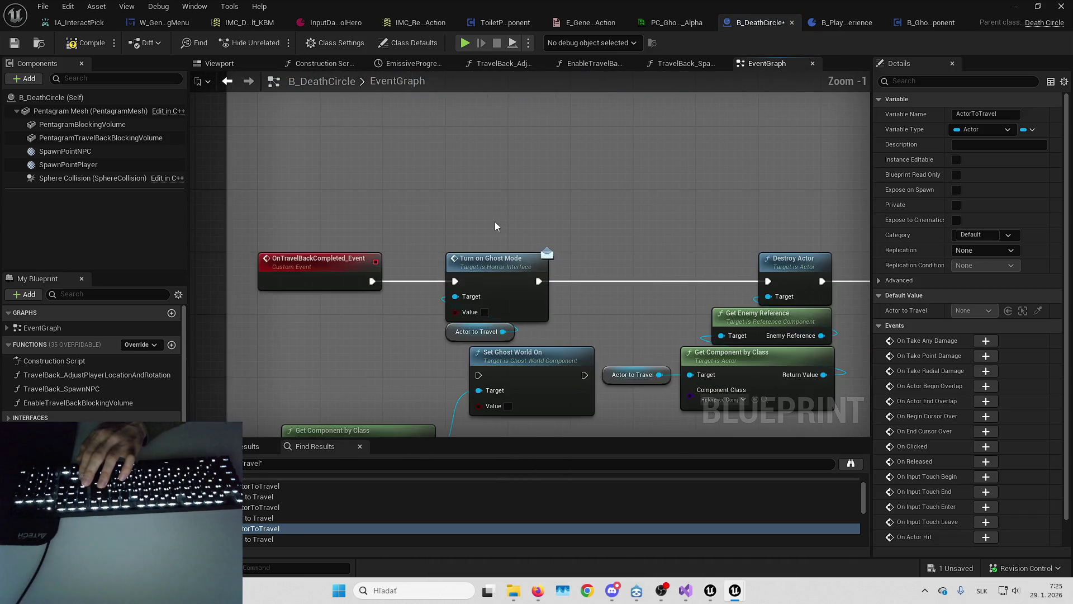
Delete Turn on Ghost Mode and Actor to Travel, wiring Set Ghost World On before Destroy Actor.
key("Delete")
left_click_drag(375, 283, 769, 281)
left_click_drag(421, 297, 562, 388)
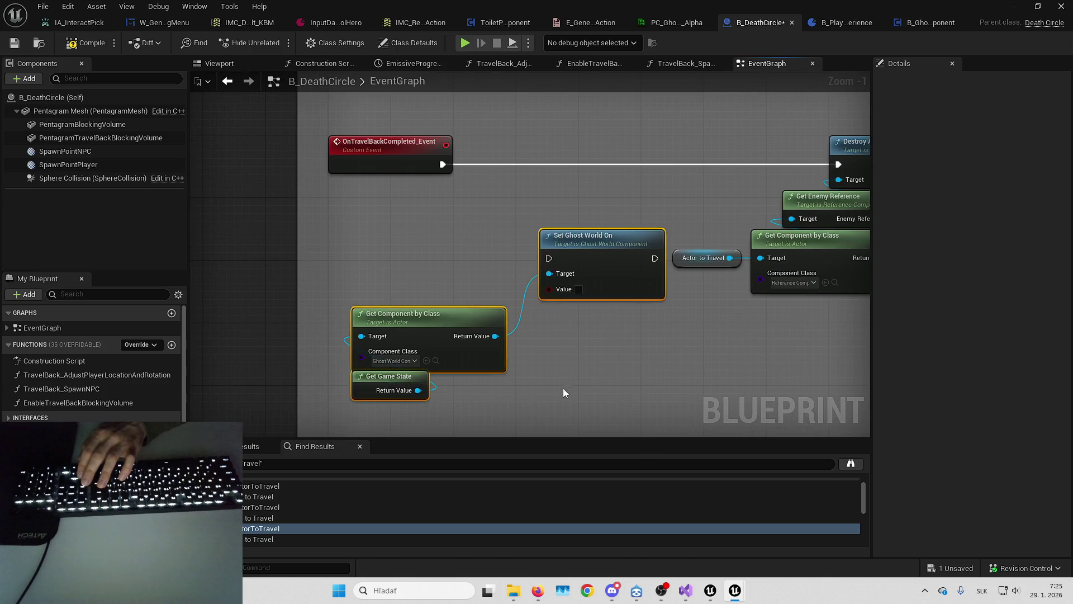
mouse_move(574, 307)
left_mouse_down()
mouse_move(560, 196)
mouse_move(550, 205)
left_mouse_up()
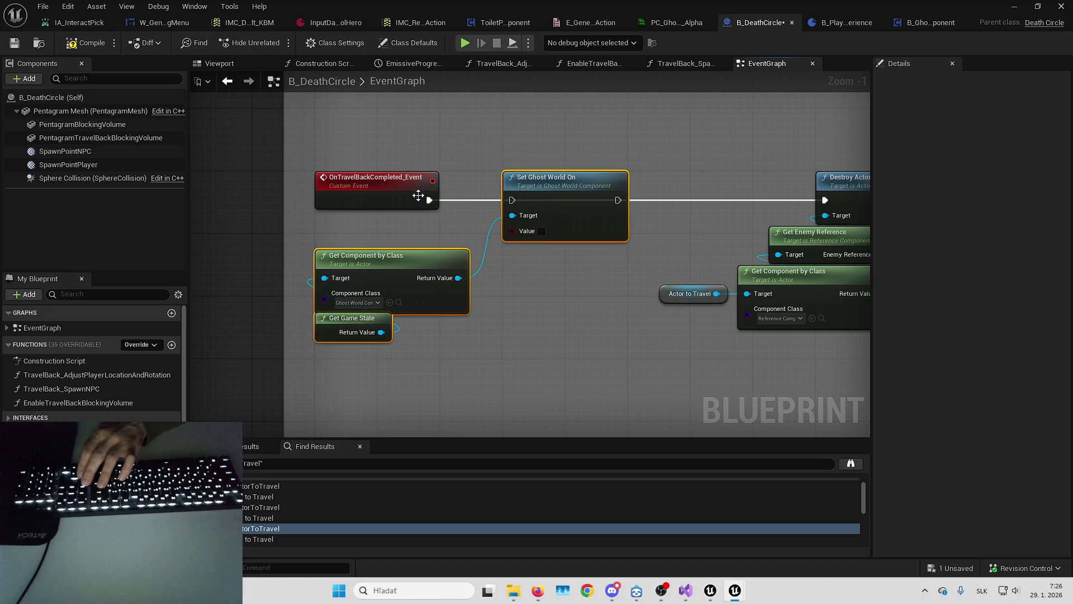
left_click_drag(825, 204, 825, 202)
left_click(596, 122)
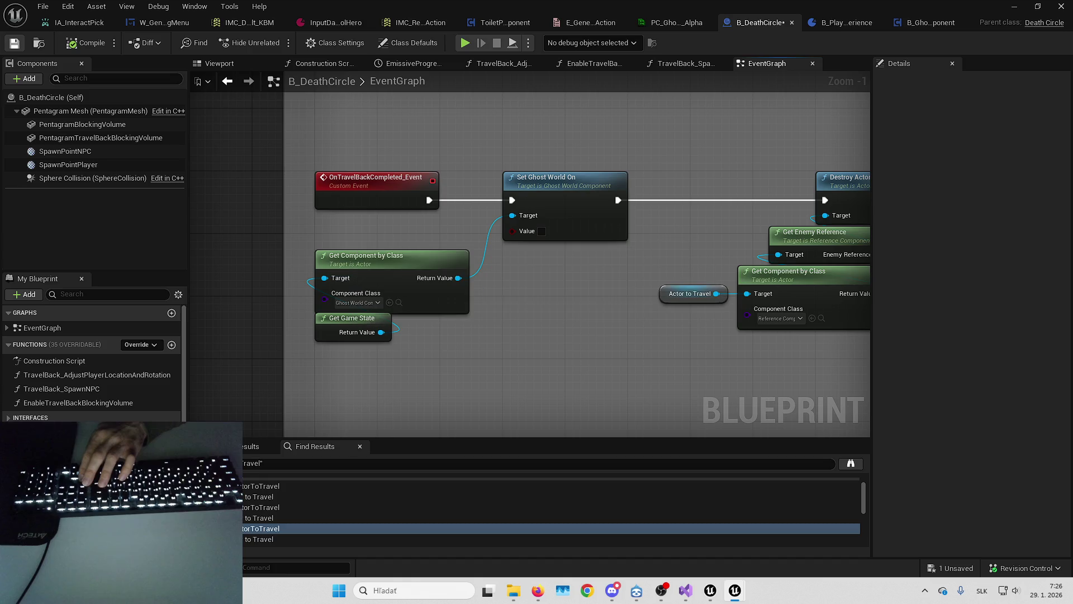
key("alt+Tab")
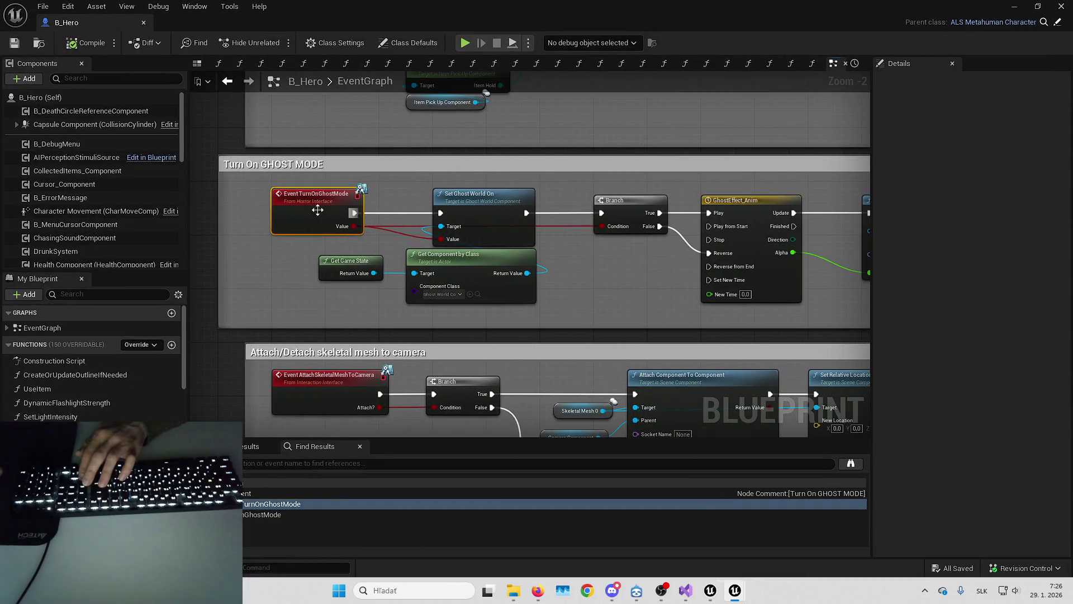
Delete the TurnOnGhostMode function from Horror_Interface and save all modified assets.
right_click(307, 209)
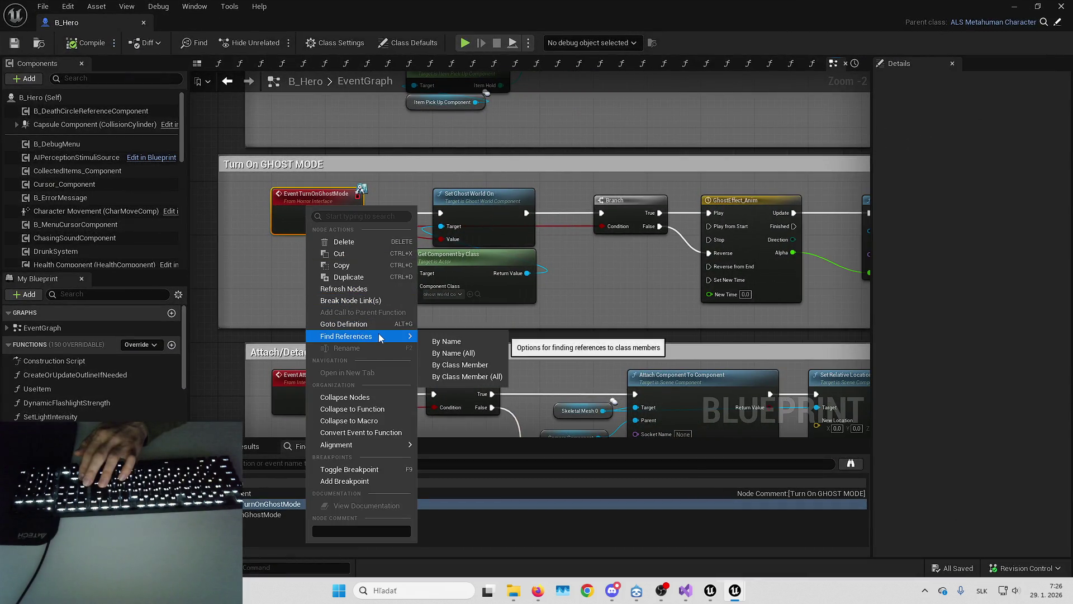
key("alt+Tab")
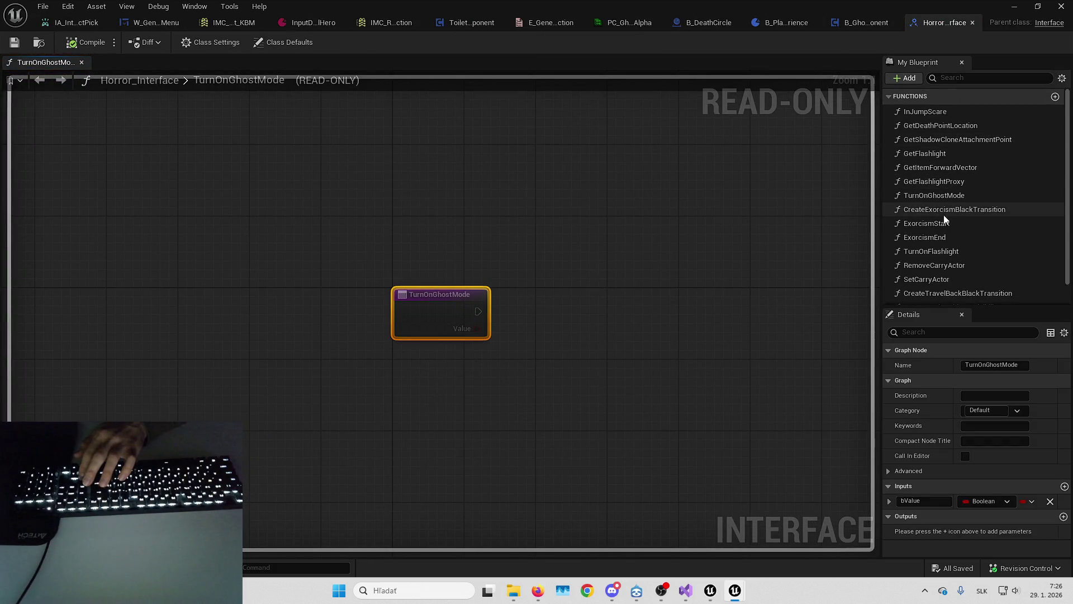
scroll(944, 236, "down", 2)
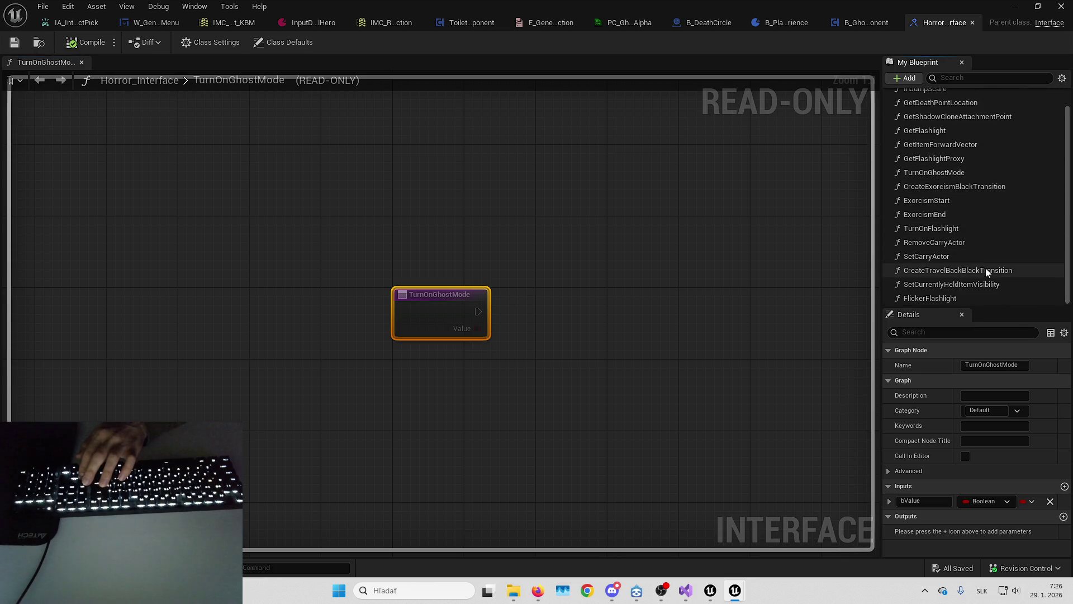
left_click(934, 173)
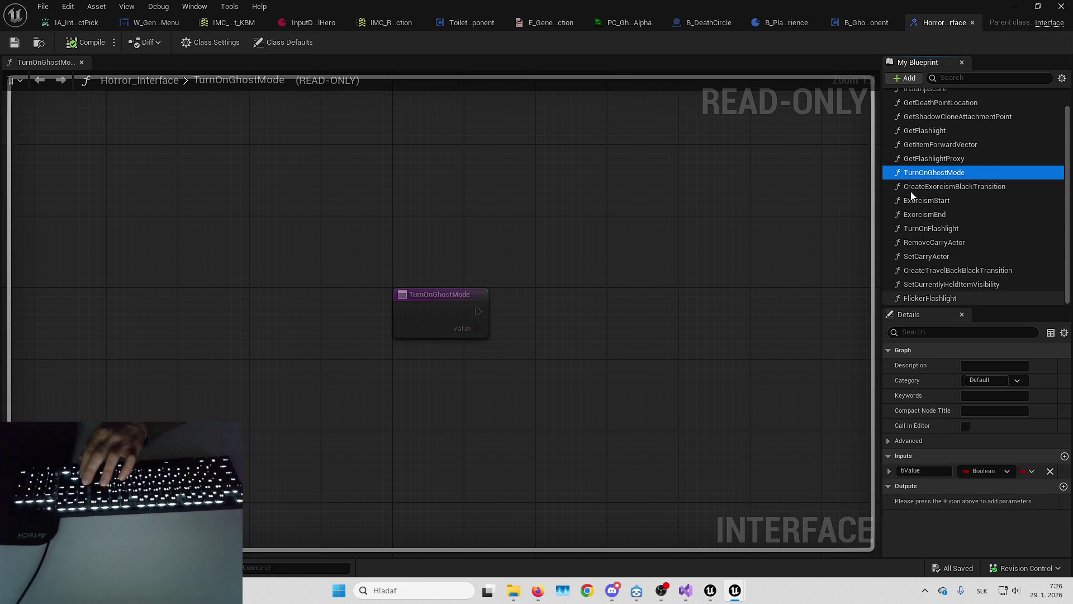
key("Delete")
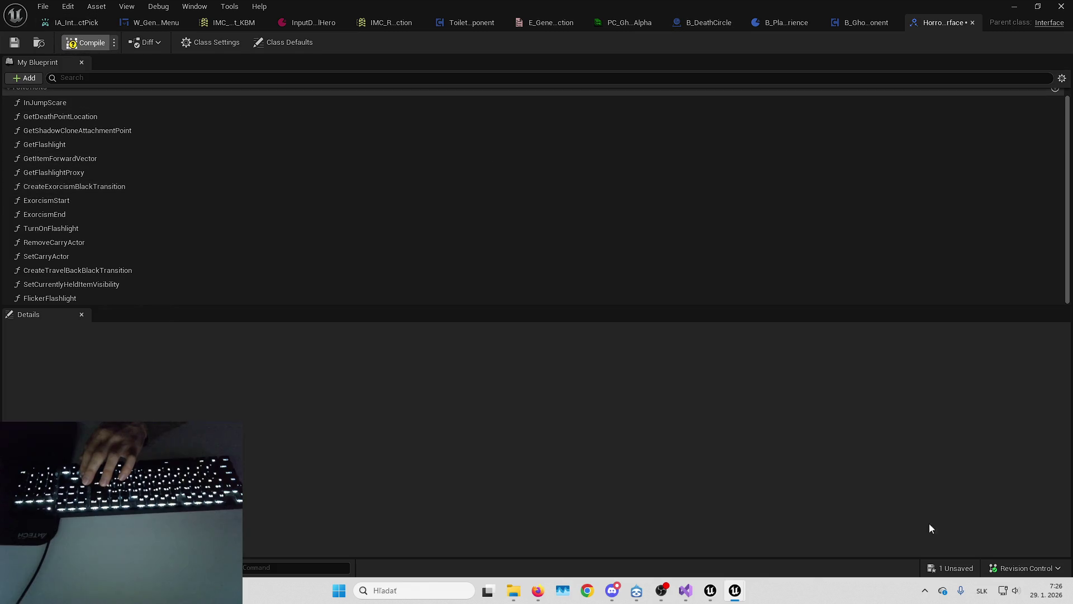
left_click(953, 569)
key("Return")
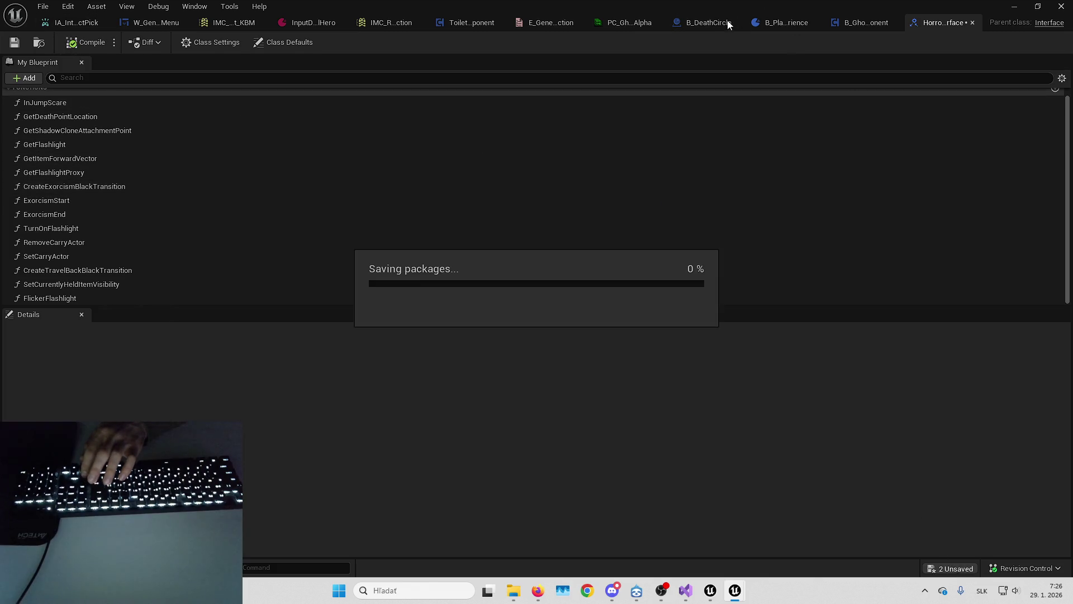
Delete the nodes inside B_Hero's ghost mode comment along with the emptied comment box.
mouse_move(735, 590)
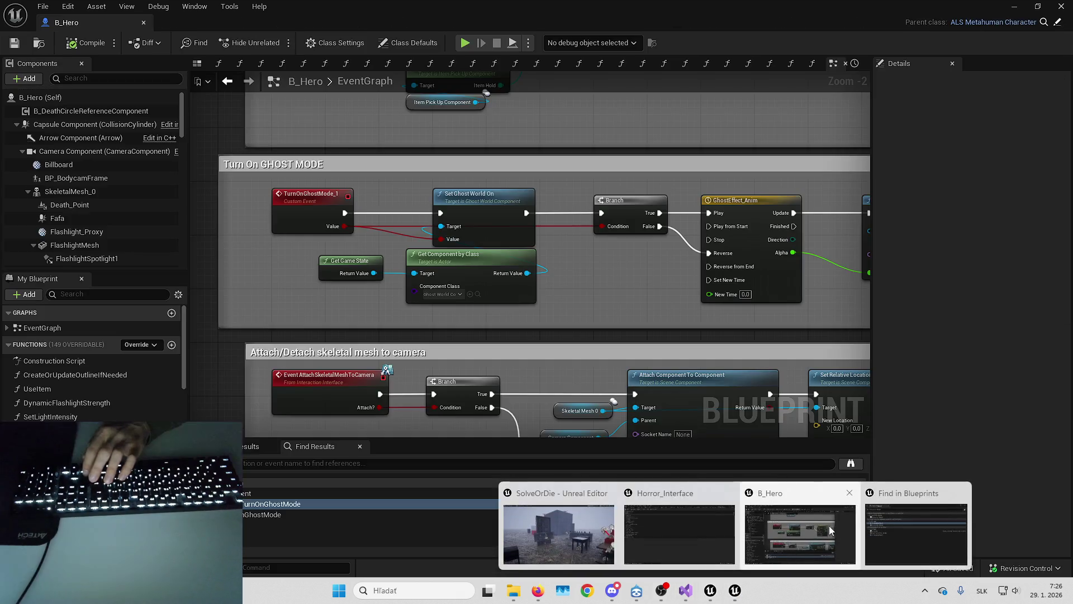
left_click(829, 525)
left_click_drag(615, 286, 585, 292)
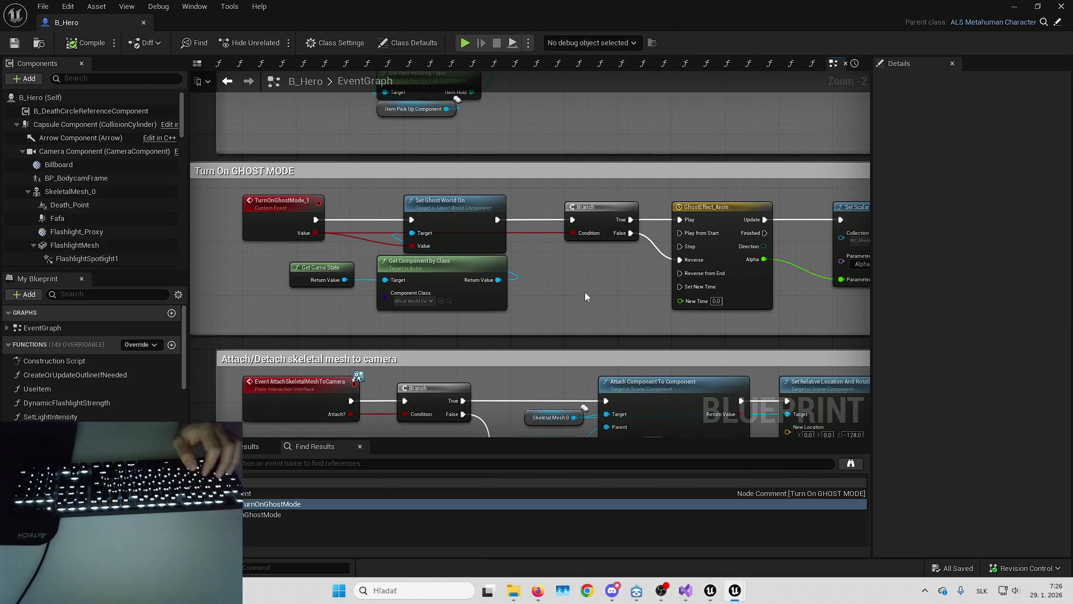
mouse_move(252, 209)
left_mouse_down()
mouse_move(302, 178)
mouse_move(562, 279)
mouse_move(834, 280)
left_mouse_up()
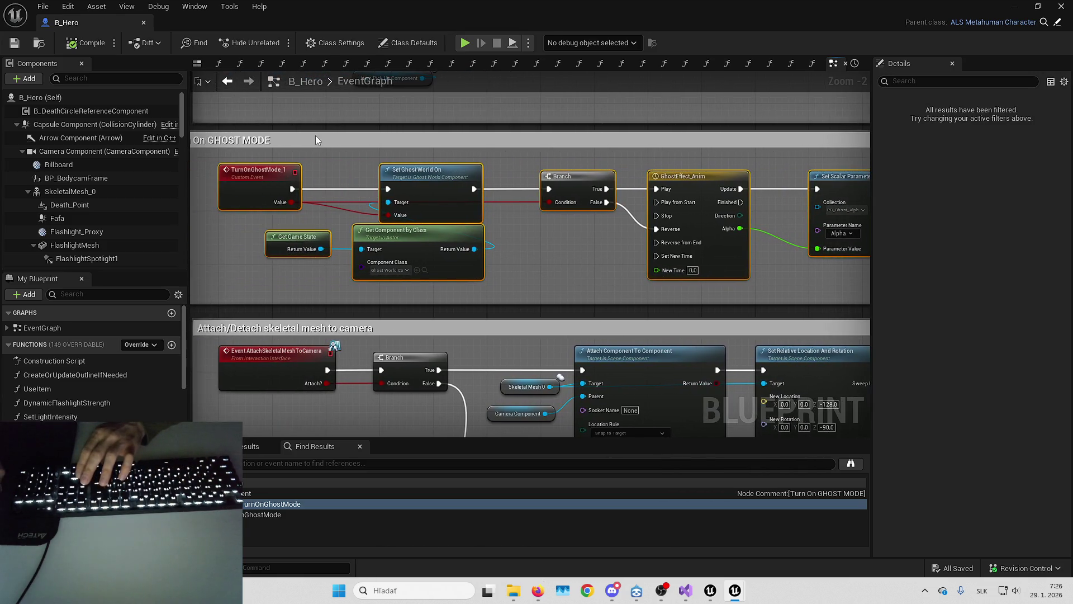
key("Delete")
left_click(315, 136)
key("Delete")
Delete the four remaining ghost-mode nodes and the Debug Key T event.
scroll(545, 205, "down", 5)
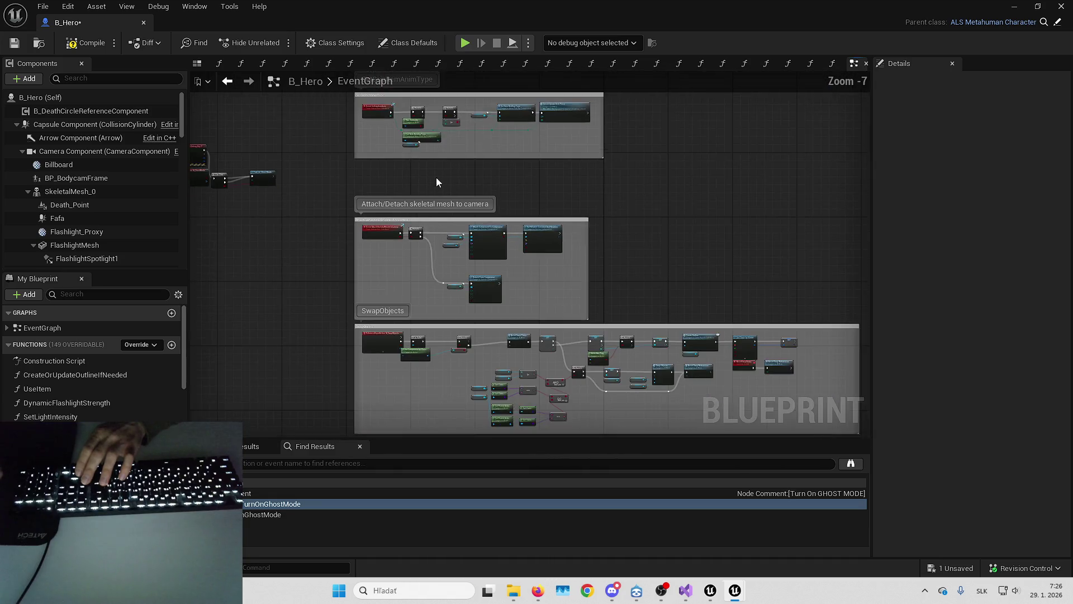
left_click_drag(566, 250, 565, 317)
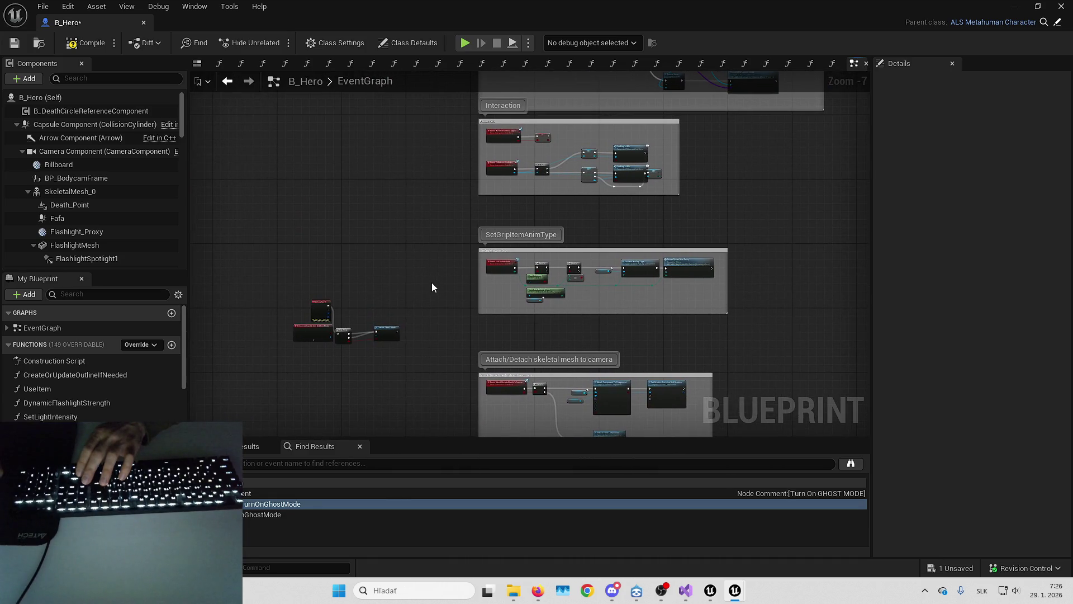
scroll(431, 283, "up", 4)
left_click_drag(433, 292, 599, 349)
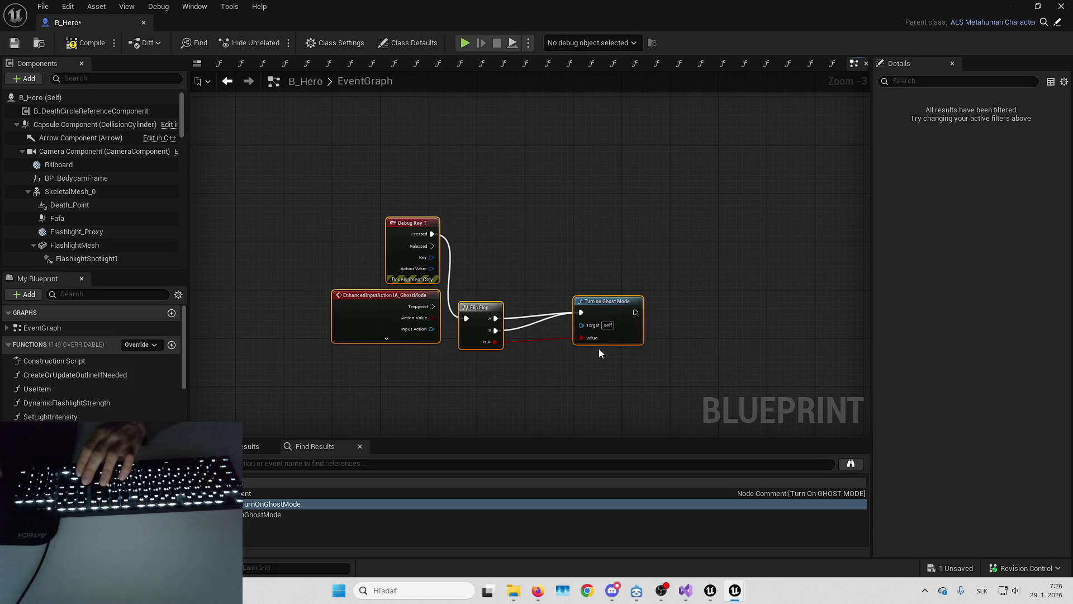
key("Delete")
left_click_drag(579, 246, 410, 275)
key("Delete")
double_click(373, 305)
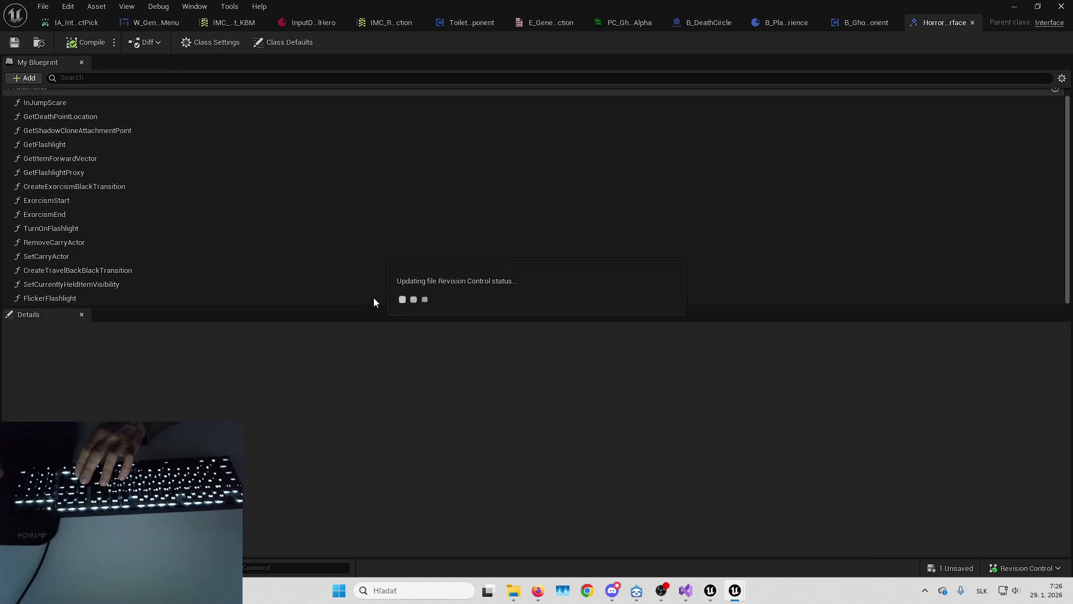
Find the assets referencing IA_GhostMode and open IMC_Default_KBM for editing.
left_click(41, 45)
left_click(1011, 6)
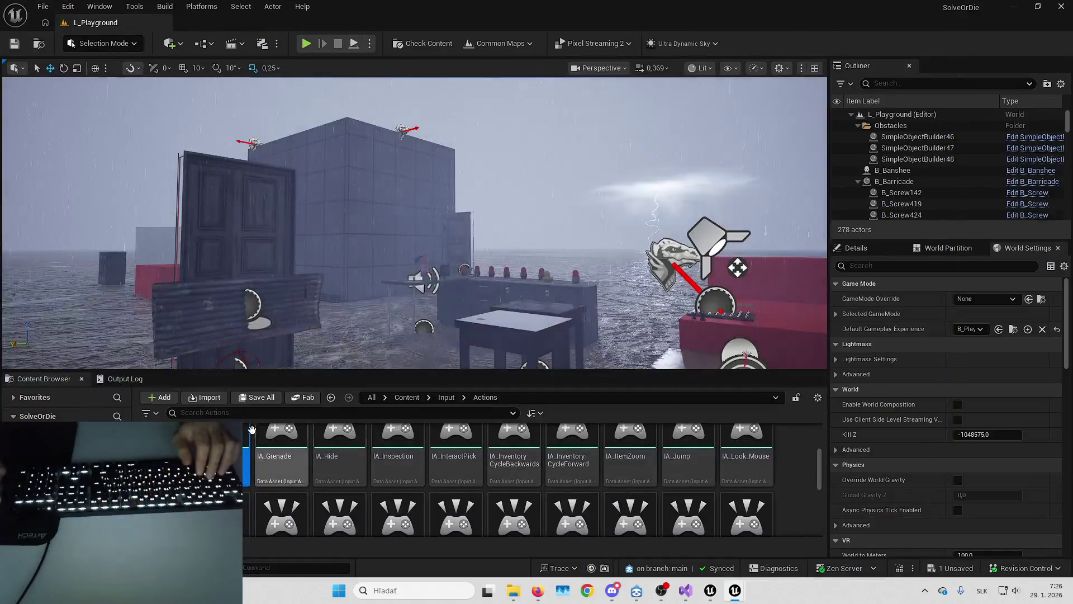
key("alt+Tab")
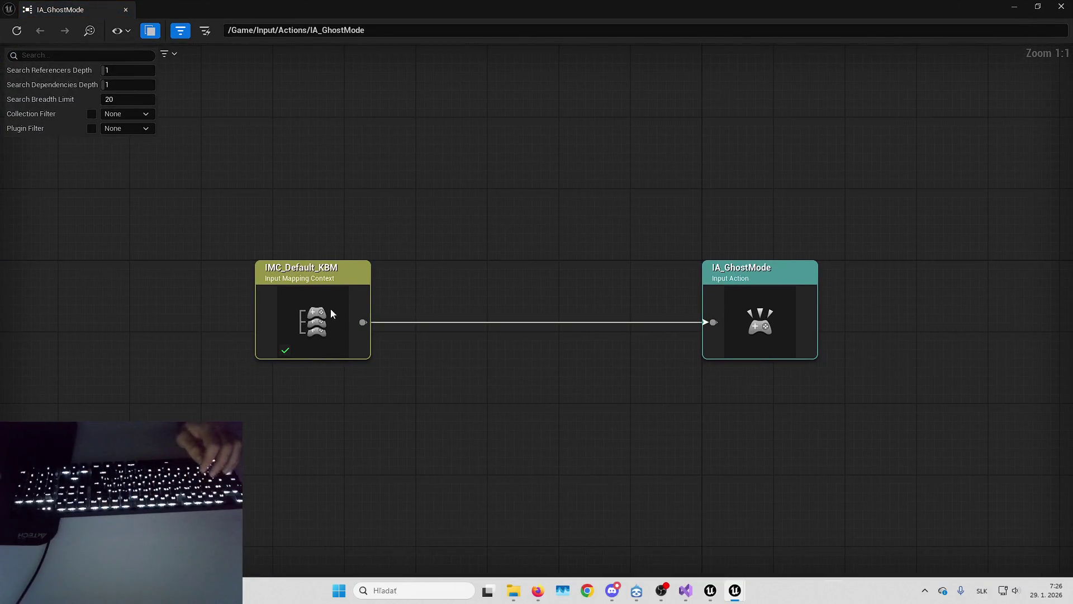
right_click(313, 302)
left_click(338, 354)
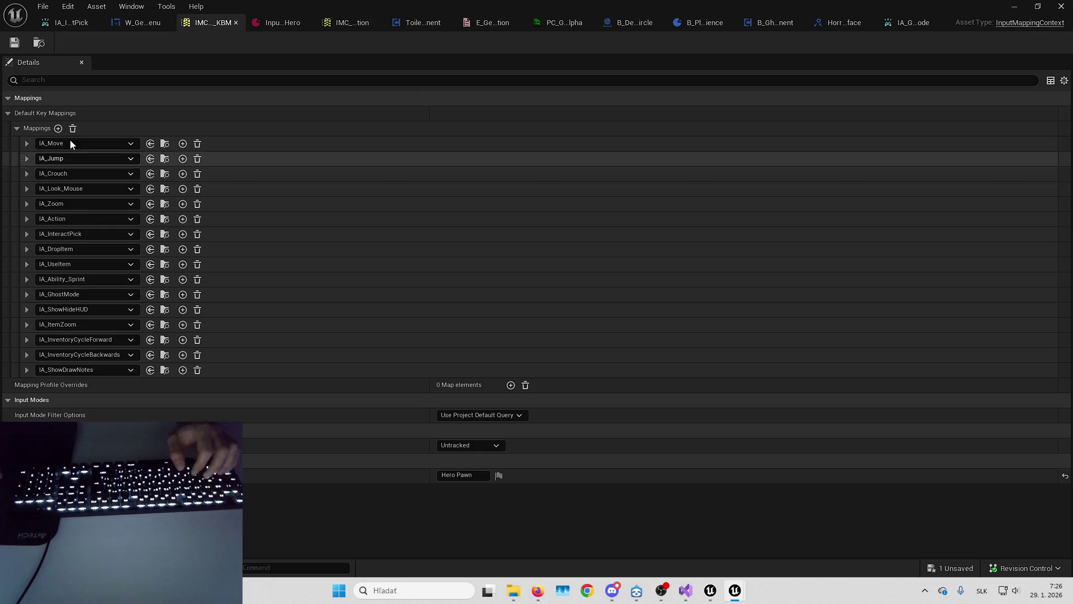
Remove the IA_GhostMode mapping from IMC_Default_KBM, save, and close the editor.
left_click(25, 295)
left_click(26, 294)
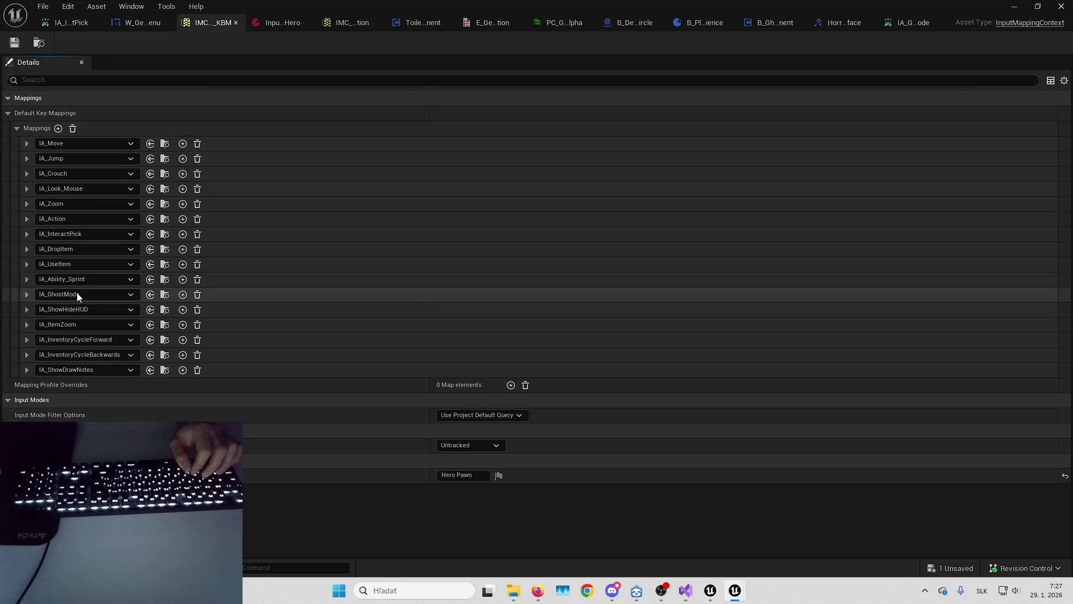
left_click(198, 295)
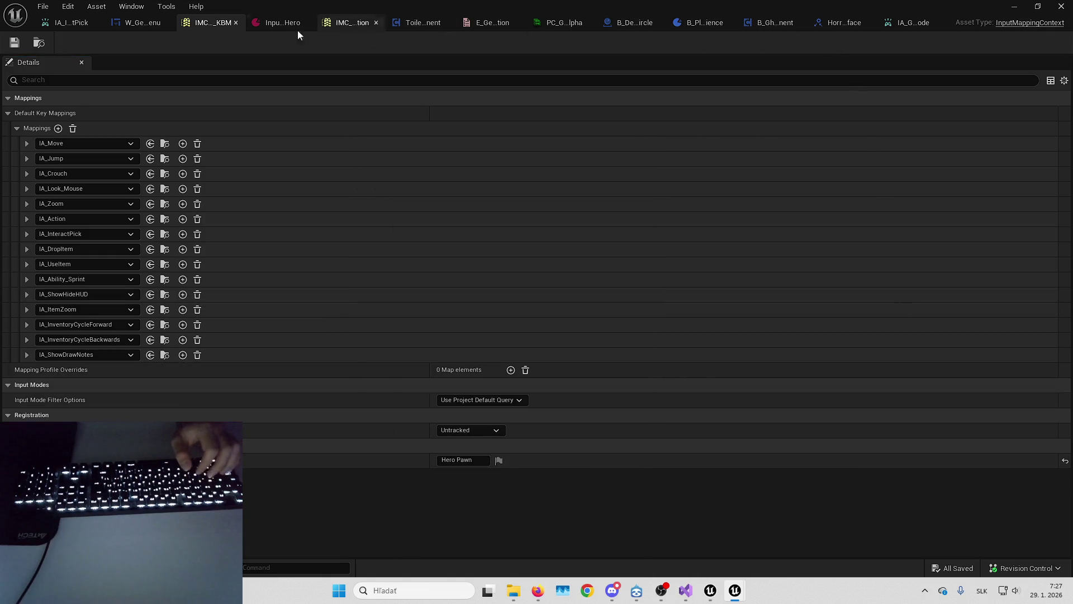
key("ctrl+s")
key("super+Down")
key("super+Down")
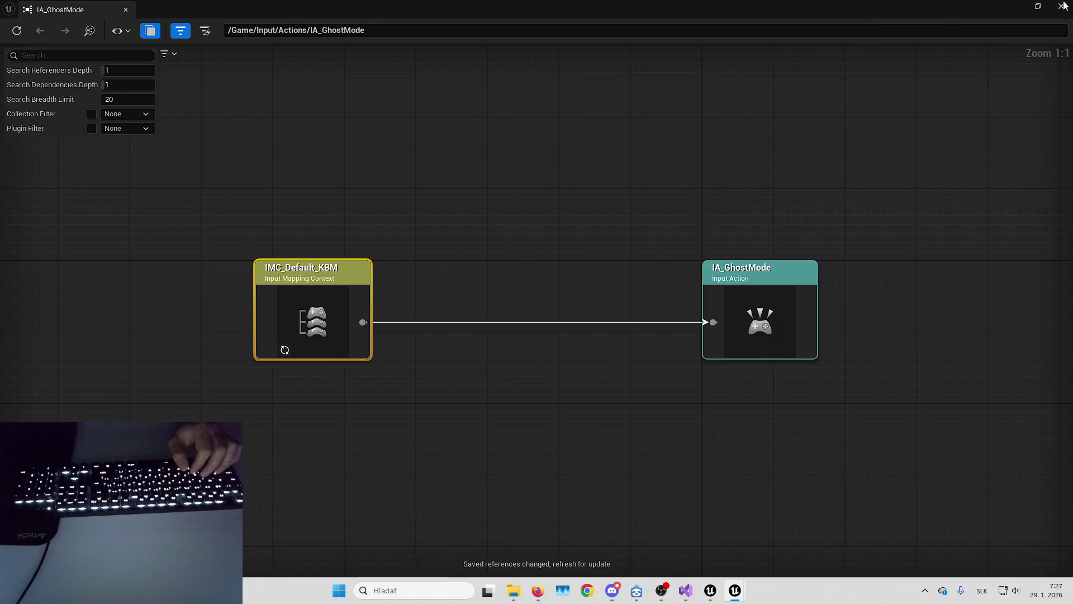
key("super+Down")
key("super+Down")
Delete the leftover IA_GhostMode event node, then compile and save B_Hero.
mouse_move(716, 593)
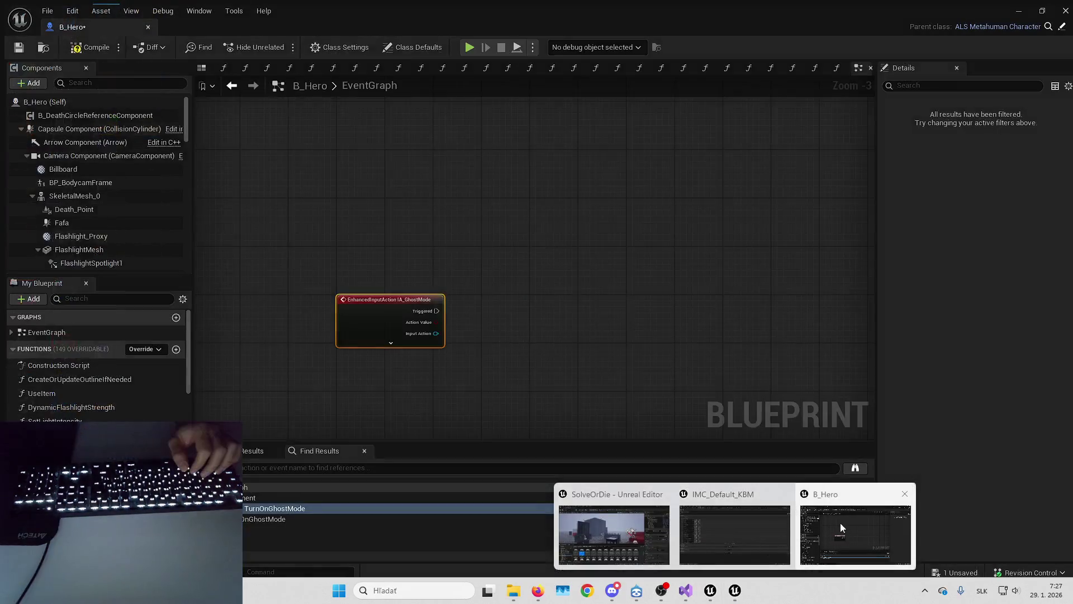
left_click(840, 522)
key("Delete")
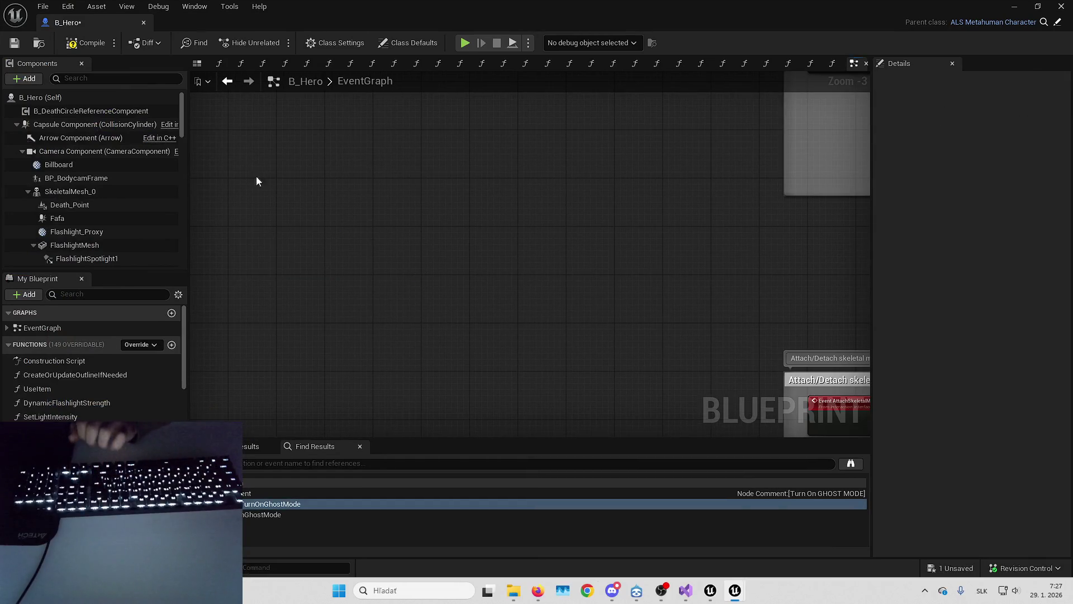
left_click(96, 47)
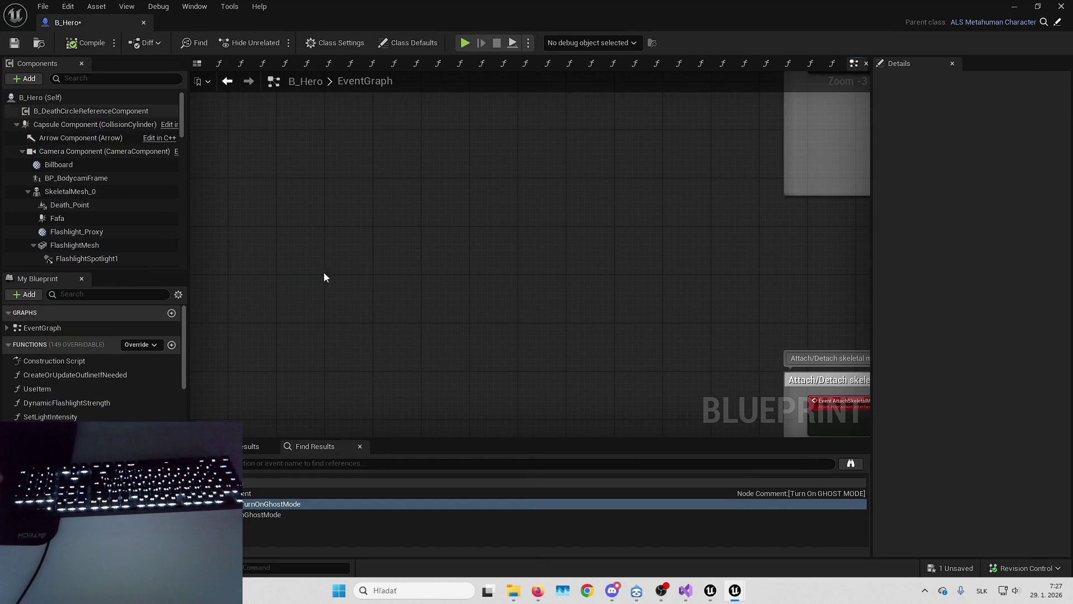
left_click(957, 569)
key("Return")
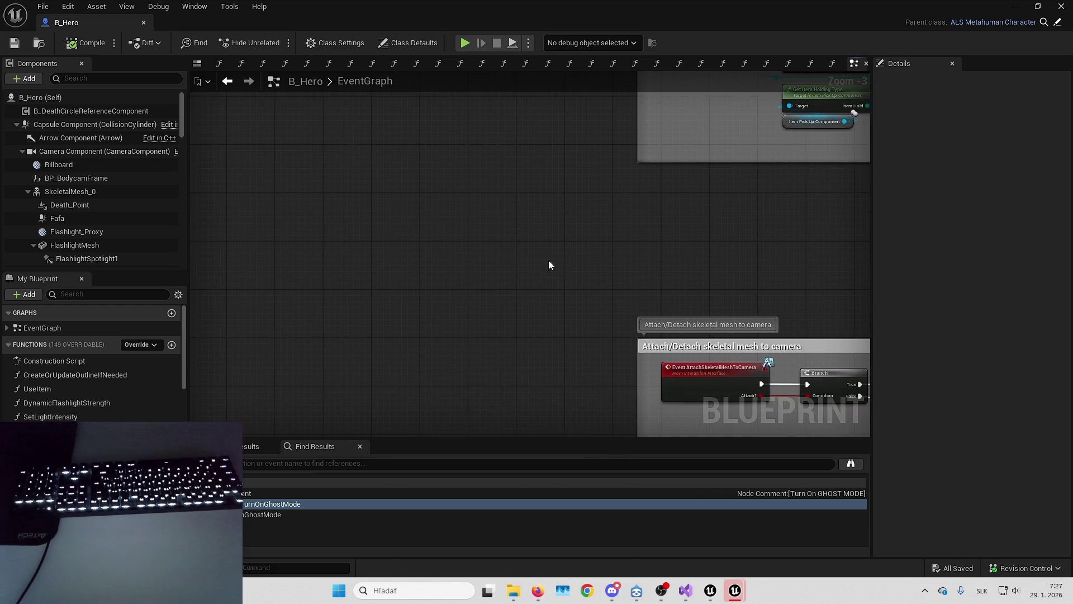
Navigate to the Attach/Detach comment area, selecting then clearing the lower Skeletal Mesh 0 node.
scroll(472, 223, "down", 2)
left_click_drag(598, 241, 526, 239)
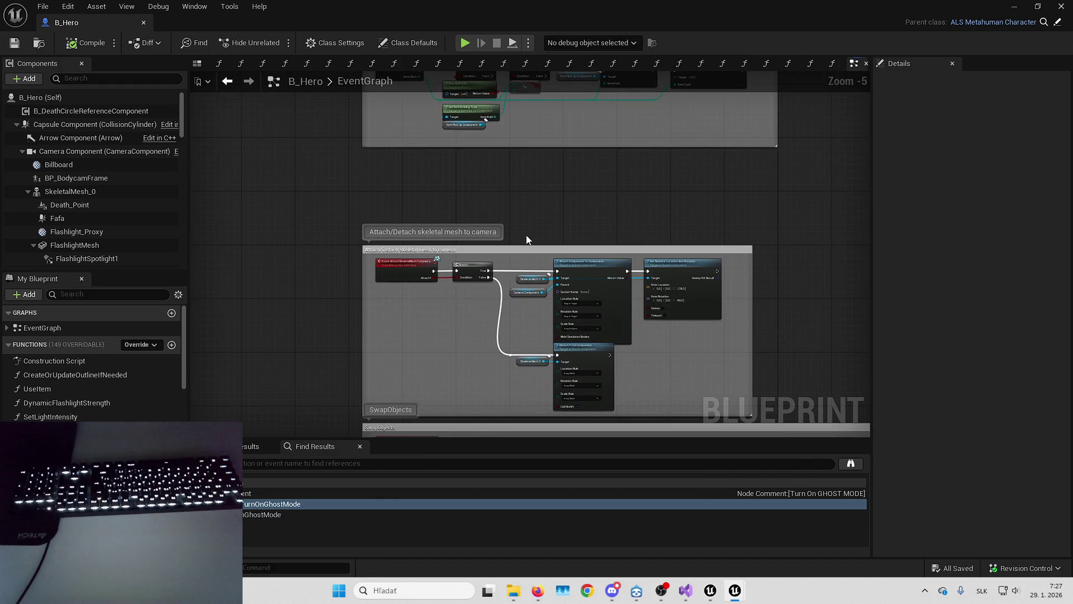
scroll(538, 274, "up", 3)
scroll(542, 270, "down", 2)
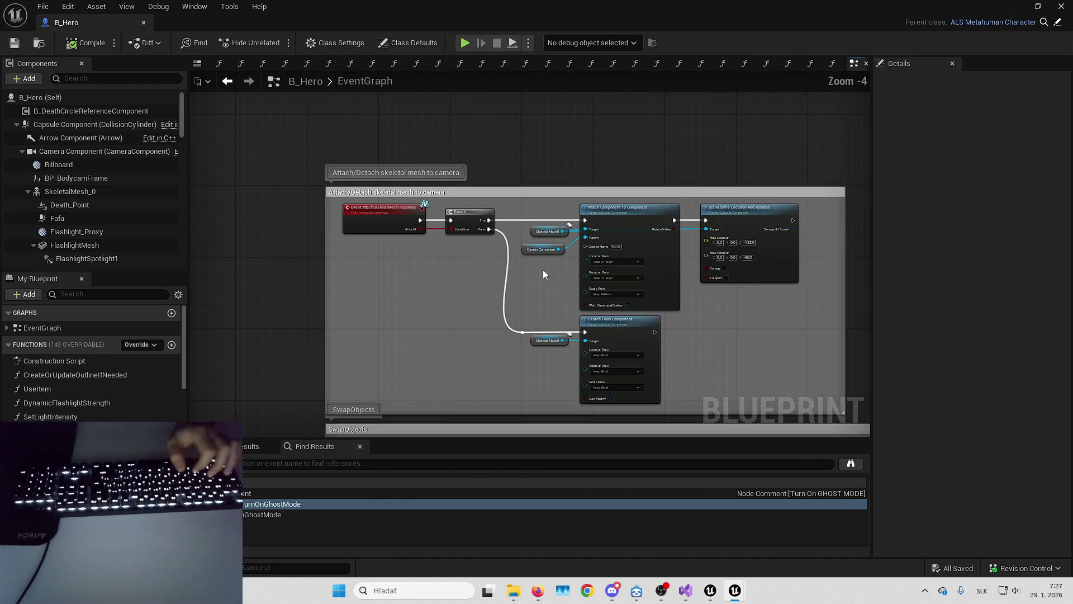
left_click(535, 330)
left_click(682, 323)
left_click_drag(682, 323, 663, 331)
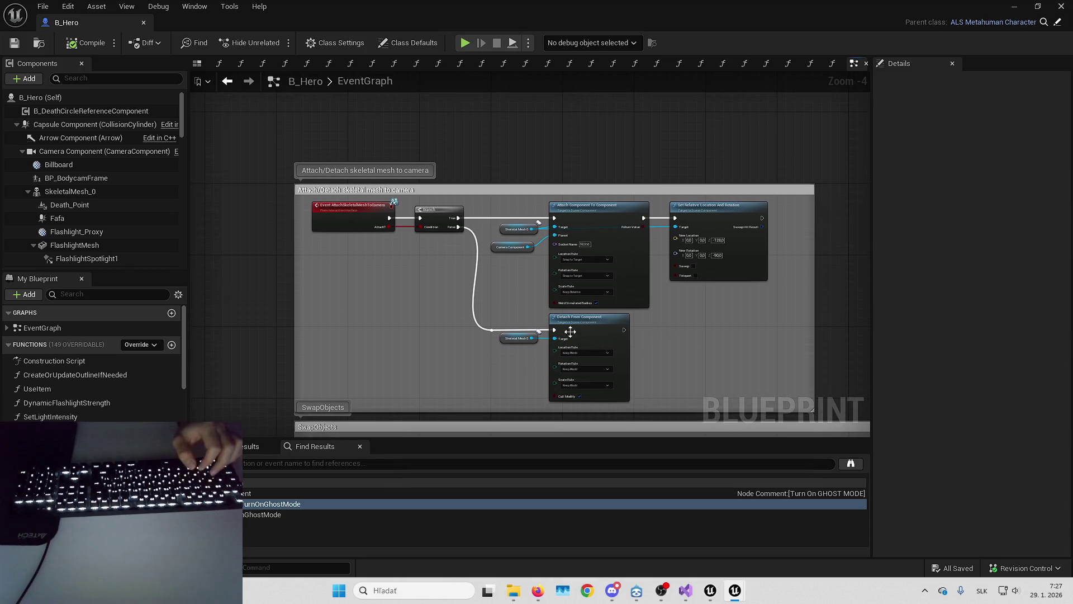
left_click(518, 338)
left_click(662, 350)
Select both Attach/Detach comment boxes and move them up nearer the box above.
scroll(642, 355, "down", 2)
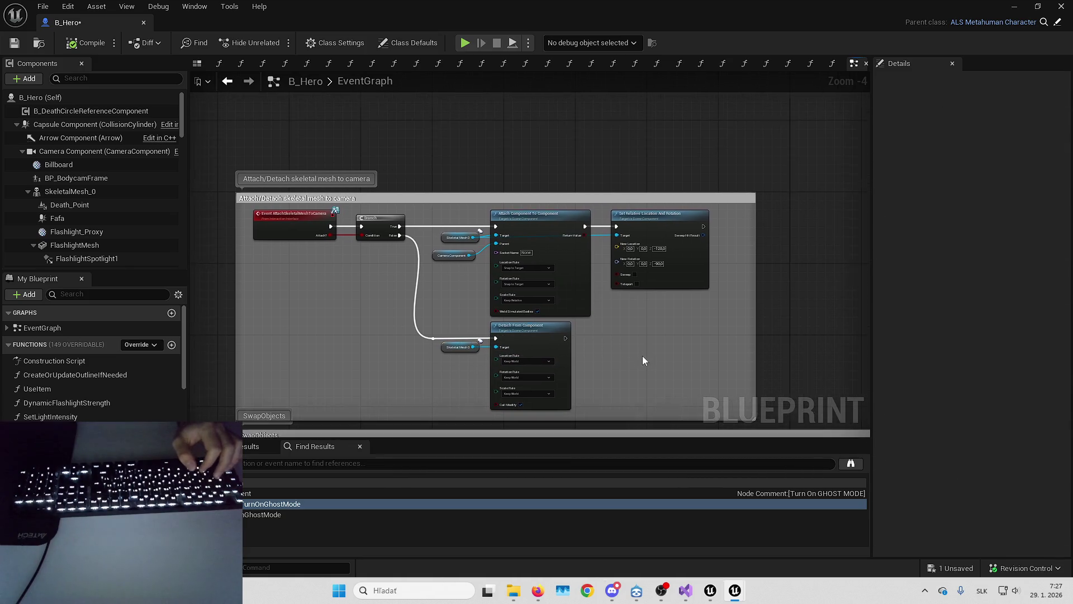
left_click_drag(392, 181, 761, 426)
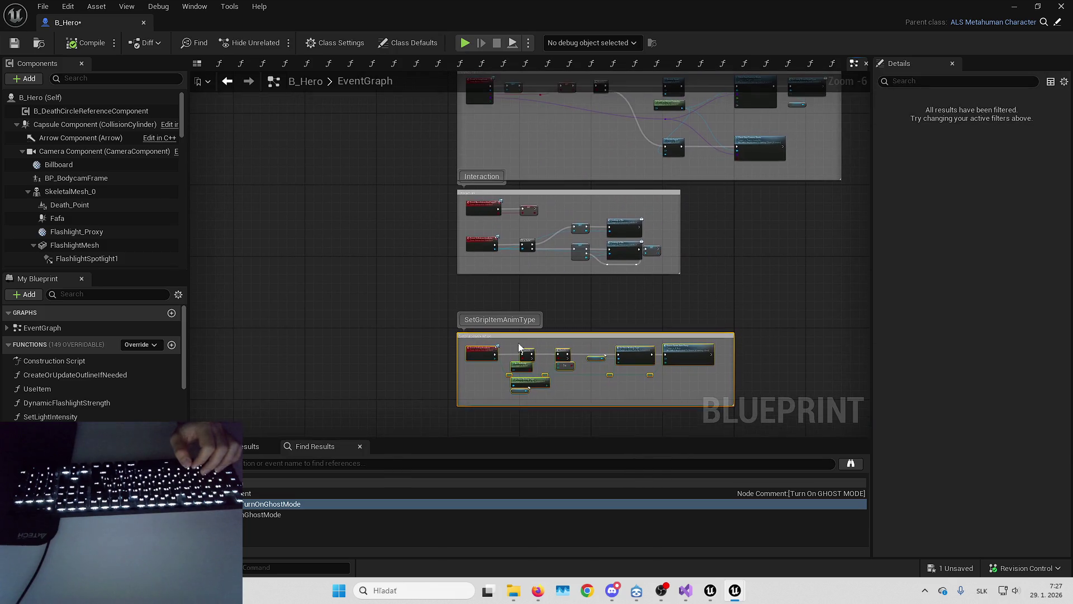
scroll(455, 286, "up", 4)
left_click_drag(455, 287, 456, 144)
scroll(544, 246, "down", 3)
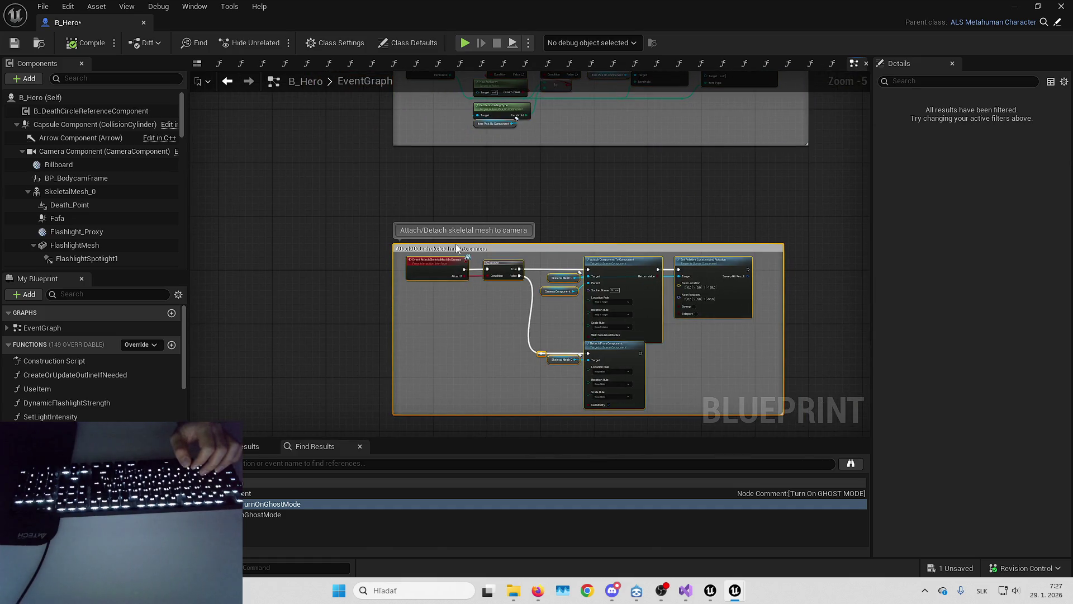
scroll(445, 223, "up", 4)
mouse_move(441, 252)
left_mouse_down()
mouse_move(441, 120)
mouse_move(447, 256)
mouse_move(449, 232)
left_mouse_up()
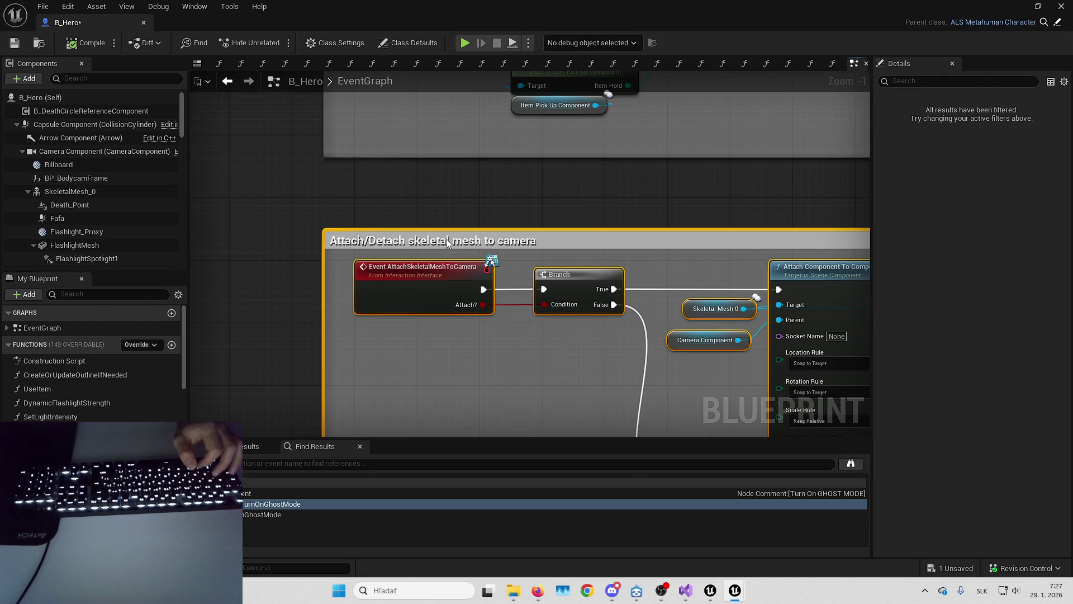
Pan the graph left and bring up the unsaved assets list for B_Hero.
scroll(436, 223, "down", 4)
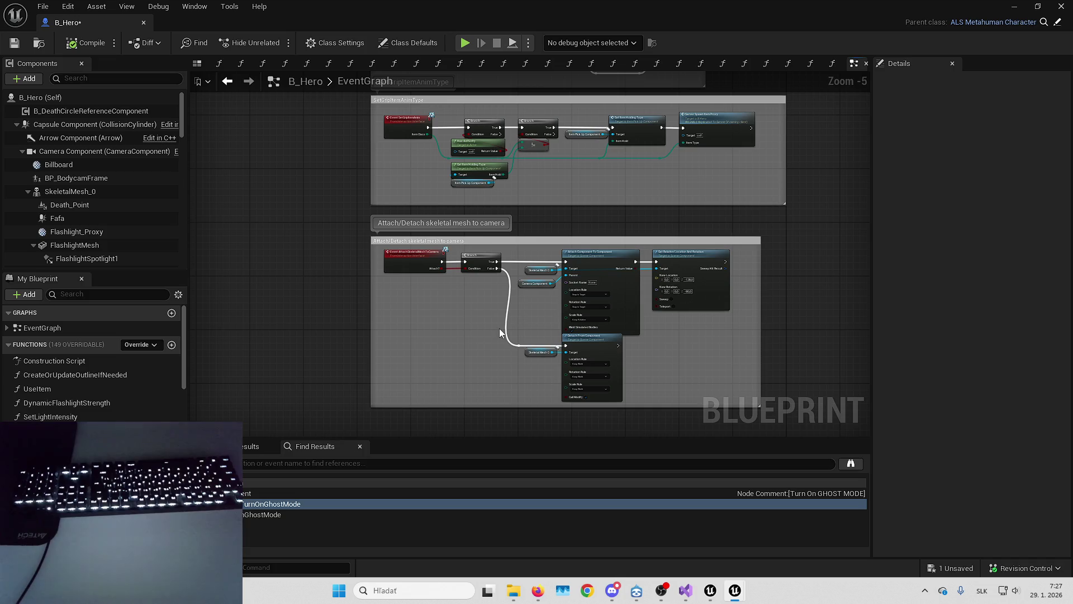
left_click_drag(499, 332, 434, 333)
scroll(596, 288, "down", 5)
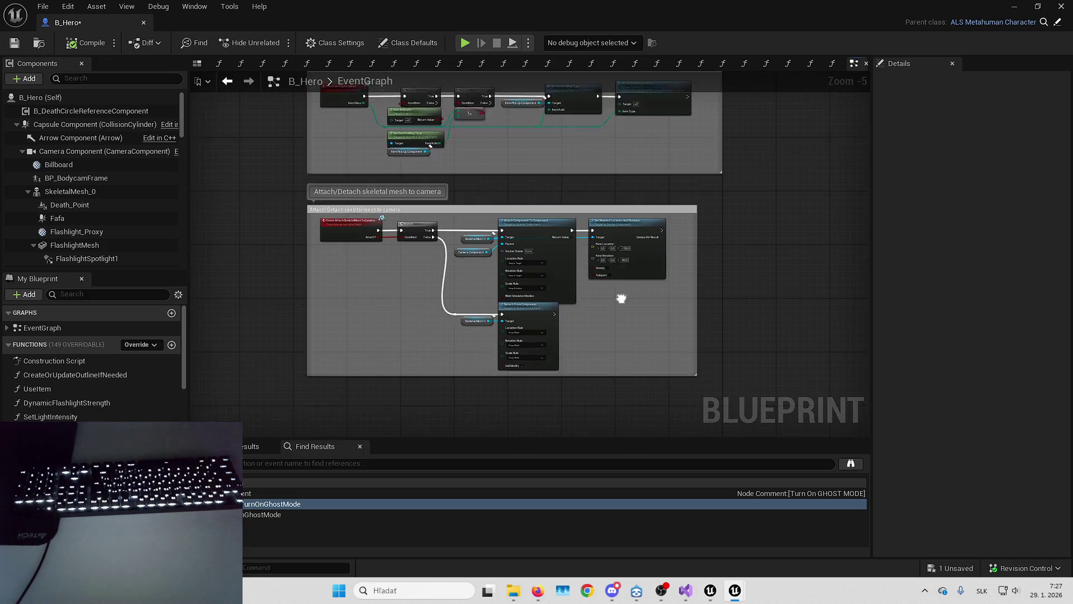
mouse_move(581, 242)
left_mouse_down()
mouse_move(499, 208)
mouse_move(566, 203)
left_mouse_up()
left_click(962, 570)
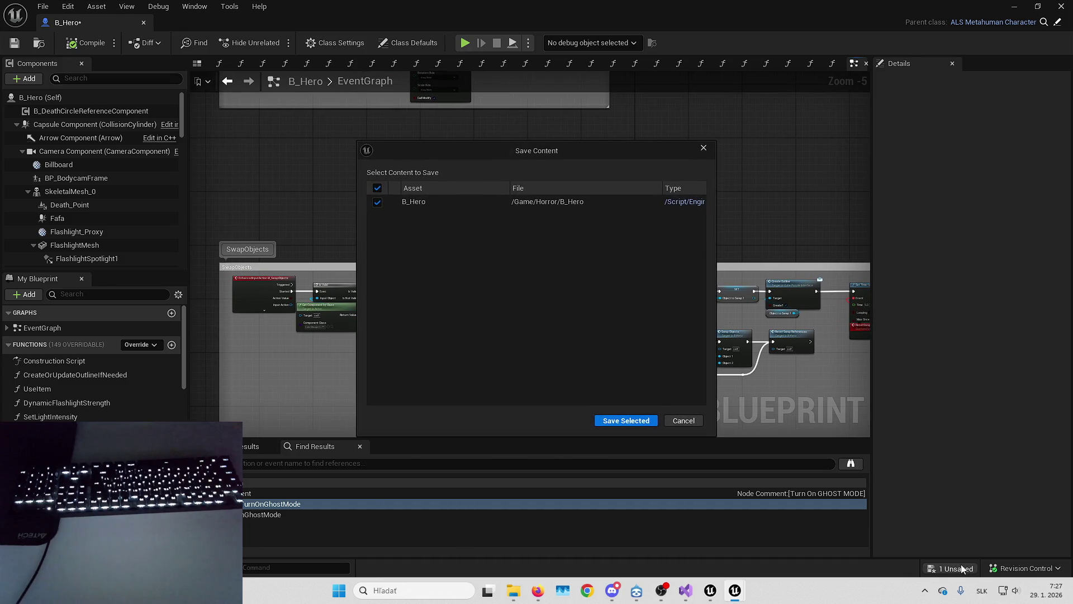
Save B_Hero with Save Selected, then pan to the InputAction and Is Valid nodes.
left_click(683, 419)
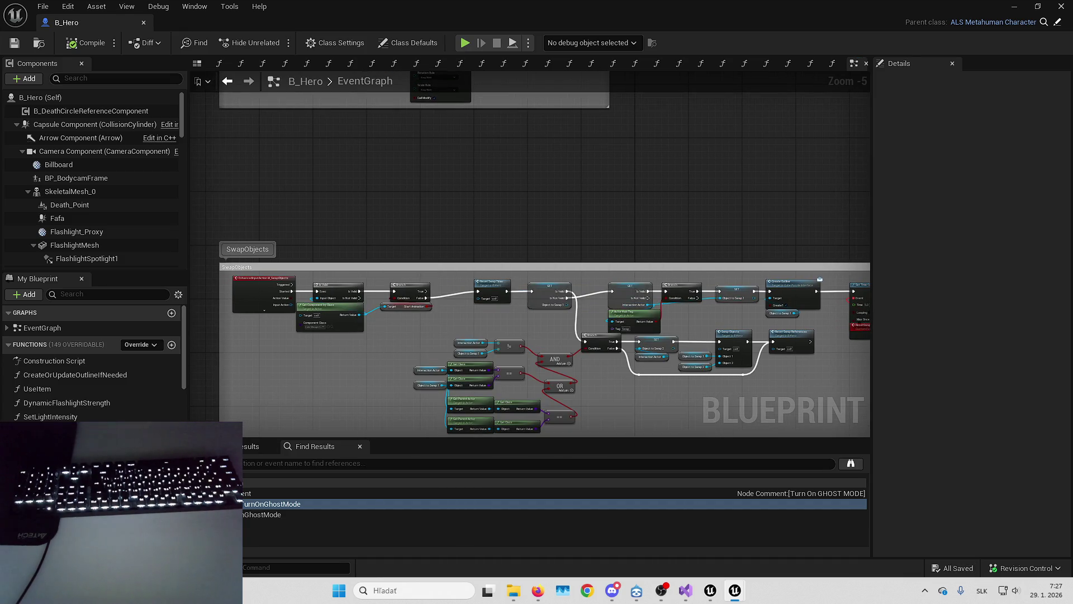
scroll(489, 226, "up", 3)
mouse_move(489, 227)
left_mouse_down()
mouse_move(628, 206)
mouse_move(599, 192)
mouse_move(568, 191)
mouse_move(645, 223)
mouse_move(579, 239)
mouse_move(665, 283)
mouse_move(544, 248)
mouse_move(530, 216)
mouse_move(425, 201)
mouse_move(375, 212)
left_mouse_up()
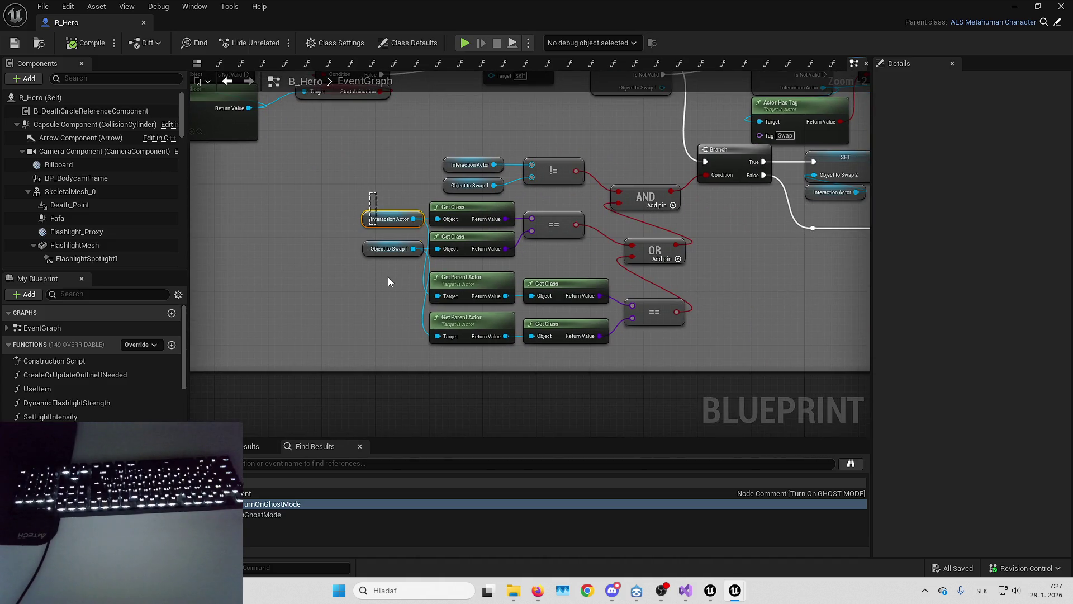
left_click_drag(389, 281, 384, 263)
key("f")
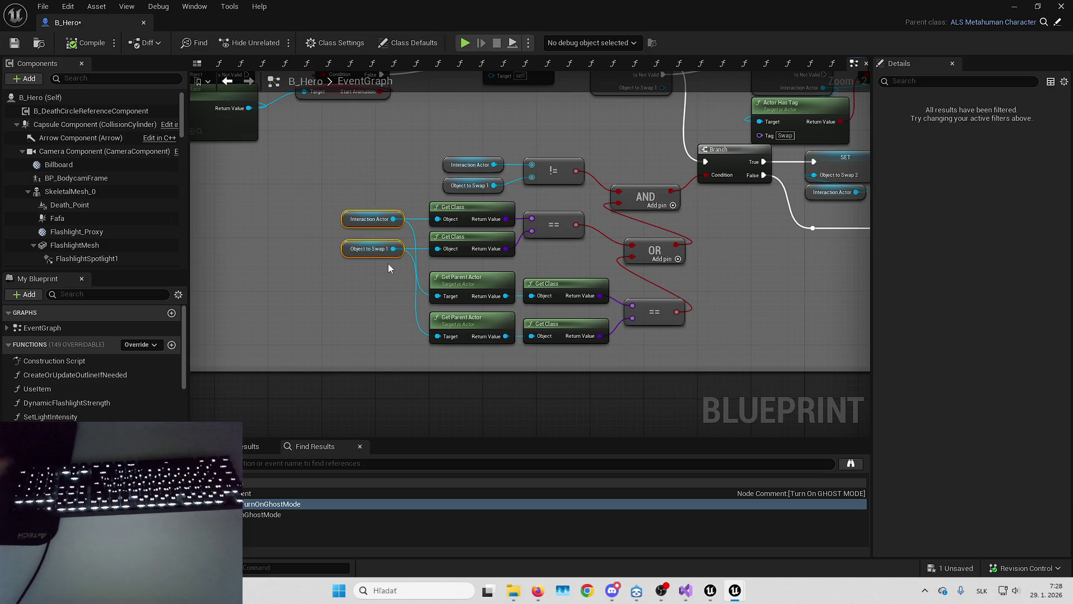
left_click_drag(465, 151, 475, 230)
mouse_move(406, 202)
left_mouse_down()
mouse_move(470, 216)
mouse_move(476, 231)
mouse_move(442, 211)
mouse_move(410, 215)
left_mouse_up()
left_click_drag(491, 195, 350, 199)
left_click_drag(657, 210, 497, 198)
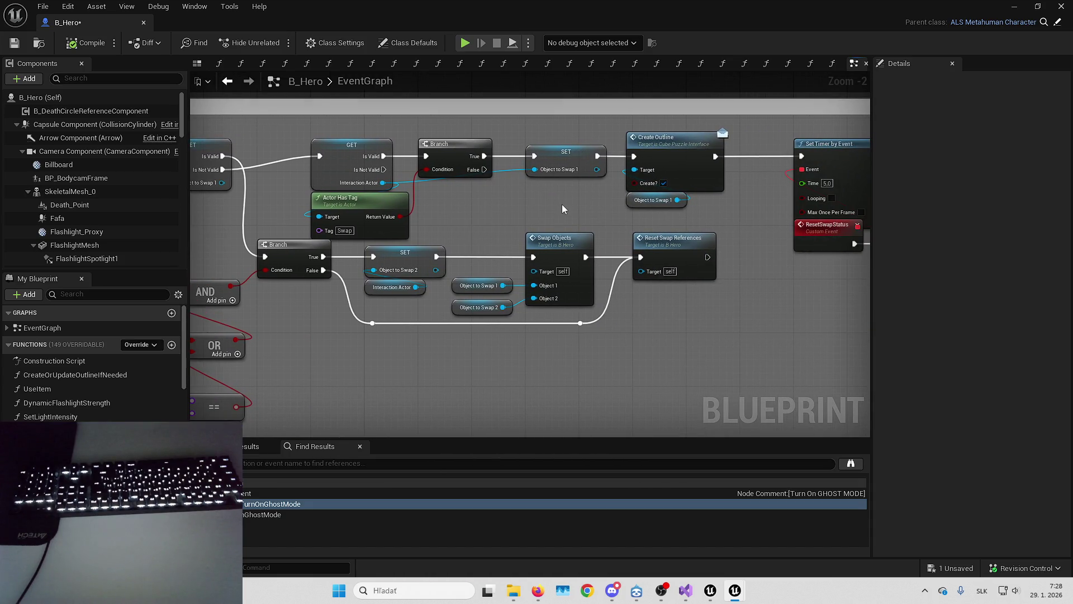
left_click(569, 174)
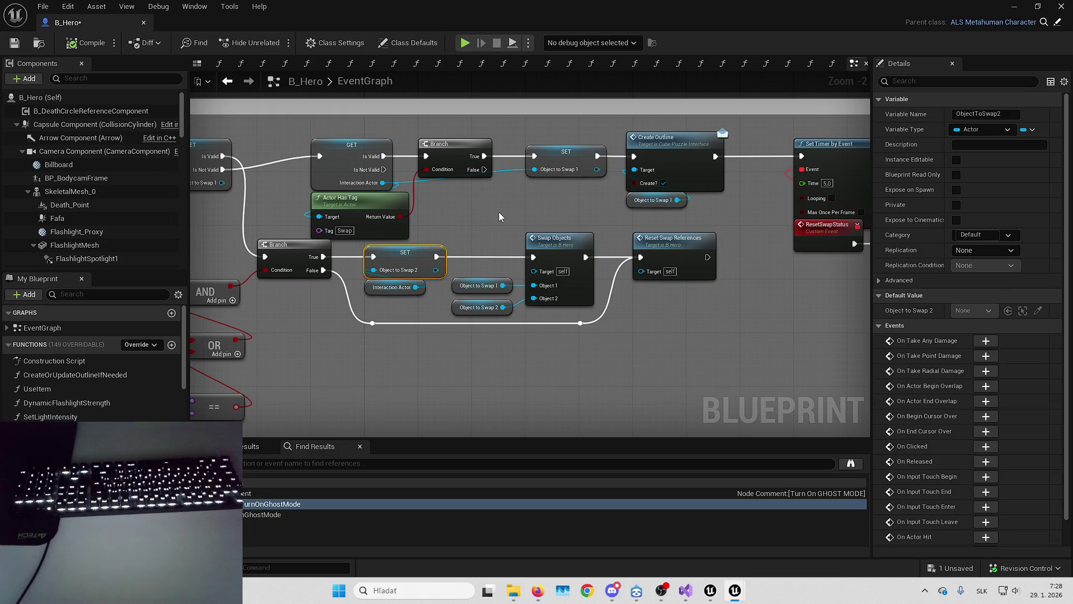
left_click_drag(498, 212, 426, 218)
left_click(598, 249)
mouse_move(676, 274)
left_mouse_down()
mouse_move(563, 294)
mouse_move(484, 288)
mouse_move(518, 276)
mouse_move(530, 286)
left_mouse_up()
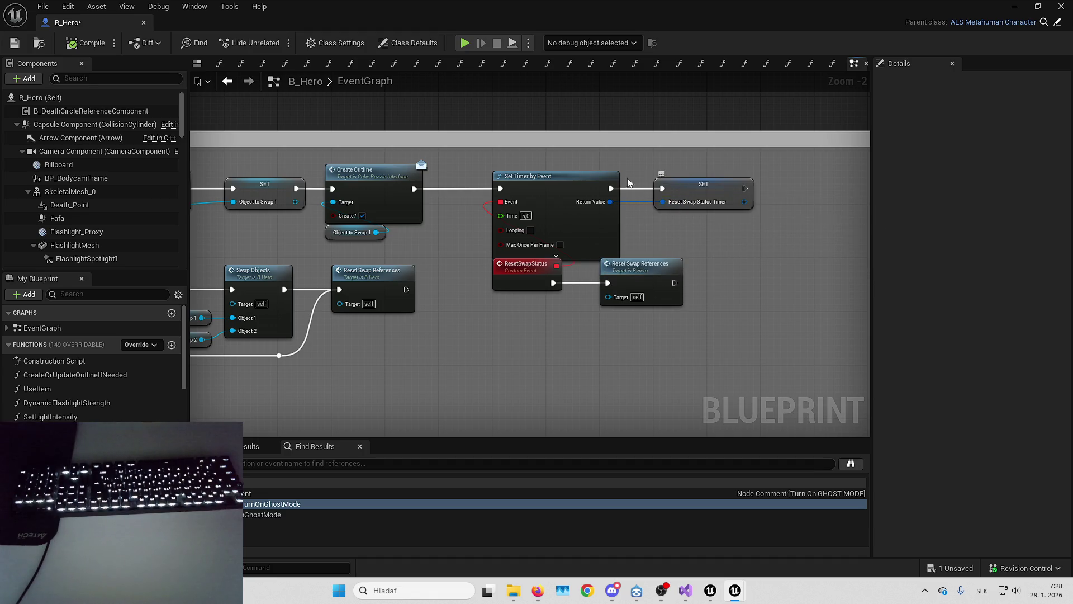
left_click(557, 187)
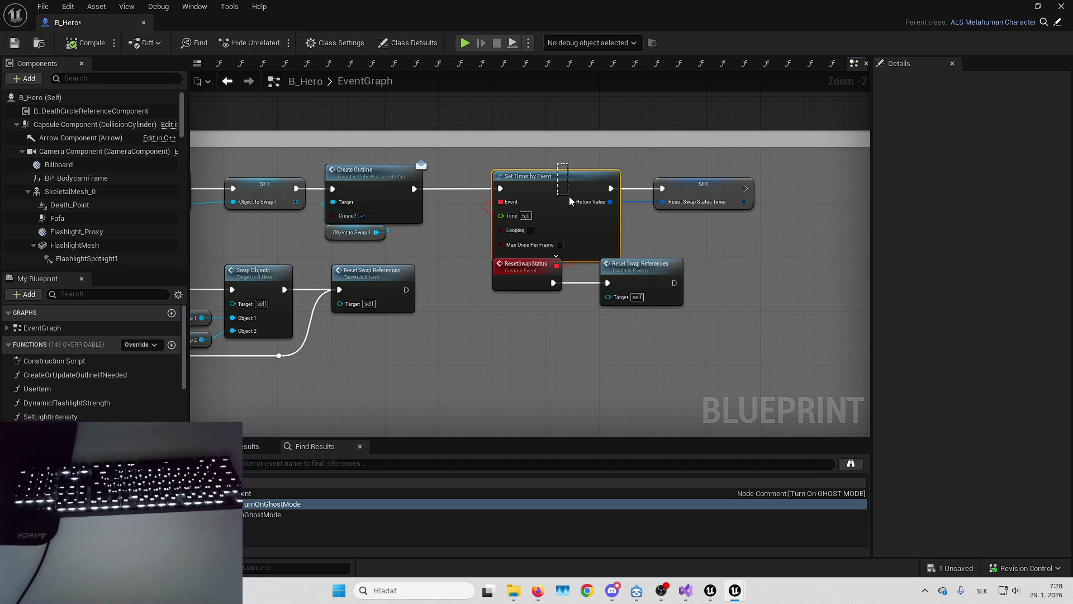
left_click_drag(569, 196, 569, 196)
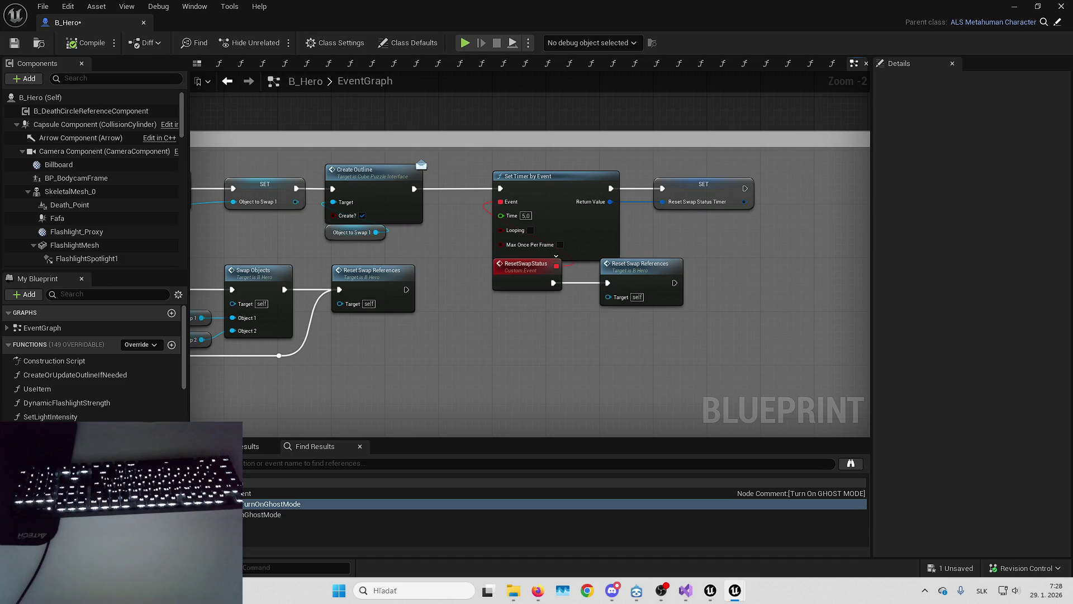
left_click_drag(705, 305, 753, 266)
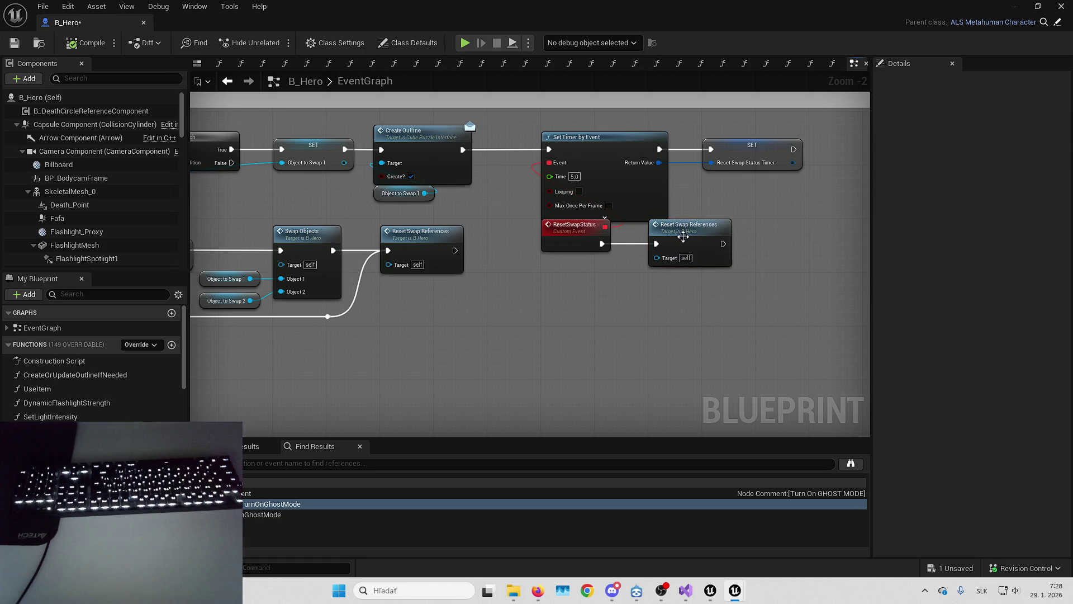
left_click_drag(685, 236, 739, 236)
left_click(718, 333)
left_click(932, 565)
left_click(620, 412)
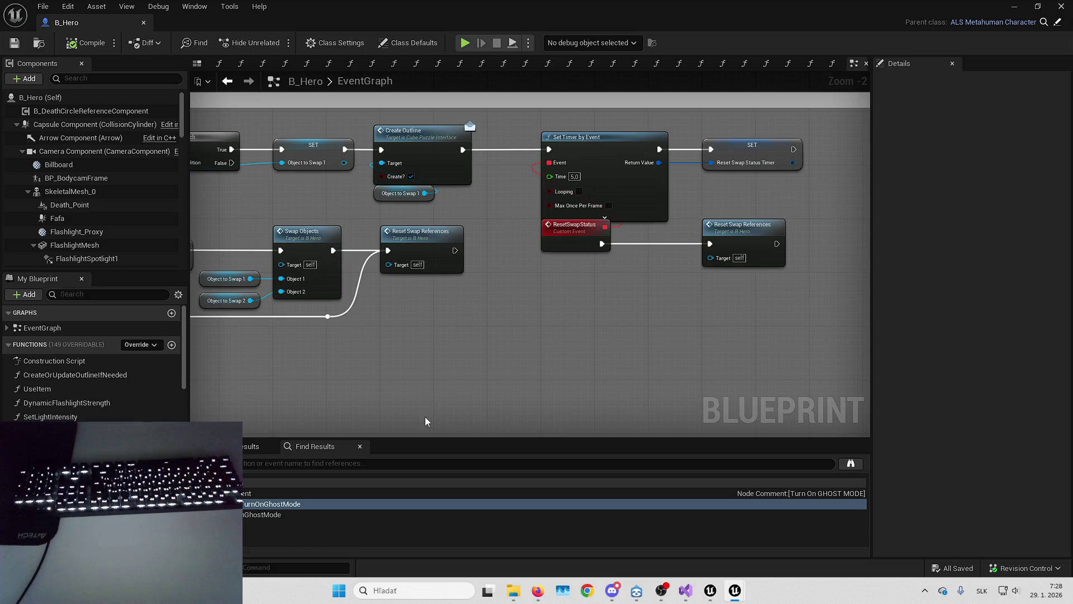
left_click_drag(488, 313, 599, 302)
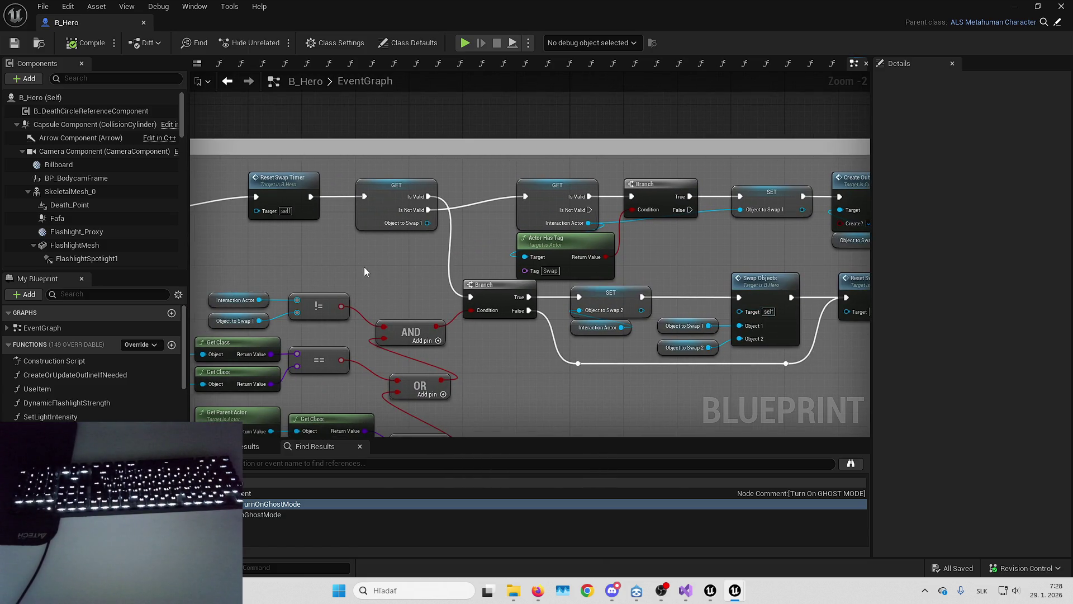
Drag the SwapObjects comment's top edge down so it sits closer to its nodes.
mouse_move(374, 283)
left_mouse_down()
mouse_move(480, 233)
mouse_move(620, 257)
mouse_move(660, 348)
left_mouse_up()
scroll(537, 184, "down", 3)
scroll(542, 225, "up", 2)
scroll(542, 225, "up", 1)
scroll(649, 260, "down", 4)
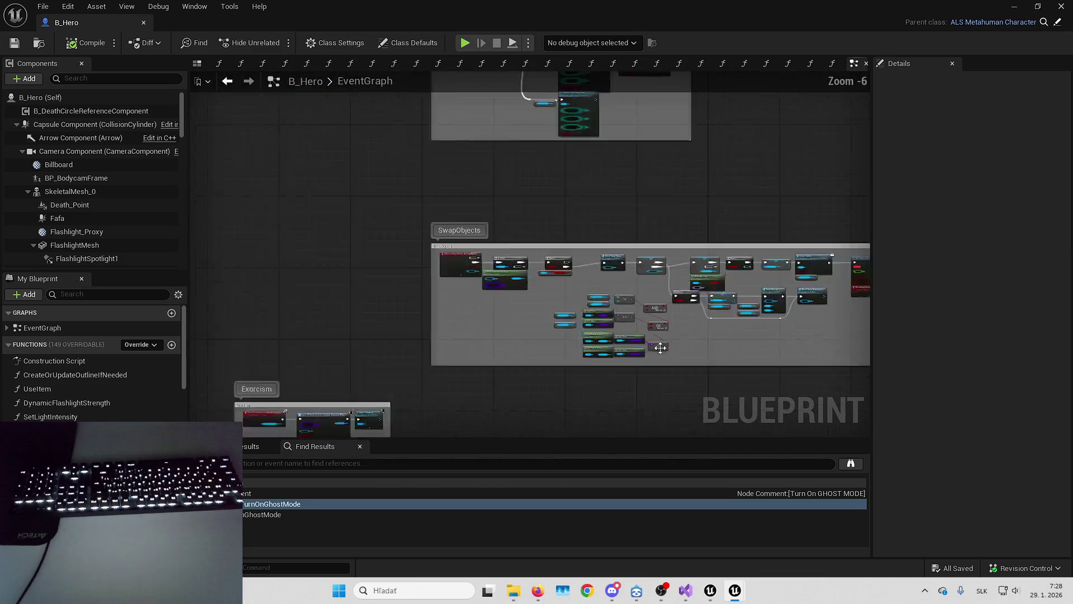
scroll(535, 252, "up", 1)
mouse_move(527, 277)
left_mouse_down()
mouse_move(530, 169)
mouse_move(510, 229)
mouse_move(486, 233)
mouse_move(484, 273)
mouse_move(477, 241)
mouse_move(476, 291)
mouse_move(498, 302)
mouse_move(483, 202)
mouse_move(475, 233)
mouse_move(488, 378)
mouse_move(520, 123)
mouse_move(510, 216)
mouse_move(508, 163)
left_mouse_up()
scroll(510, 230, "up", 3)
scroll(476, 290, "down", 5)
scroll(518, 151, "up", 5)
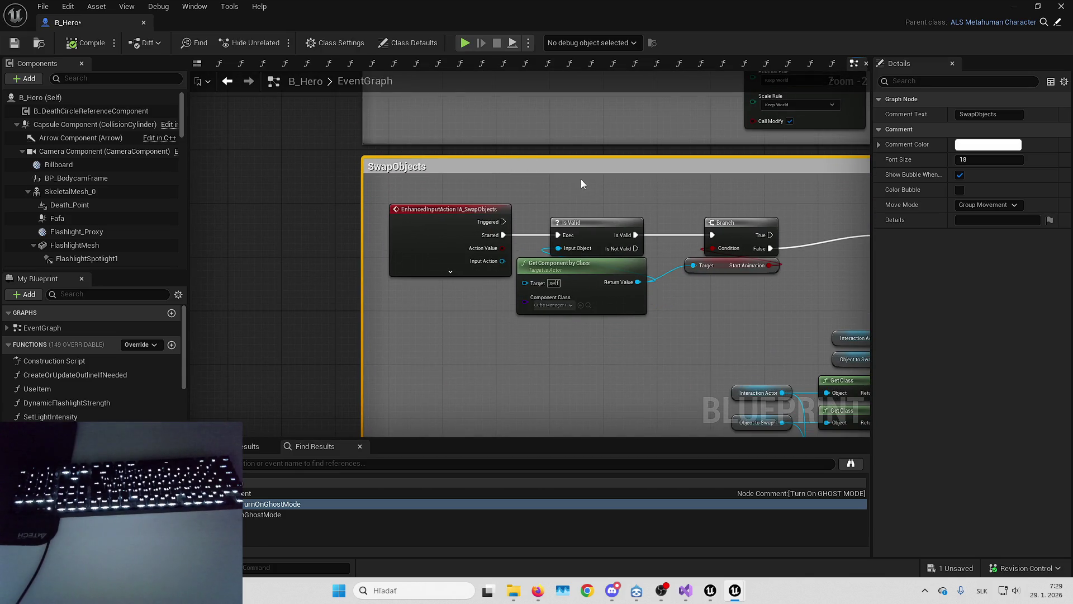
scroll(391, 188, "down", 4)
scroll(526, 248, "up", 2)
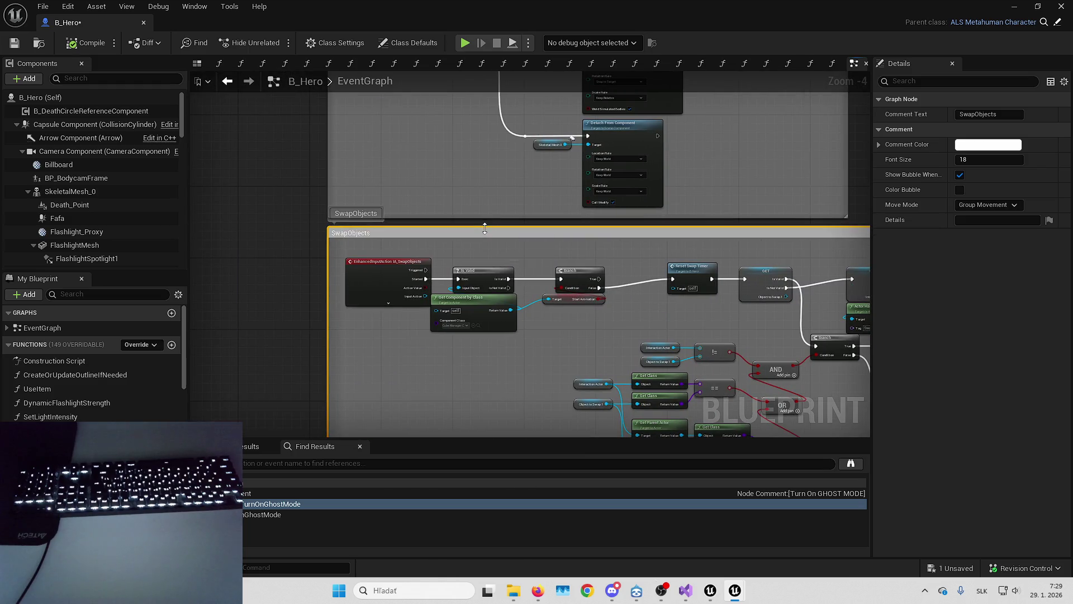
left_click_drag(486, 227, 485, 235)
left_click(286, 266)
Review the Flashlight, Carry code, Hiding, Ladder and old cameras mesh location comments.
scroll(373, 234, "down", 5)
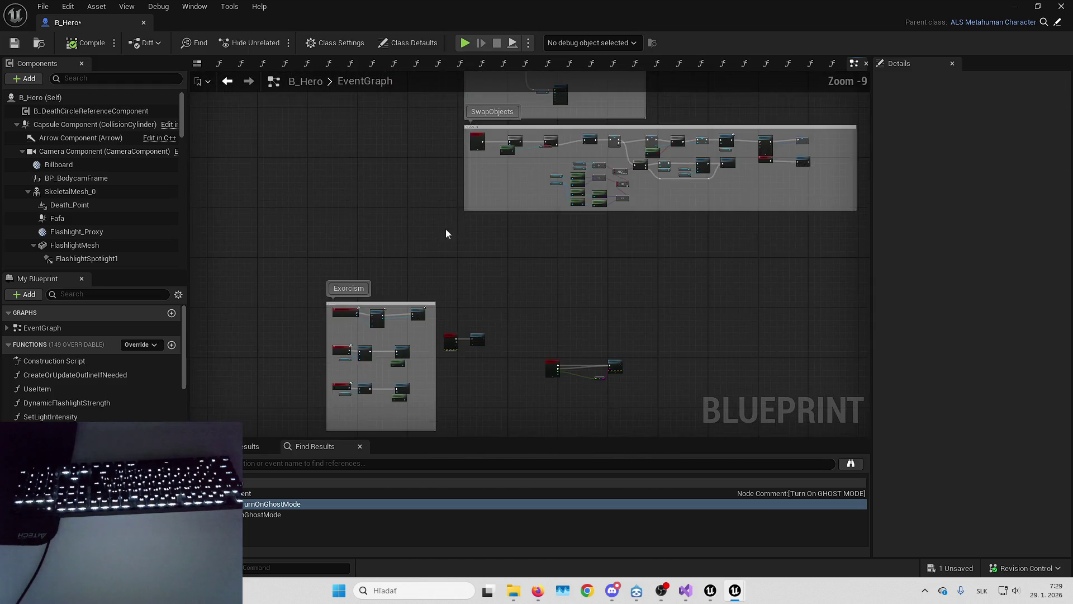
scroll(529, 247, "up", 2)
scroll(534, 257, "down", 5)
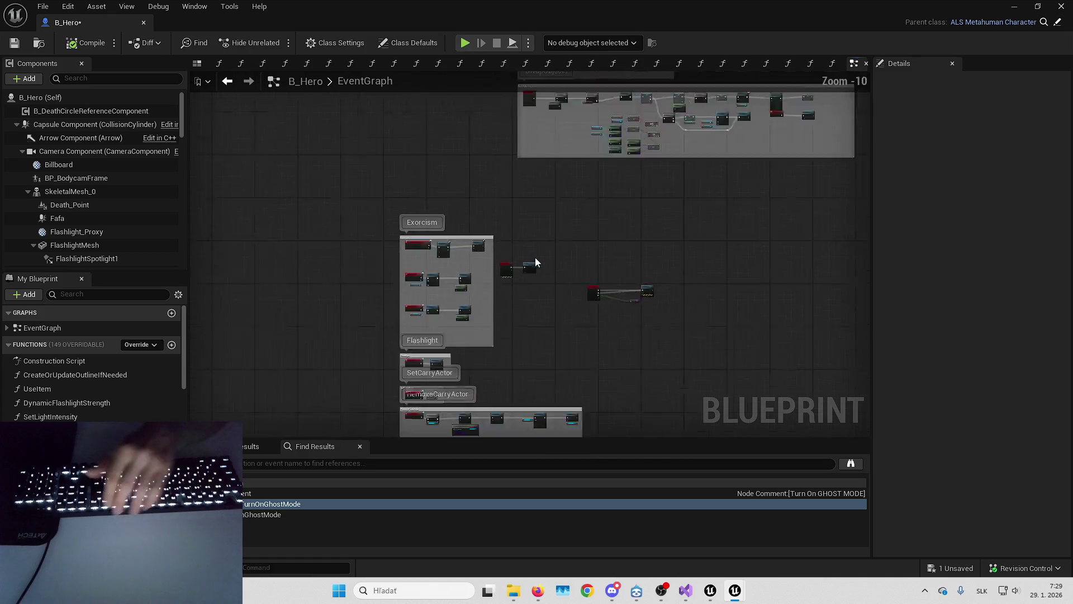
mouse_move(576, 263)
left_mouse_down()
mouse_move(562, 162)
mouse_move(630, 136)
mouse_move(599, 347)
mouse_move(586, 260)
mouse_move(464, 132)
mouse_move(568, 153)
mouse_move(571, 340)
left_mouse_up()
left_click_drag(592, 392, 520, 235)
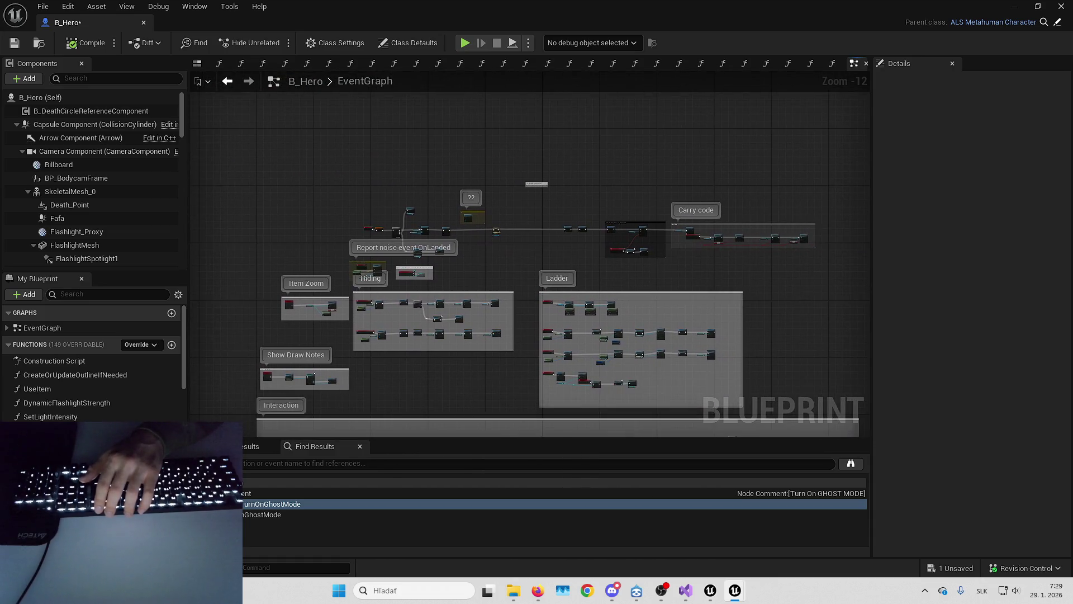
scroll(527, 217, "up", 8)
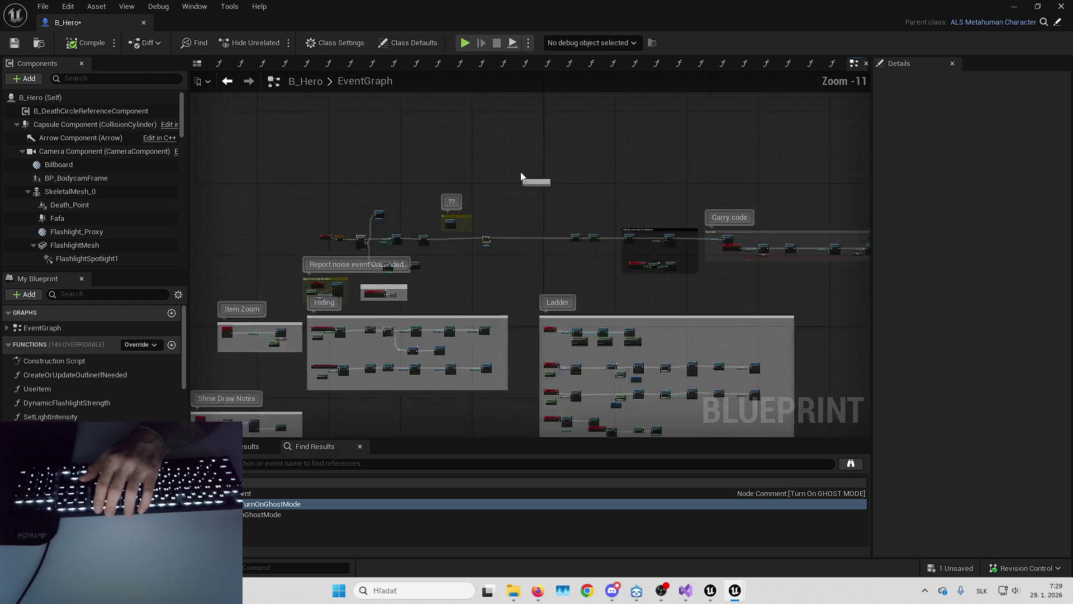
left_click(545, 193)
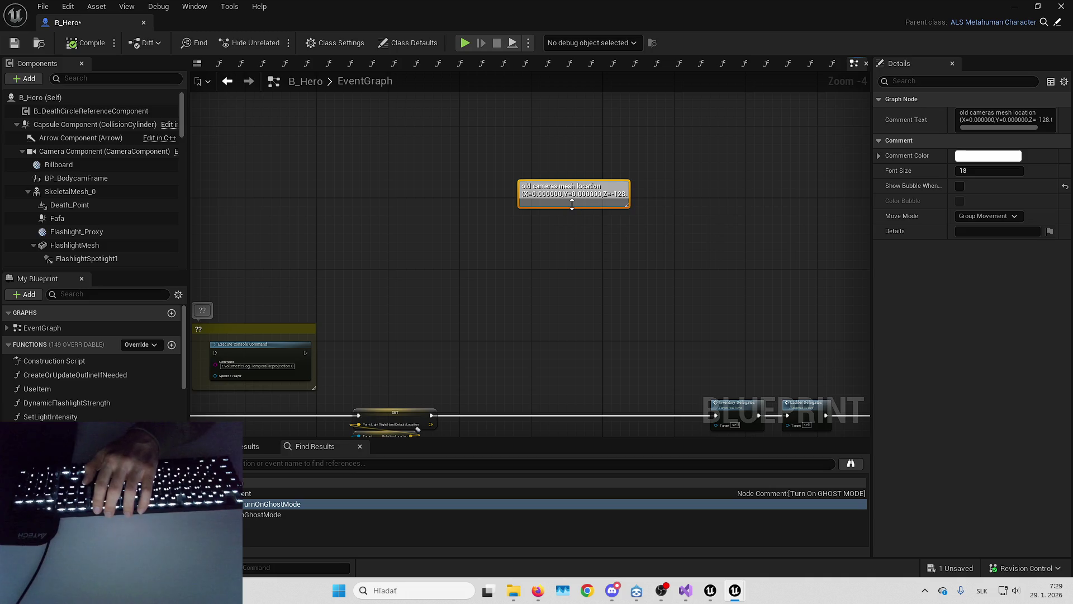
Move Clear Canvas beside Hair LODSetup and wire LODSetup's exec output into it.
left_click(514, 277)
scroll(514, 277, "down", 6)
scroll(536, 204, "up", 7)
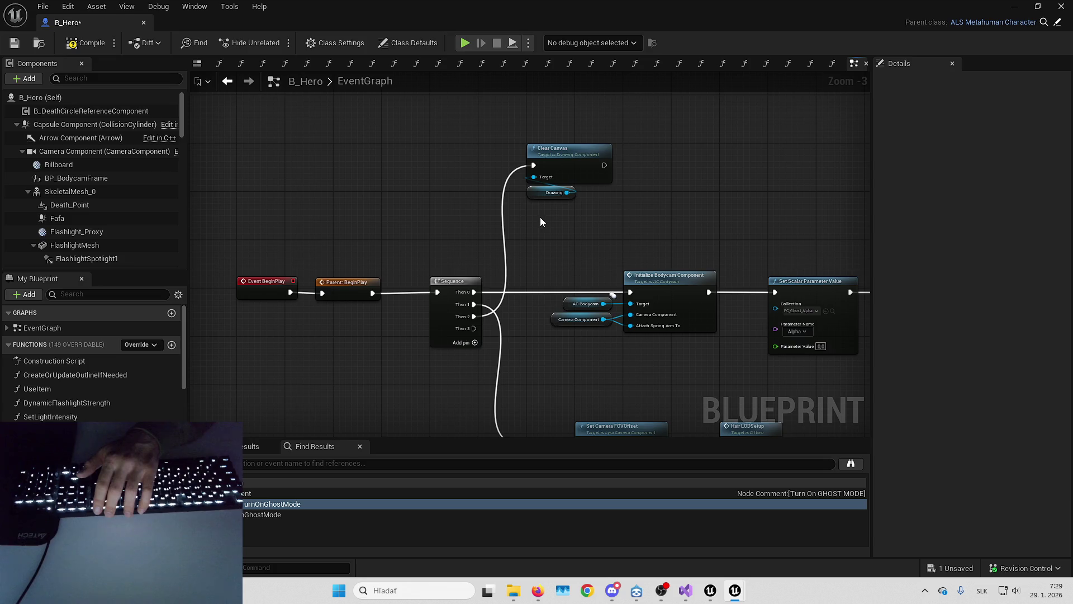
mouse_move(540, 221)
left_mouse_down()
mouse_move(539, 137)
mouse_move(571, 144)
mouse_move(535, 380)
mouse_move(562, 372)
mouse_move(591, 309)
left_mouse_up()
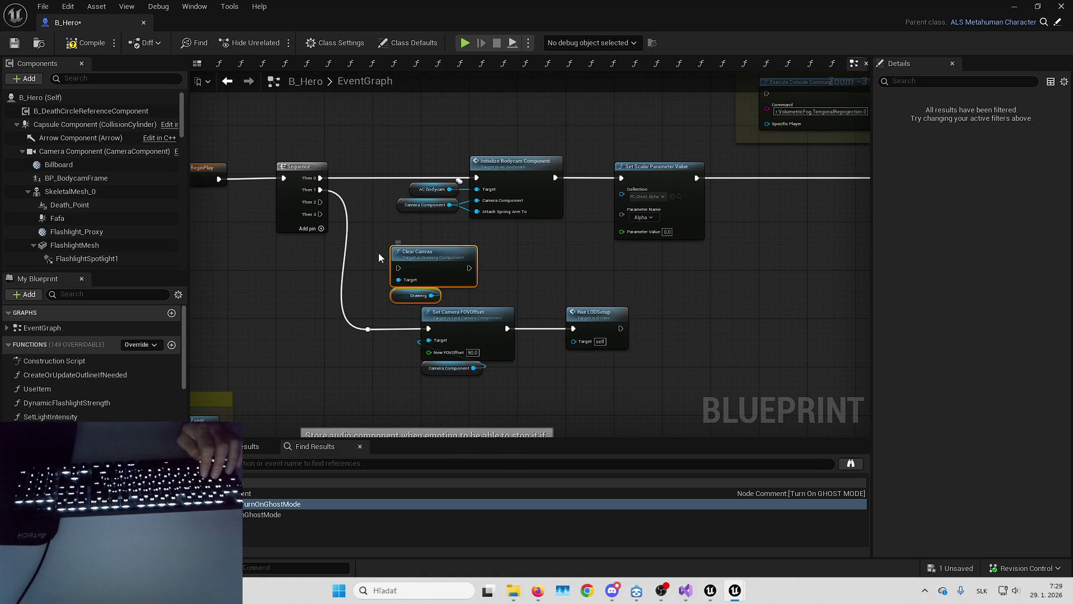
mouse_move(435, 260)
left_mouse_down()
mouse_move(720, 327)
mouse_move(704, 321)
left_mouse_up()
left_click_drag(670, 329, 623, 328)
Move the FOVOffset, LODSetup and Clear Canvas row up closer to Sequence.
scroll(545, 235, "down", 3)
scroll(536, 239, "up", 3)
left_click_drag(532, 239, 837, 327)
left_click_drag(578, 263, 576, 227)
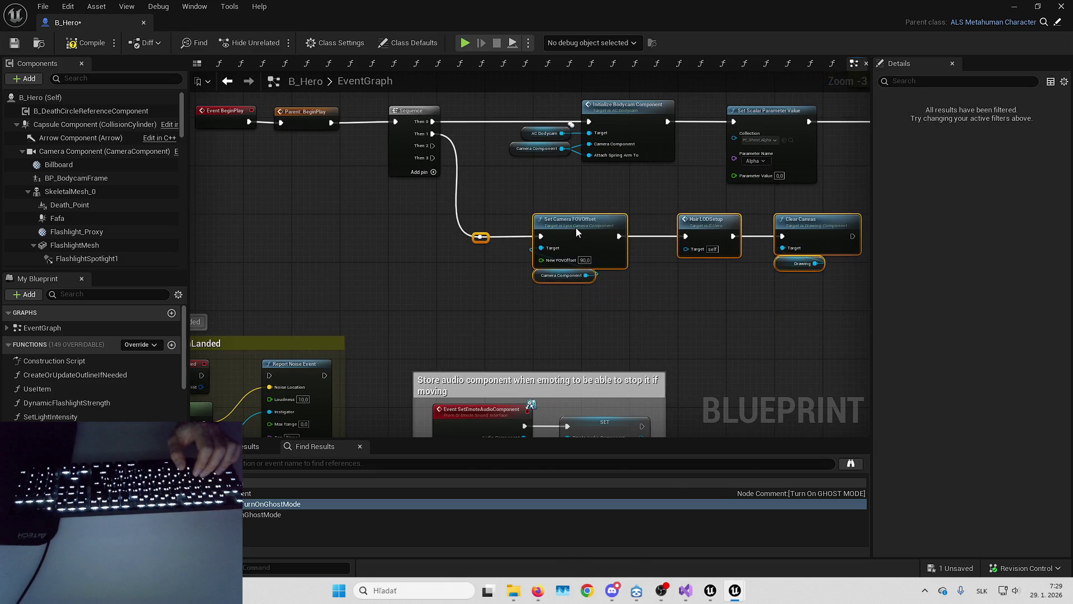
left_click(487, 268)
left_click(479, 236)
scroll(565, 317, "down", 6)
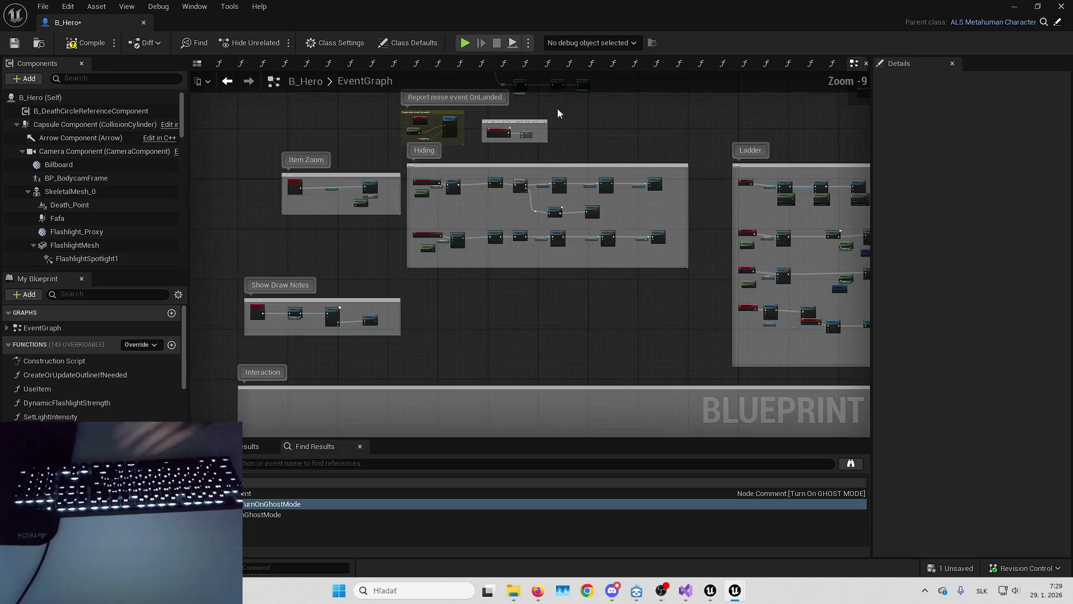
Delete the Debug Key J and Execute Console Command nodes near the Exorcism comment.
scroll(525, 215, "down", 3)
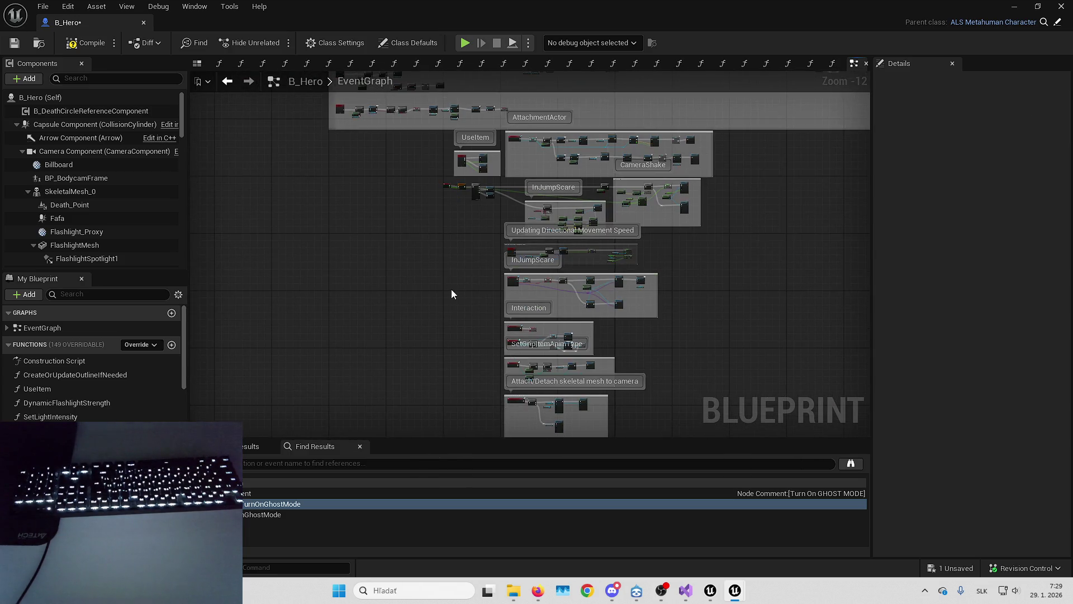
left_click_drag(407, 220, 421, 142)
scroll(417, 217, "up", 8)
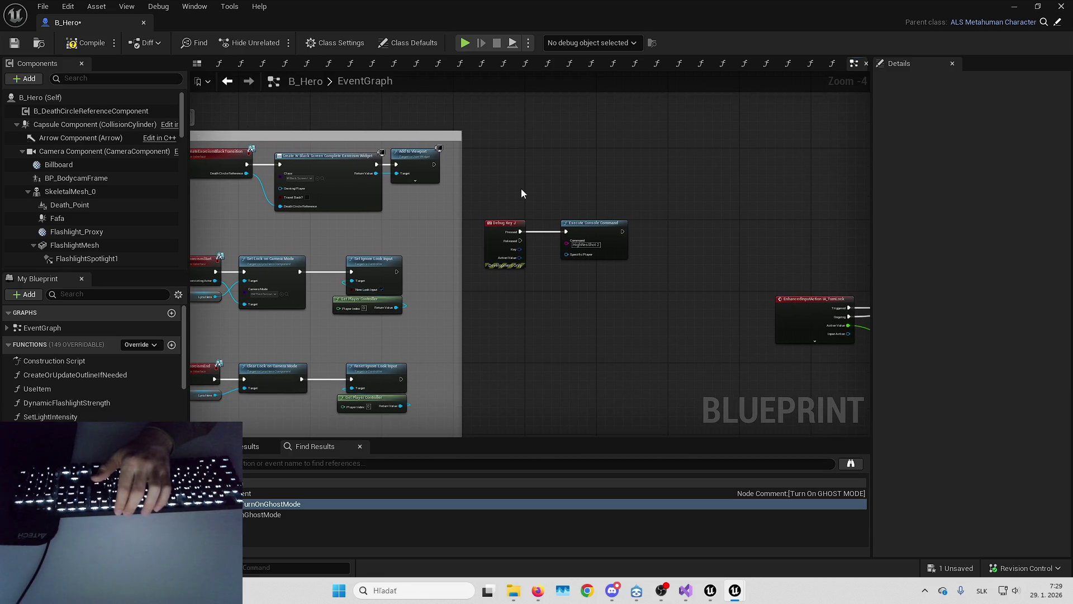
scroll(521, 189, "up", 2)
left_click_drag(515, 189, 643, 313)
key("Delete")
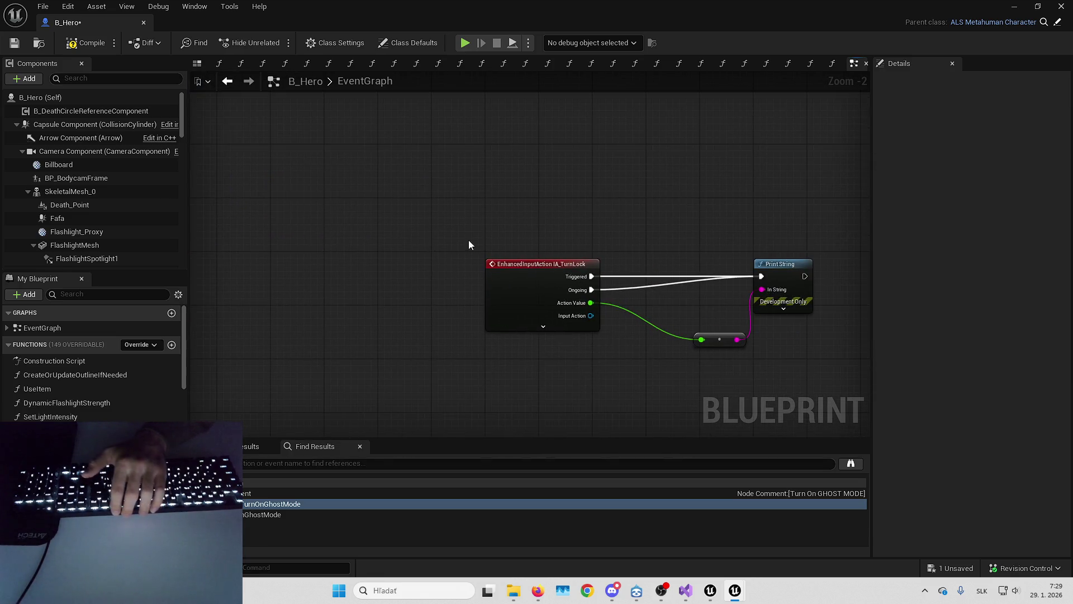
Centre the view on the IA_TurnLock event node and check its Print String.
left_click_drag(503, 212, 548, 286)
key("Home")
left_click(475, 180)
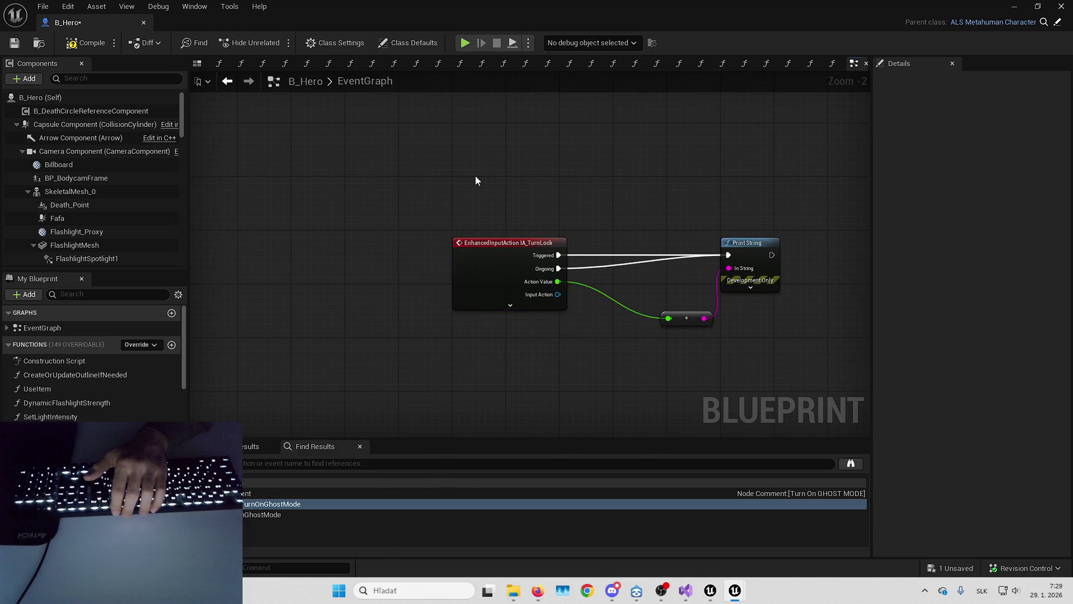
left_click_drag(475, 181, 606, 317)
key("Home")
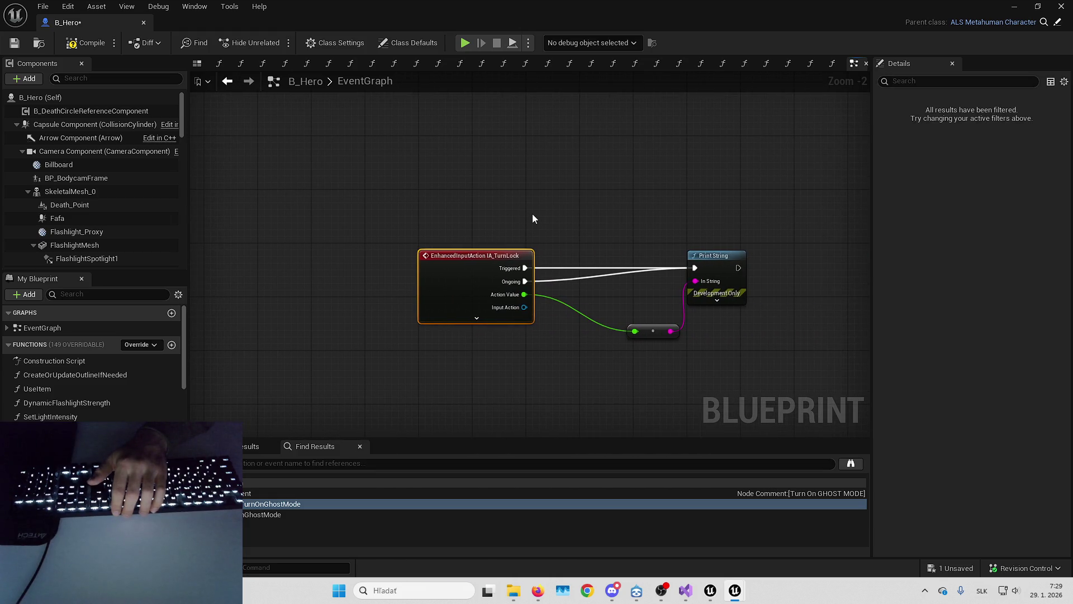
left_click(532, 218)
left_click(689, 264)
left_click(602, 223)
Recentre on IA_TurnLock and bring up the event node's context menu.
scroll(565, 220, "down", 3)
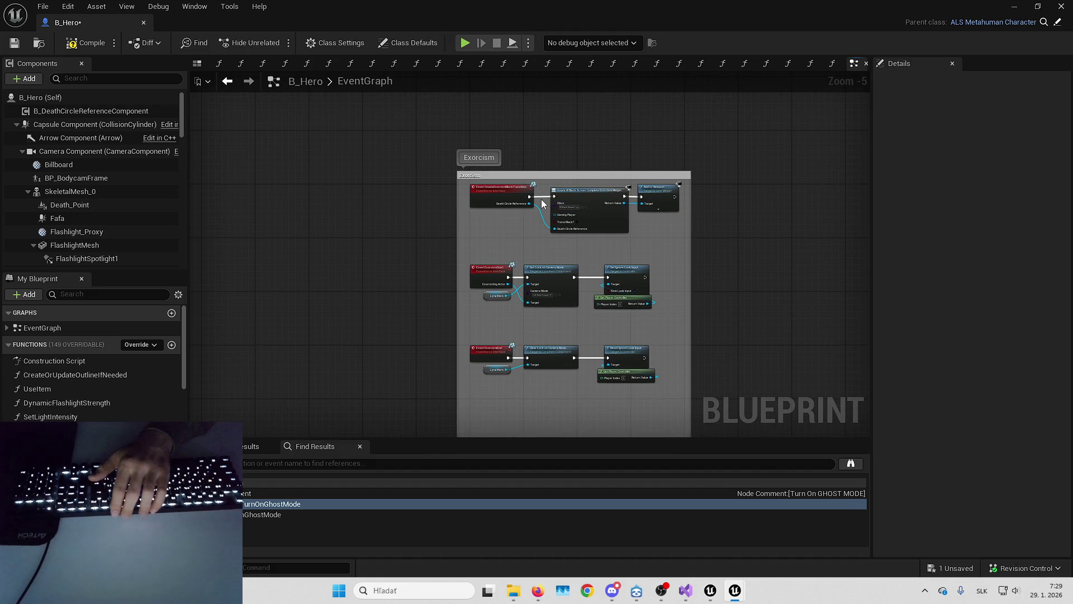
left_click_drag(542, 204, 459, 202)
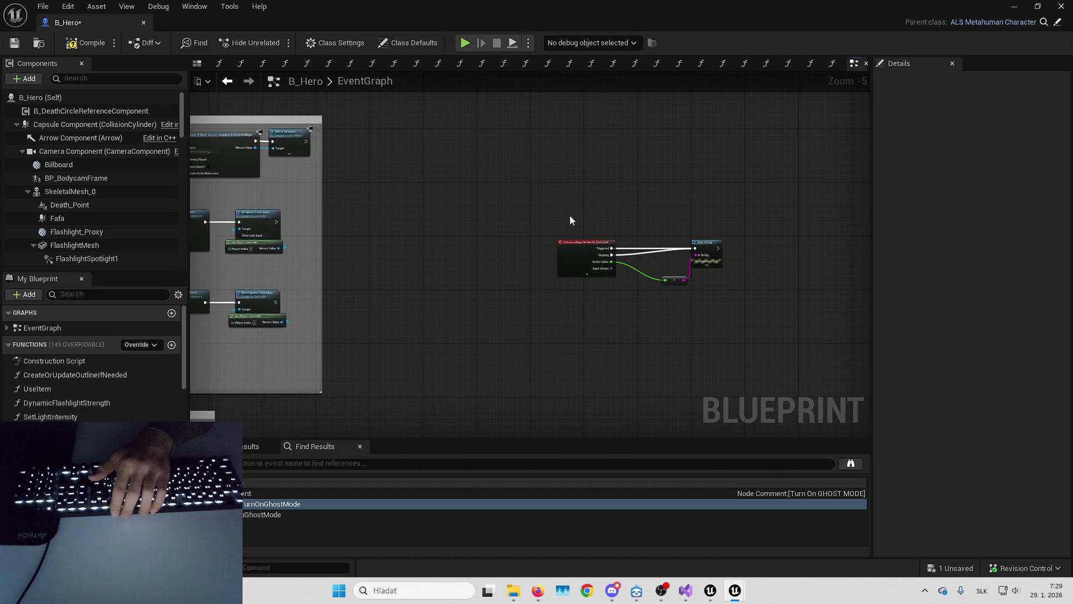
mouse_move(505, 207)
left_mouse_down()
mouse_move(675, 246)
mouse_move(532, 229)
left_mouse_up()
scroll(532, 234, "up", 4)
left_click(483, 279)
right_click(485, 271)
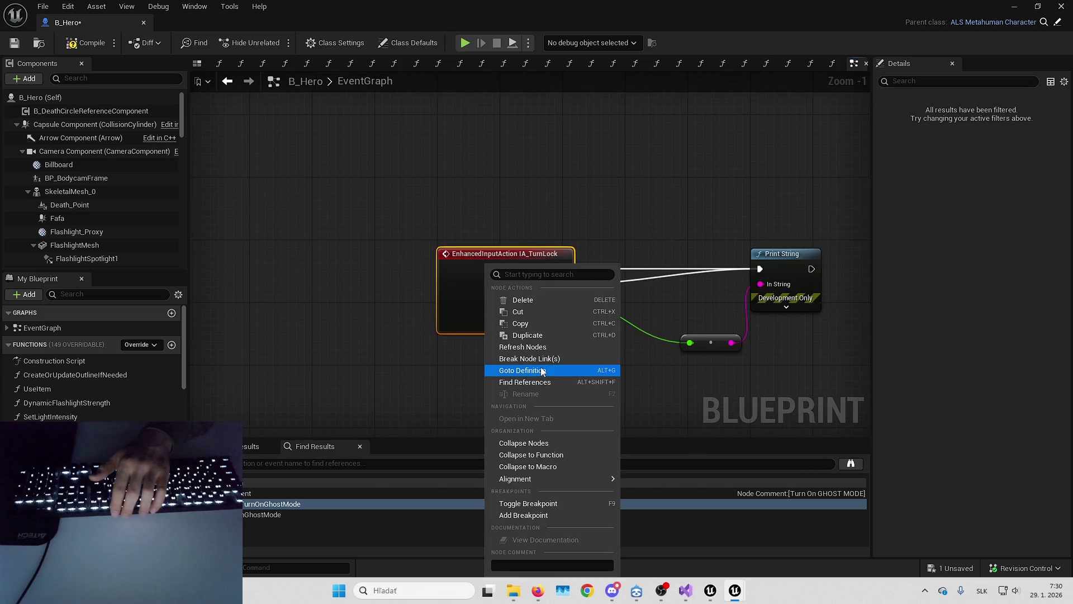
Find References on IA_TurnLock and open the referencing BP_Lockpicking blueprint.
left_click(457, 284)
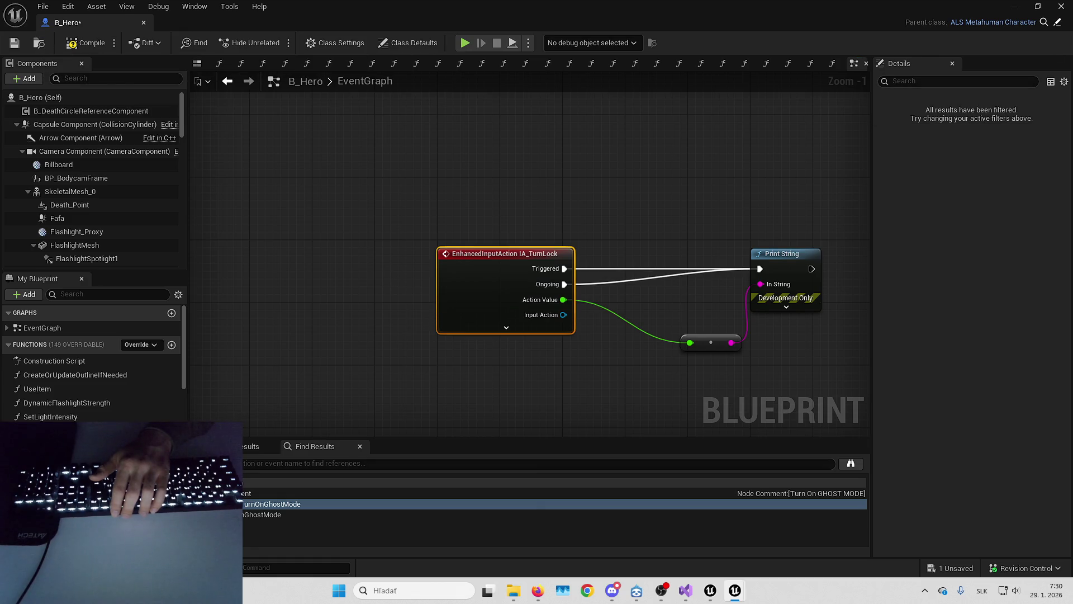
left_click(1014, 7)
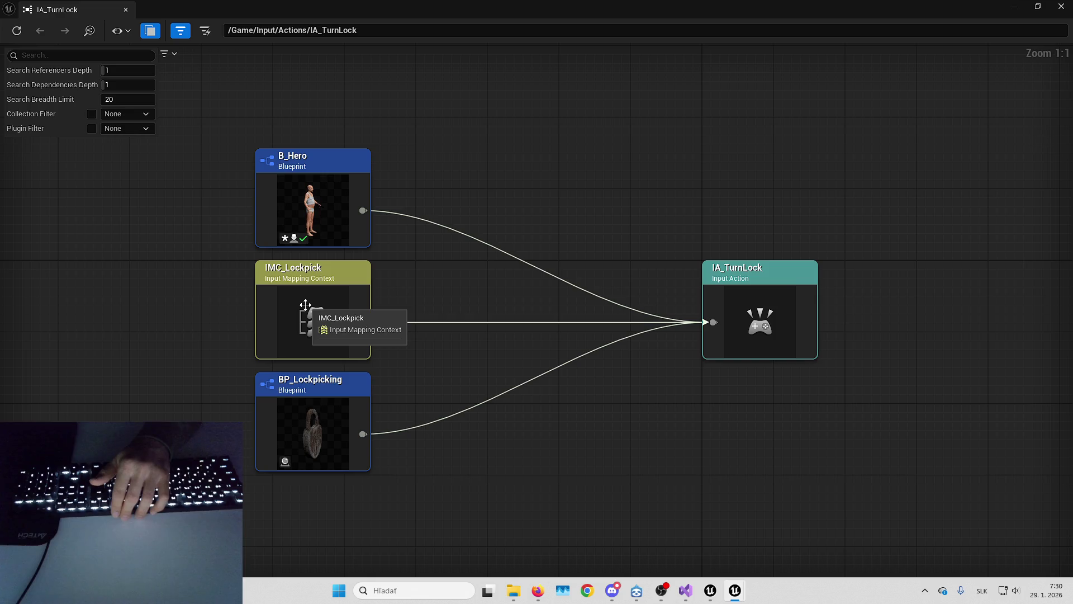
left_click(313, 425)
right_click(361, 239)
key("Escape")
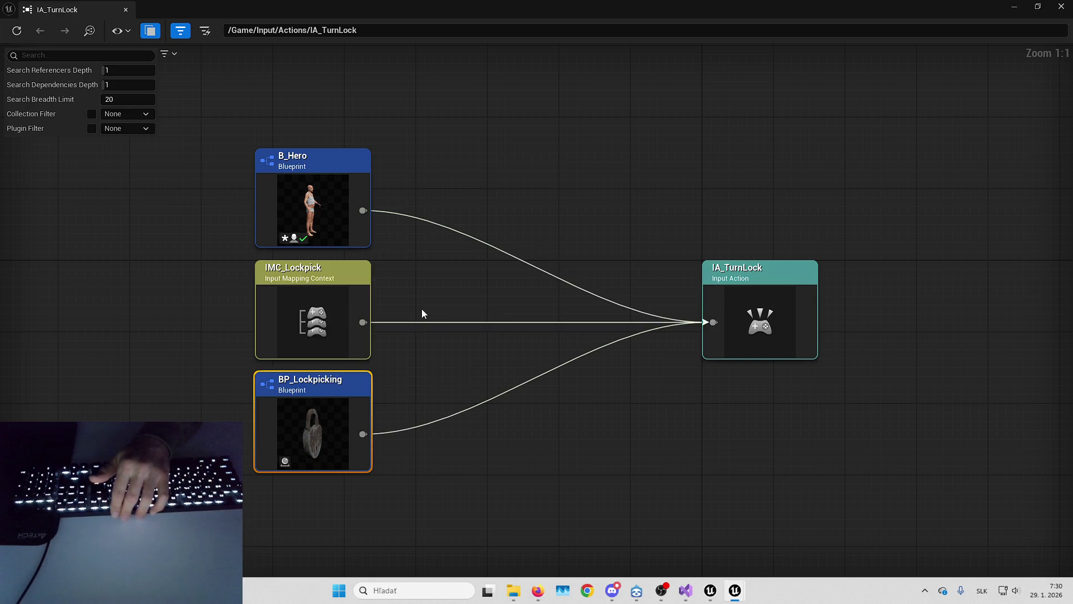
scroll(693, 234, "down", 5)
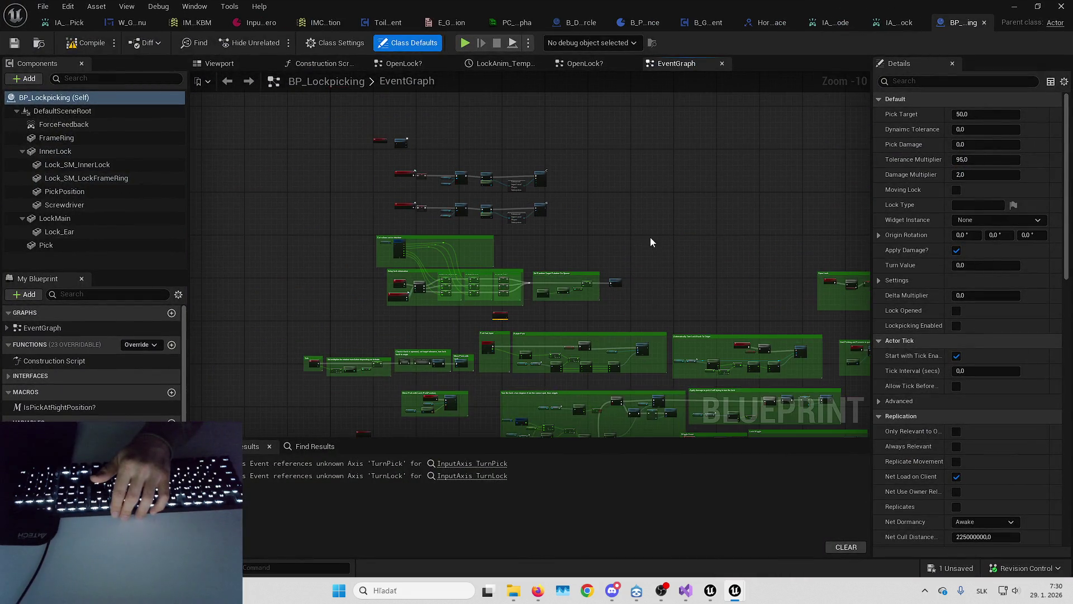
scroll(504, 173, "up", 5)
scroll(514, 226, "up", 2)
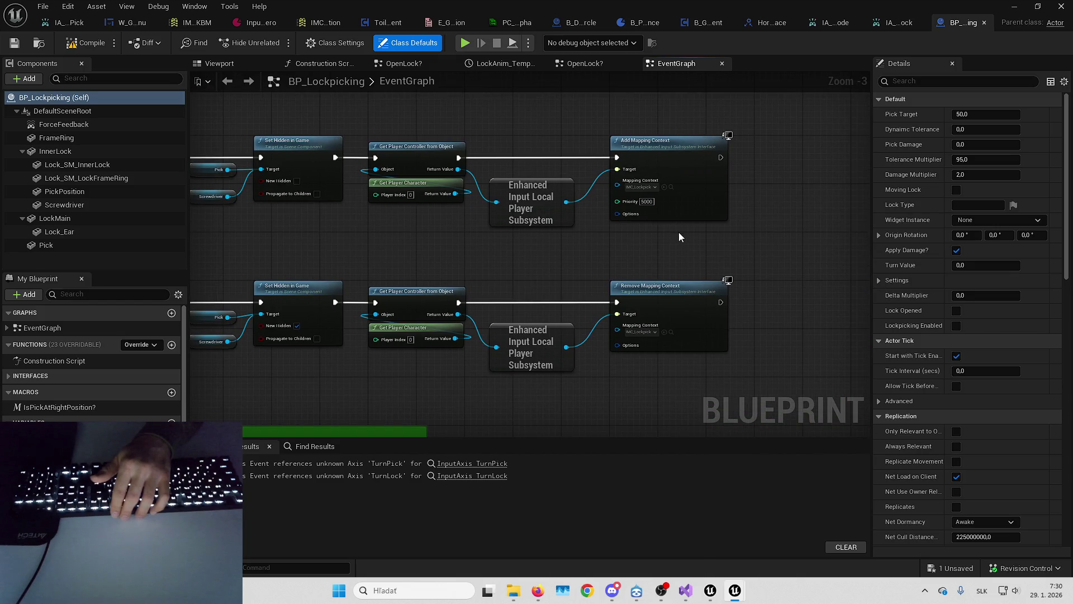
key("alt+Tab")
Check IA_TurnLock's Left Mouse Button mapping in IMC_Lockpick, then close the reference viewer.
right_click(323, 298)
left_click(351, 348)
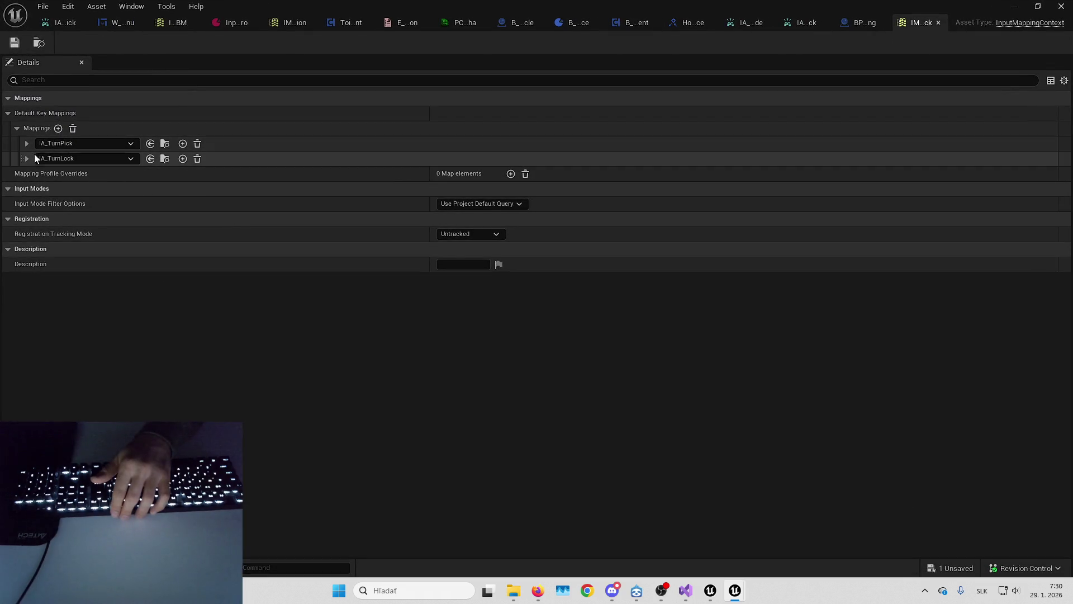
left_click(27, 159)
left_click(26, 144)
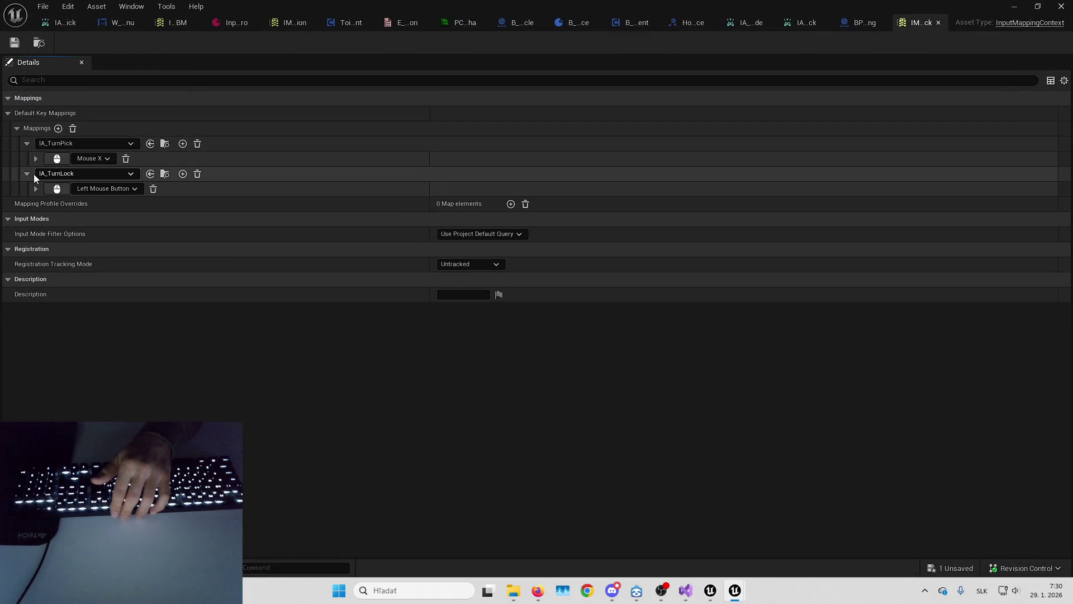
left_click(27, 144)
left_click(26, 158)
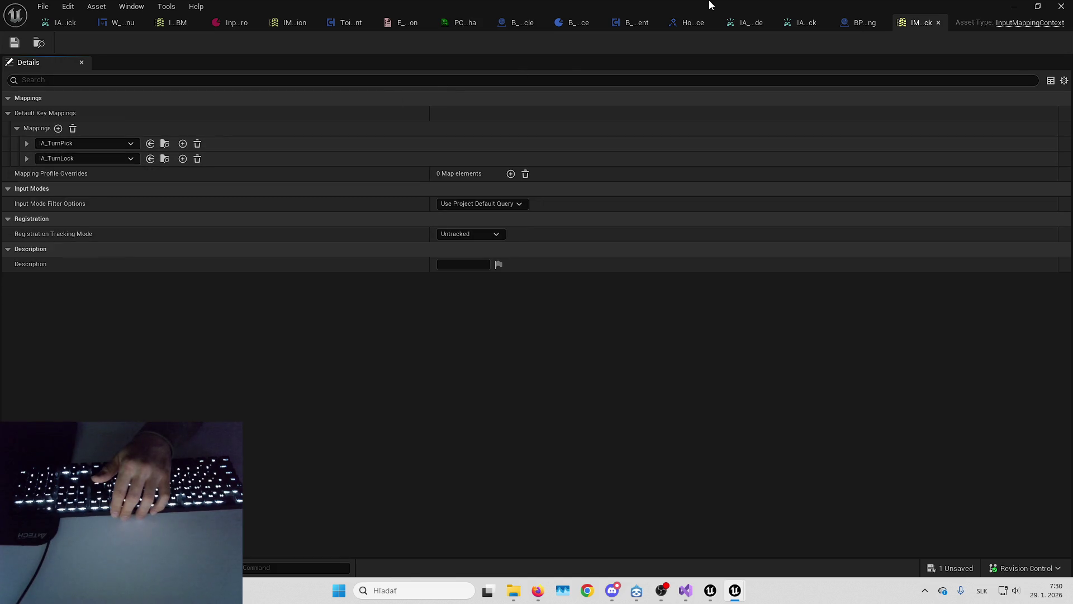
left_click_drag(710, 4, 1050, 171)
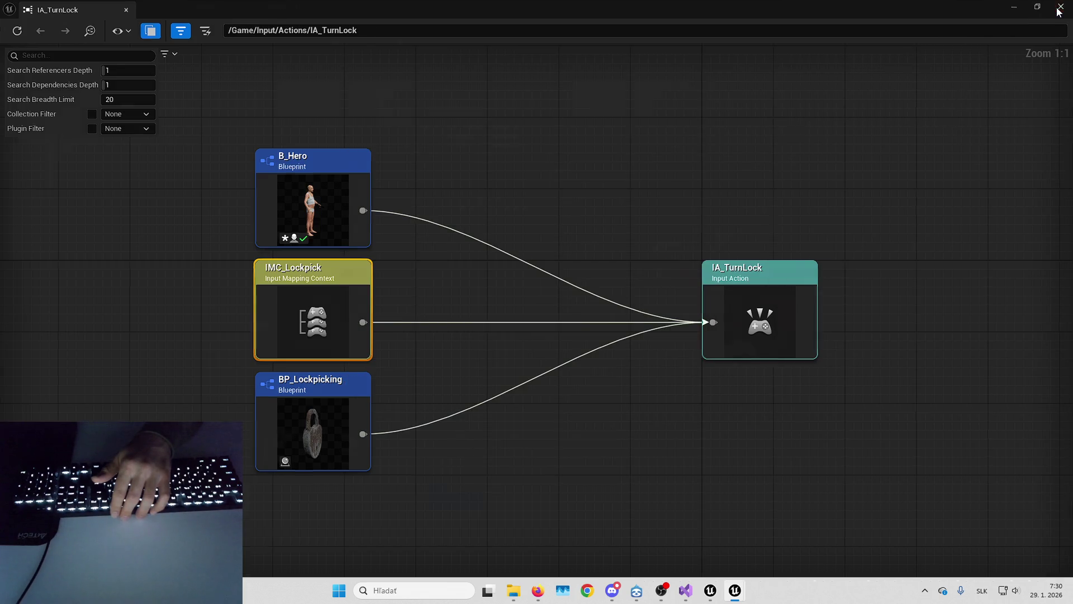
left_click(1060, 6)
Delete the IA_TurnLock, Print String and reroute debug nodes from B_Hero's graph.
mouse_move(734, 590)
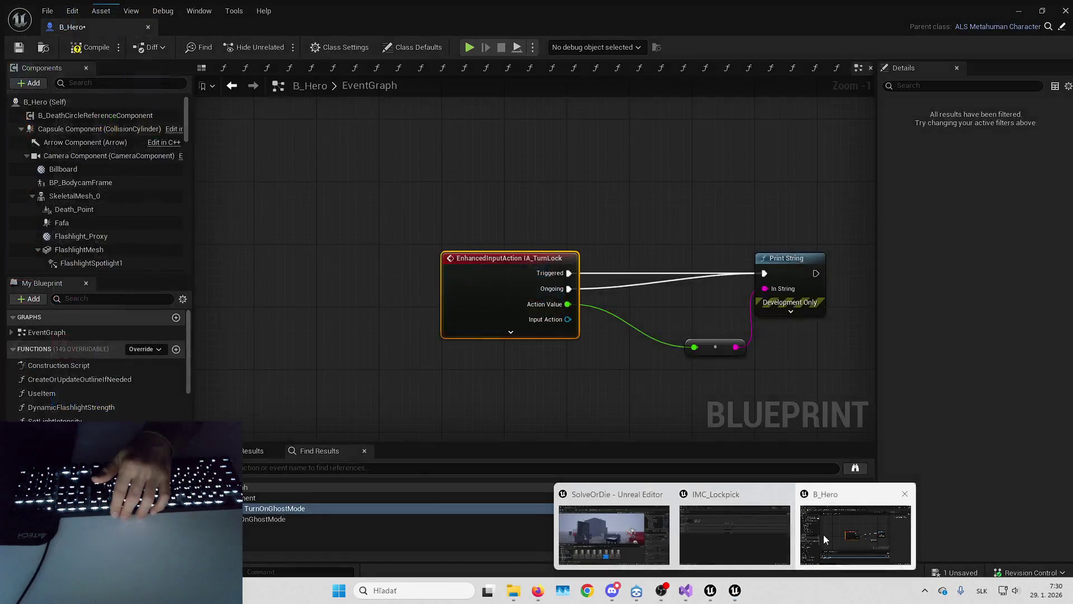
left_click(824, 534)
mouse_move(431, 172)
left_mouse_down()
mouse_move(471, 220)
mouse_move(724, 316)
mouse_move(746, 349)
left_mouse_up()
key("Delete")
scroll(588, 287, "down", 5)
scroll(570, 205, "up", 4)
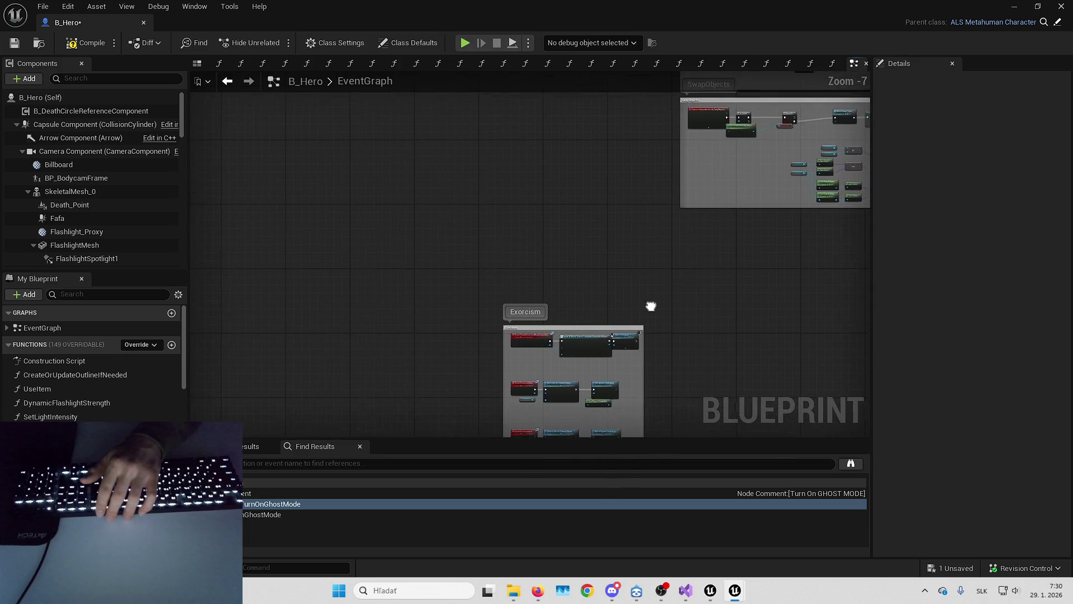
scroll(395, 253, "up", 1)
scroll(402, 268, "down", 1)
scroll(411, 268, "up", 1)
scroll(425, 224, "down", 1)
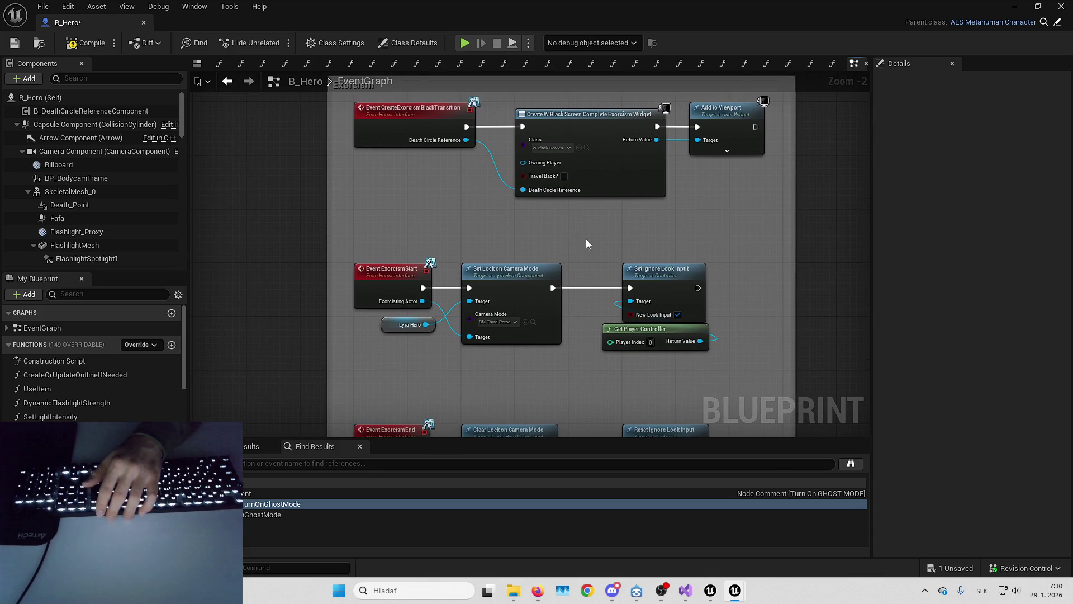
Shrink the Exorcism comment's bottom edge and move it directly beneath SwapObjects.
left_click_drag(648, 246, 660, 185)
left_click_drag(658, 131, 648, 23)
left_click_drag(572, 323, 555, 226)
scroll(559, 241, "down", 6)
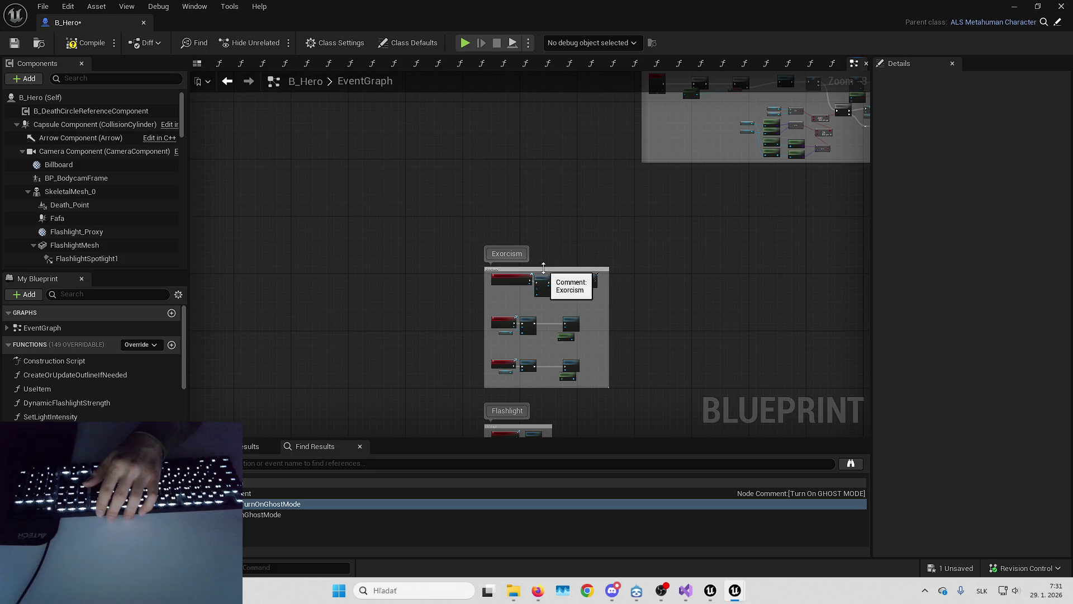
left_click_drag(544, 274, 689, 178)
scroll(552, 225, "up", 6)
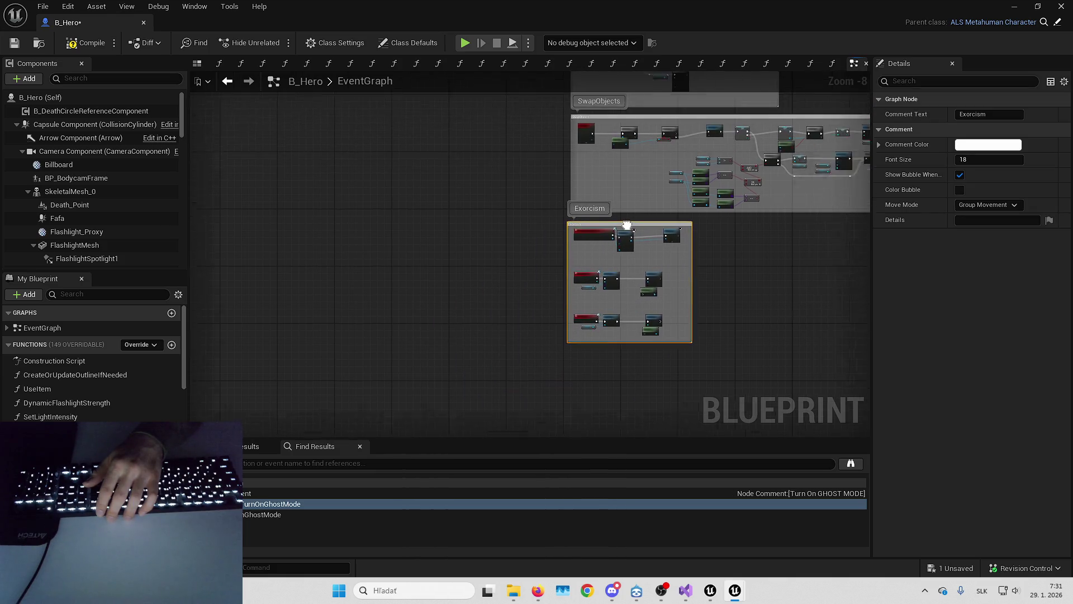
scroll(550, 239, "up", 1)
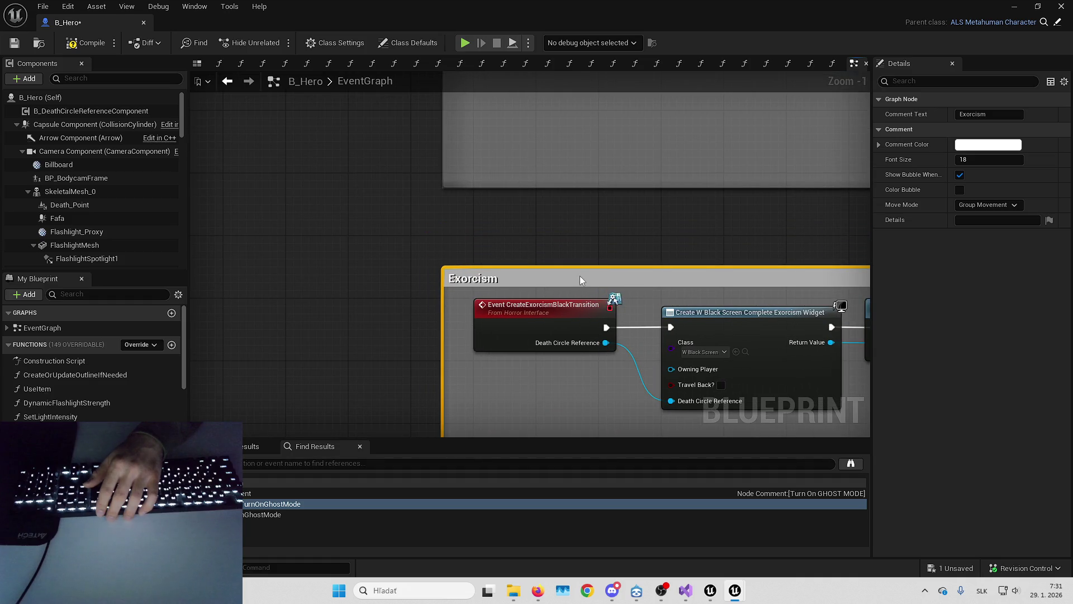
left_click_drag(546, 244, 543, 212)
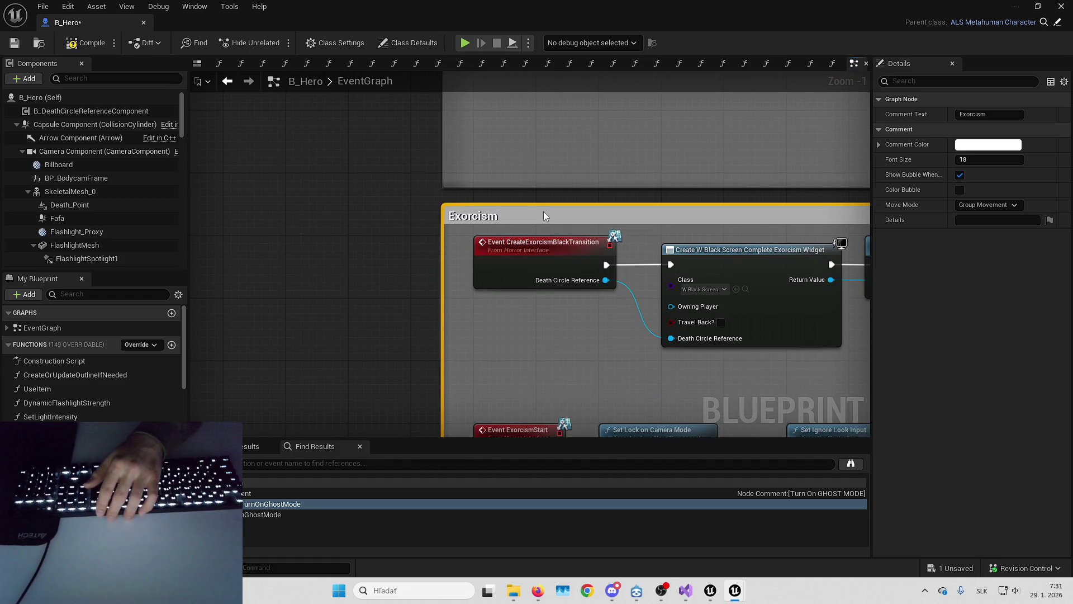
scroll(605, 257, "down", 10)
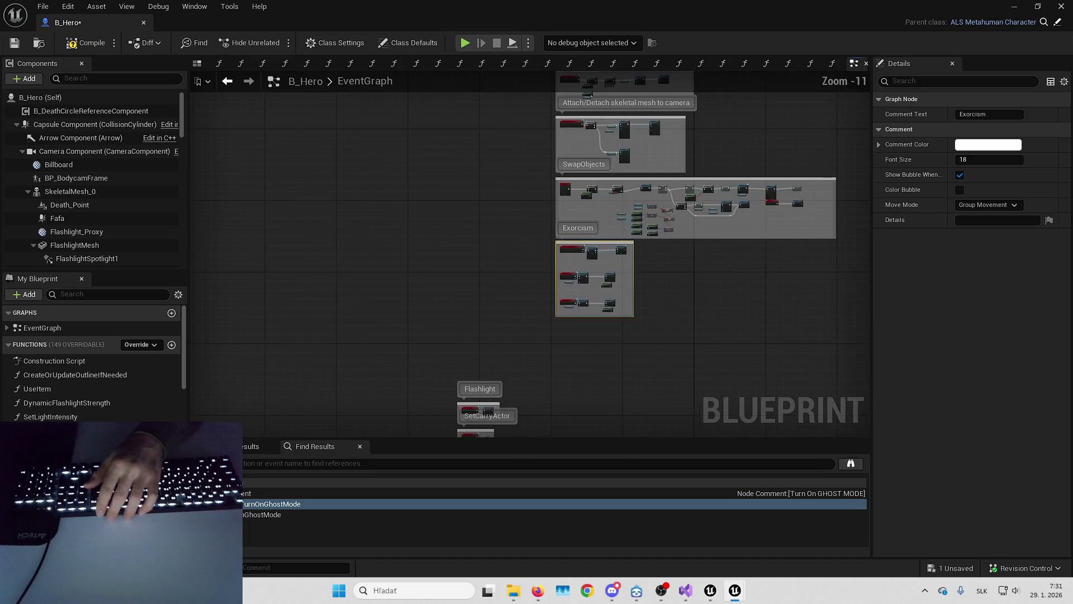
scroll(505, 161, "up", 7)
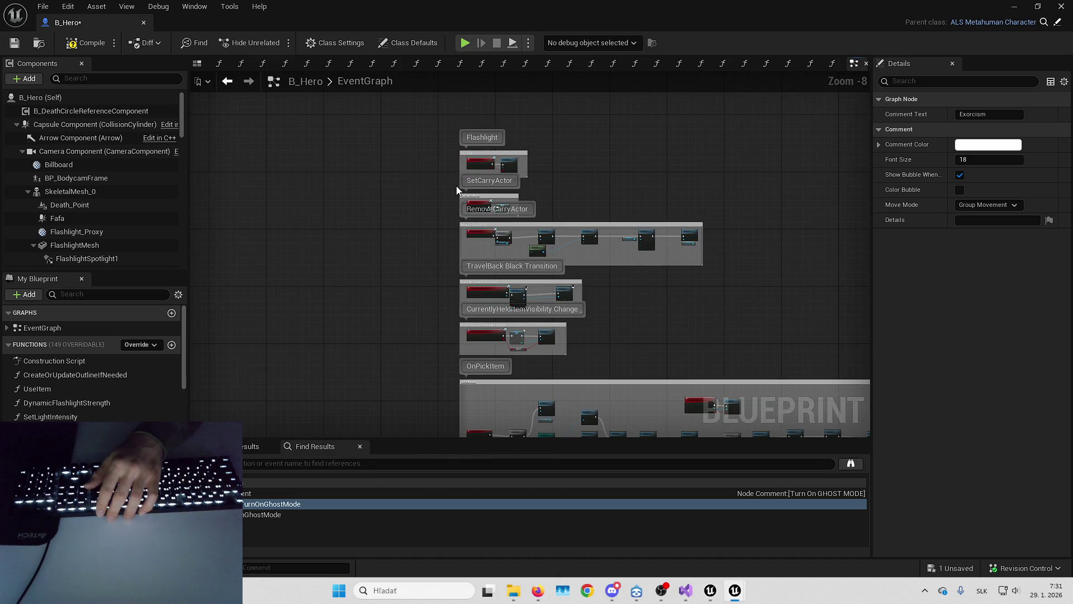
scroll(506, 194, "up", 2)
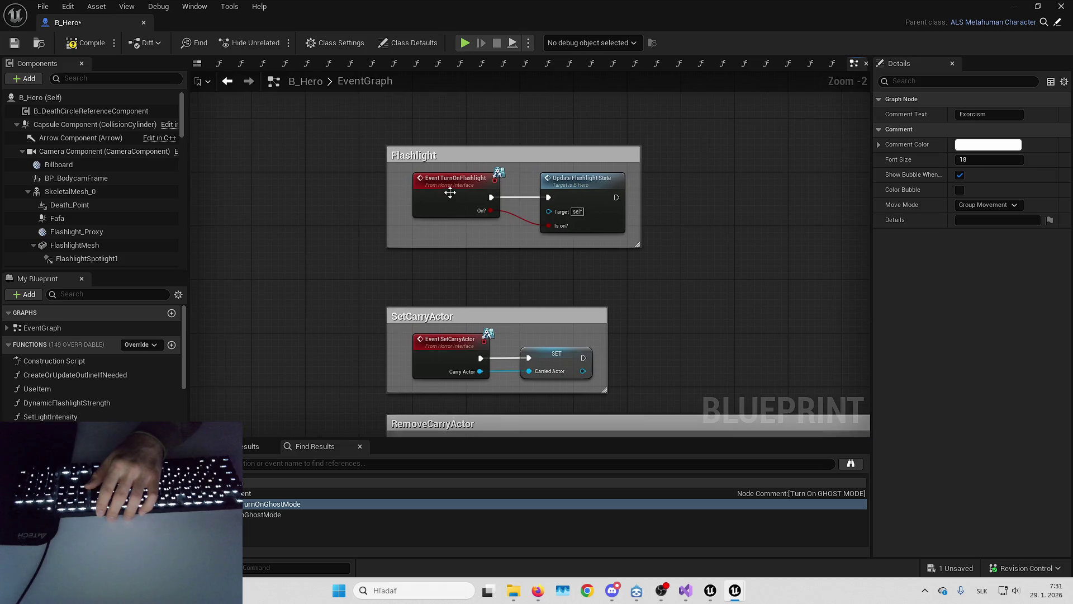
left_click(584, 235)
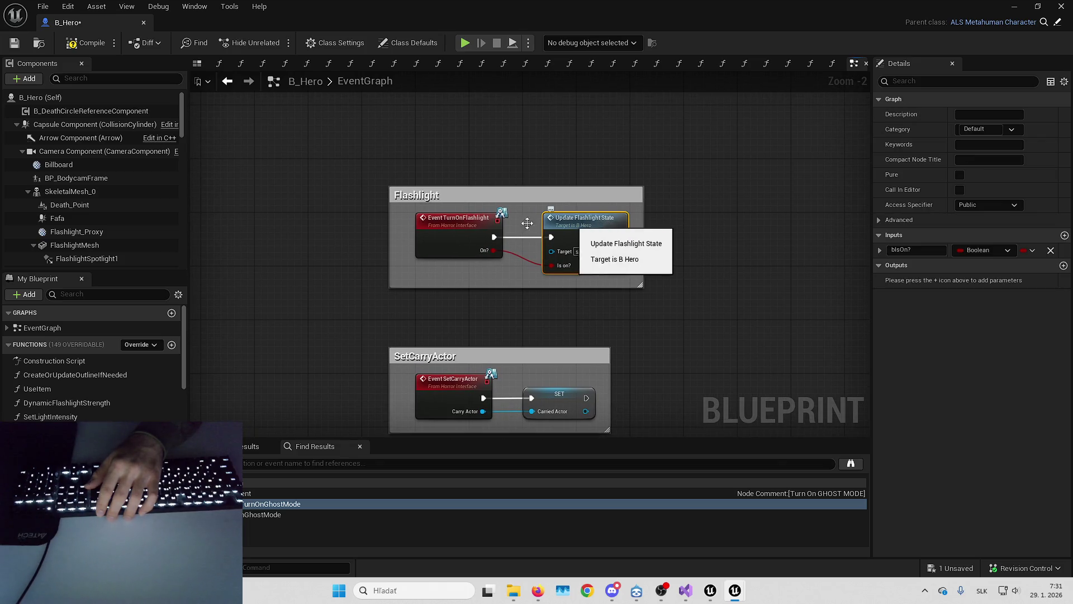
left_click(442, 236)
right_click(442, 233)
mouse_move(514, 359)
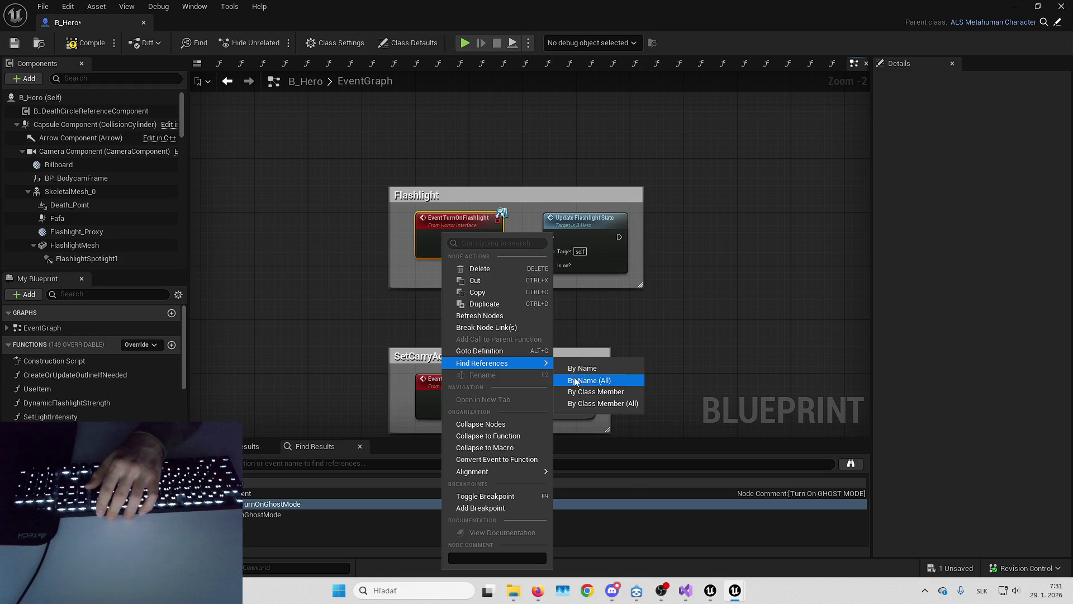
left_click(581, 374)
left_click_drag(573, 196, 1072, 238)
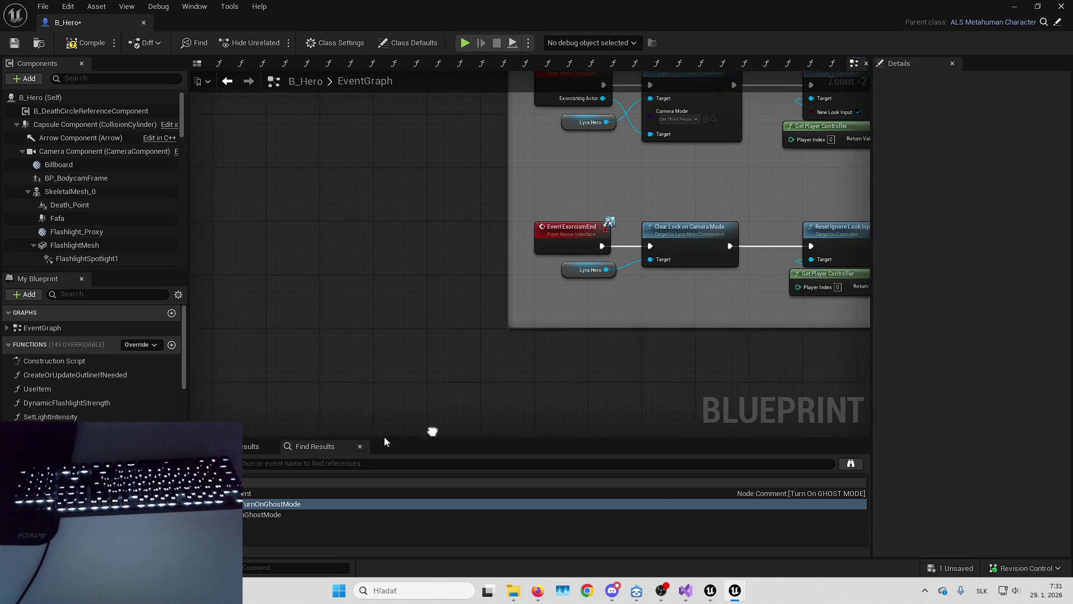
key("alt+Left")
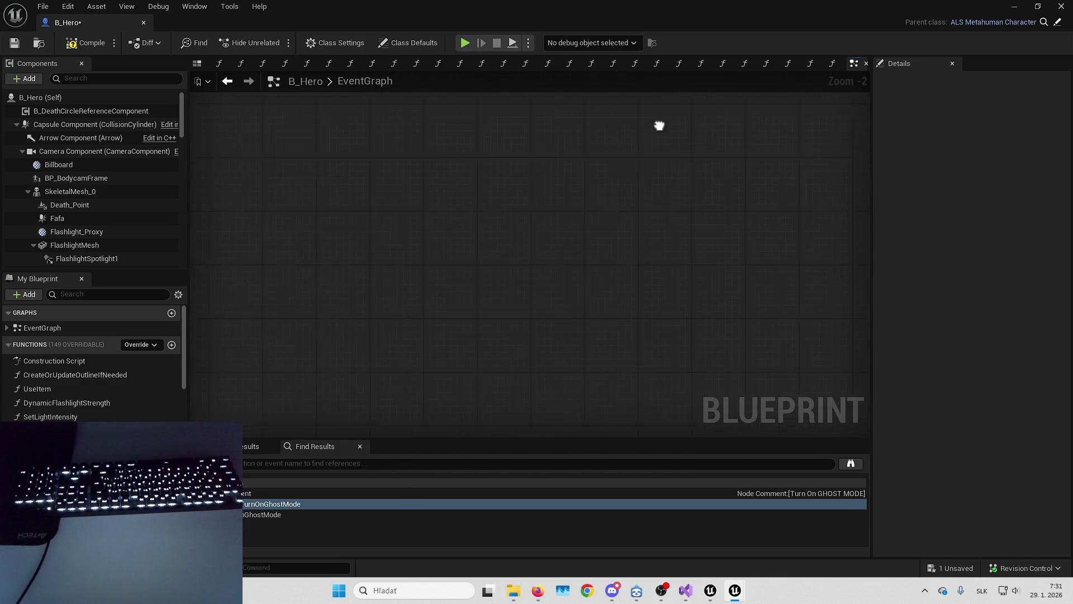
left_click_drag(1072, 238, 716, 176)
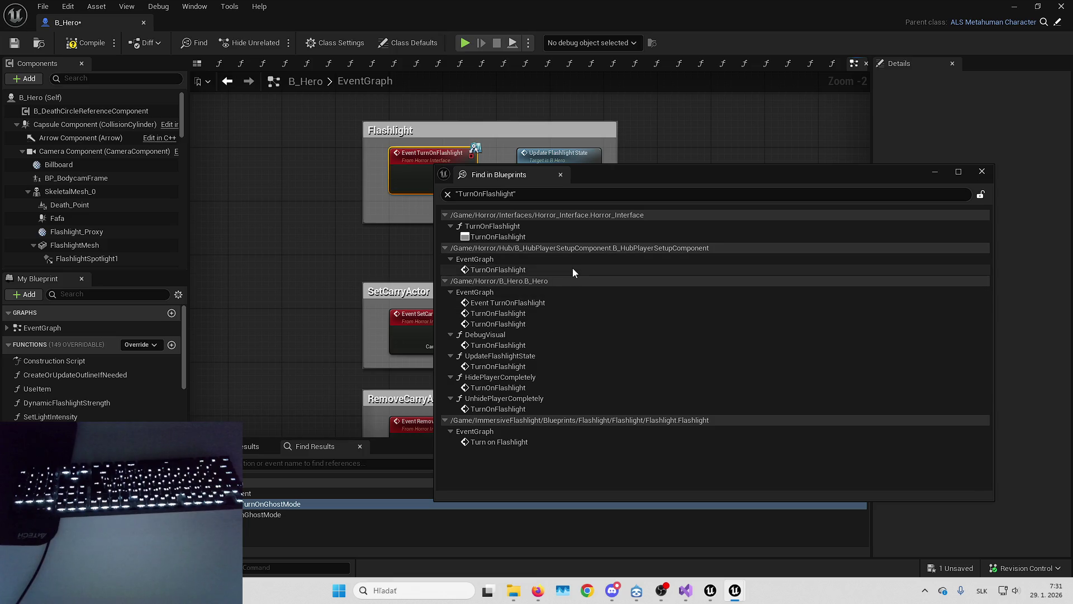
double_click(538, 314)
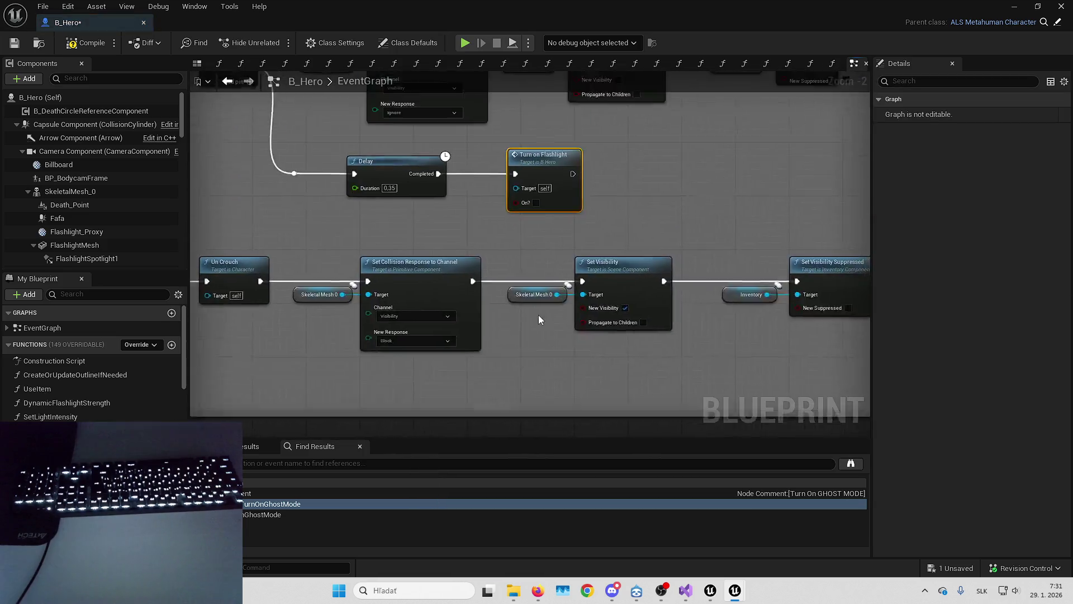
scroll(539, 314, "down", 1)
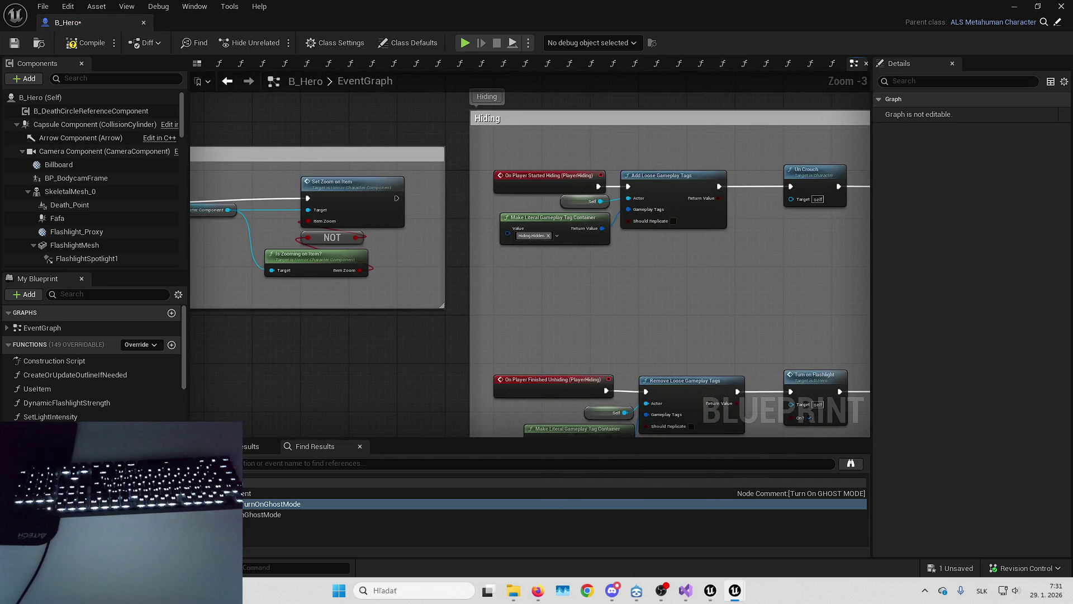
key("alt+Left")
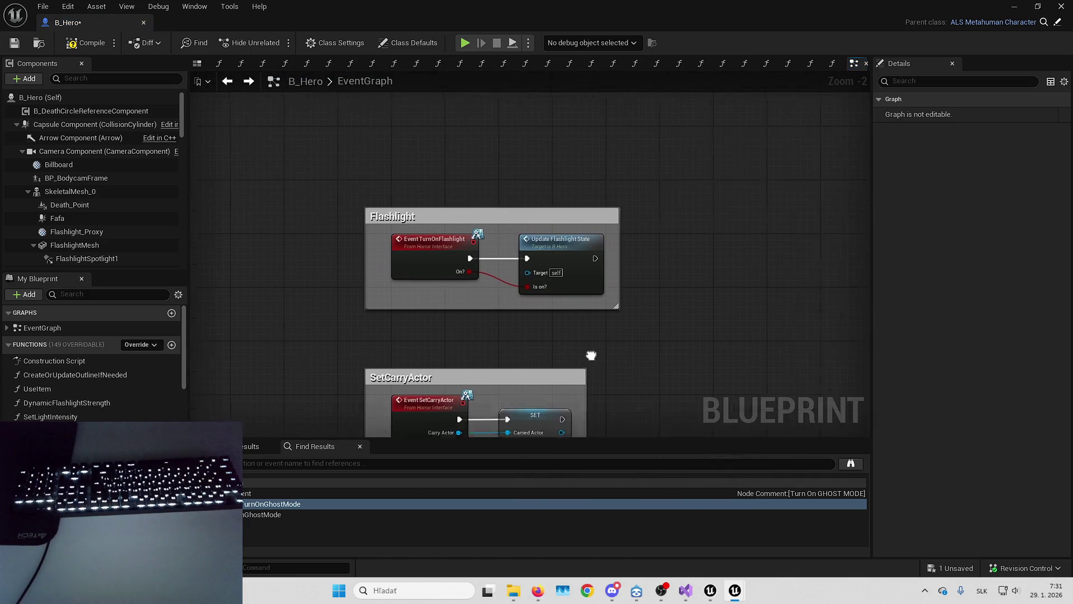
scroll(592, 355, "down", 5)
Try two upward placements of the Flashlight comment, undoing both attempts.
mouse_move(412, 351)
left_mouse_down()
mouse_move(565, 214)
mouse_move(590, 213)
left_mouse_up()
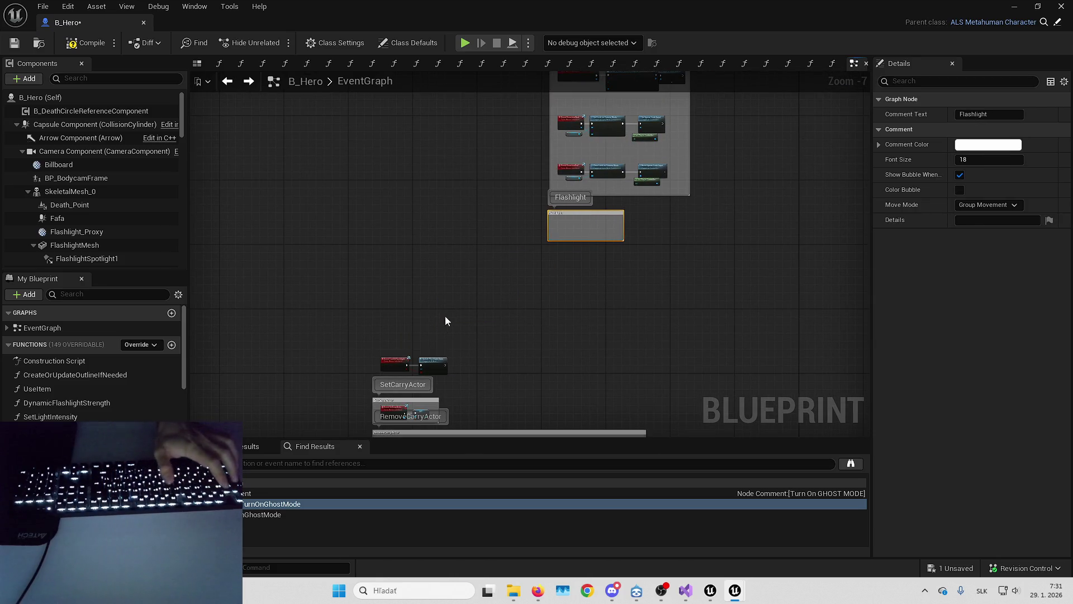
key("ctrl+z")
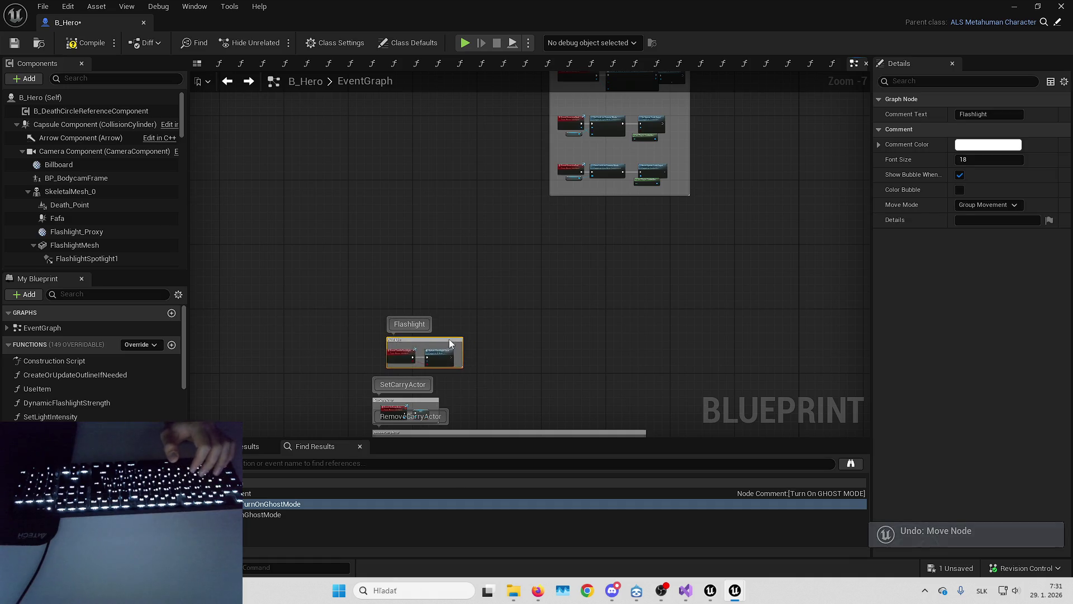
left_click_drag(449, 343, 555, 300)
key("ctrl+z")
scroll(400, 372, "up", 2)
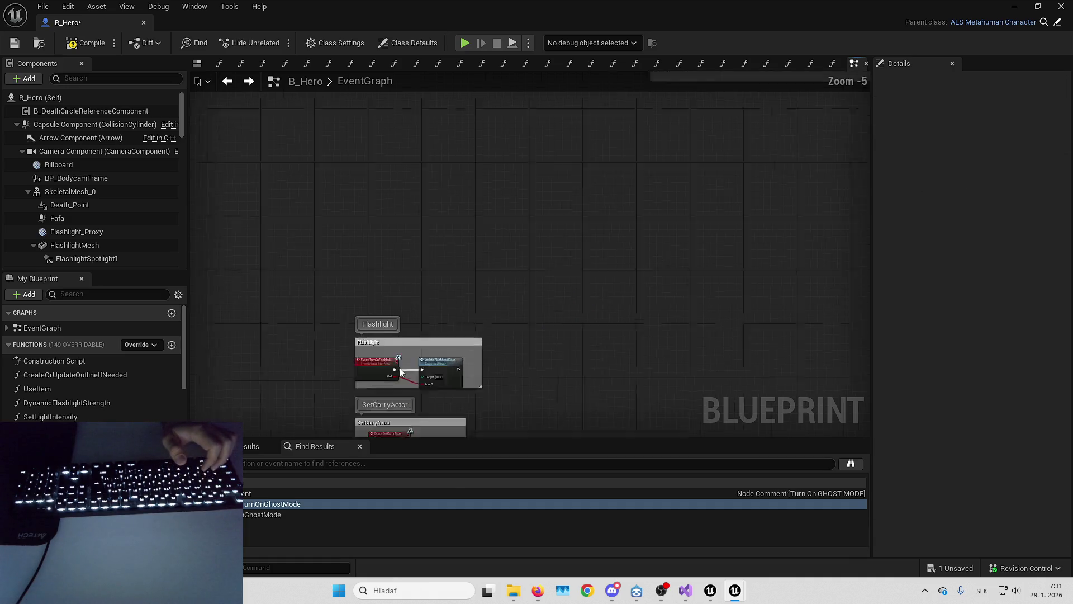
scroll(400, 371, "up", 4)
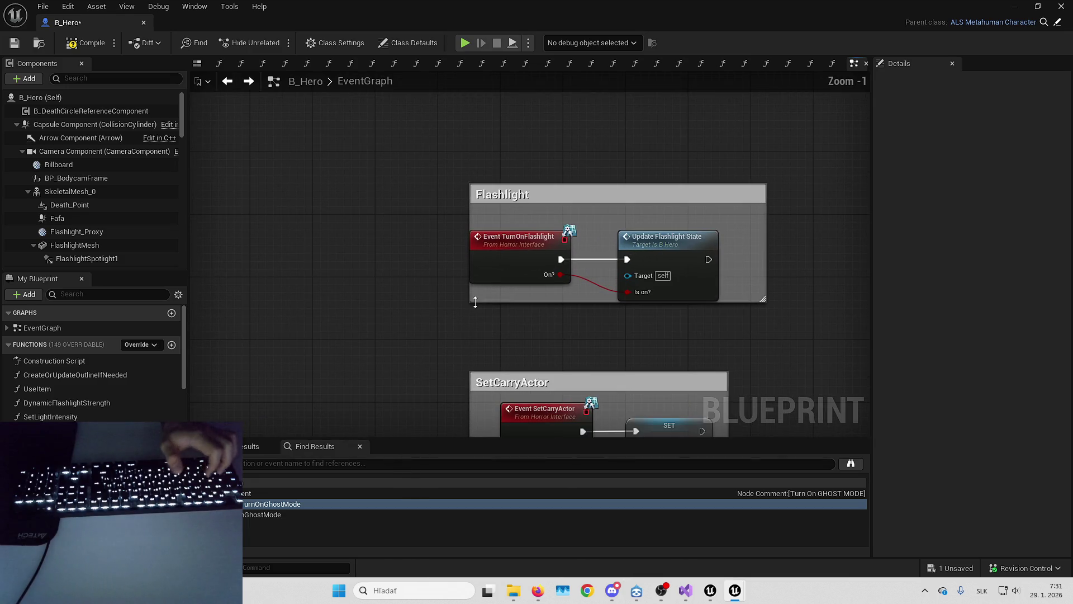
key("ctrl+z")
key("ctrl+y")
Drag the Flashlight comment's corner to enclose its nodes, then slide it up beneath Exorcism.
left_click_drag(477, 305, 453, 333)
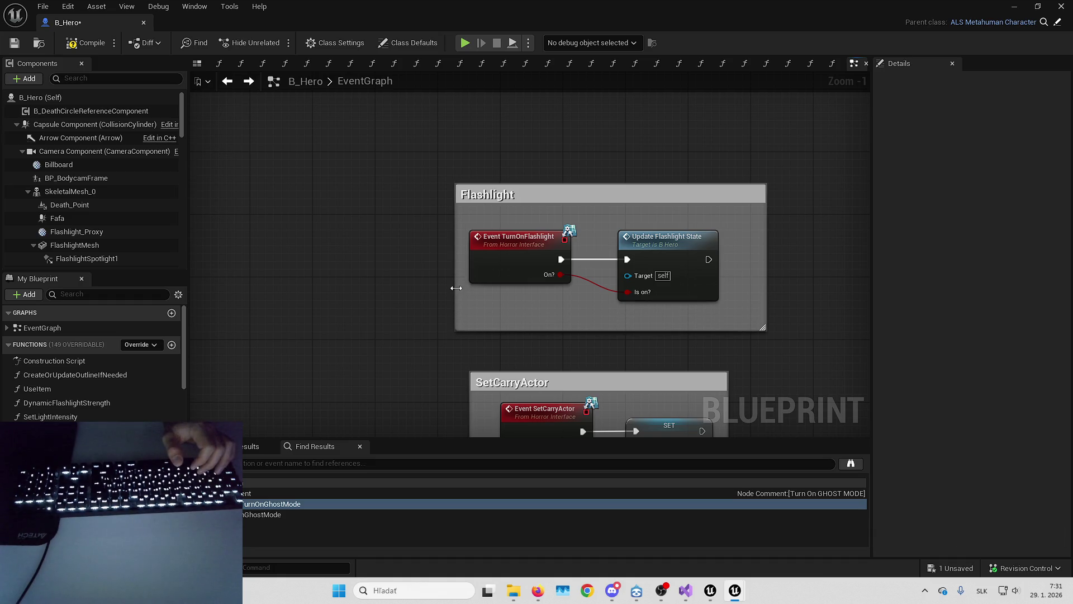
scroll(451, 283, "down", 4)
mouse_move(503, 304)
left_mouse_down()
mouse_move(738, 158)
mouse_move(434, 303)
mouse_move(505, 129)
left_mouse_up()
scroll(435, 303, "up", 3)
left_click(427, 265)
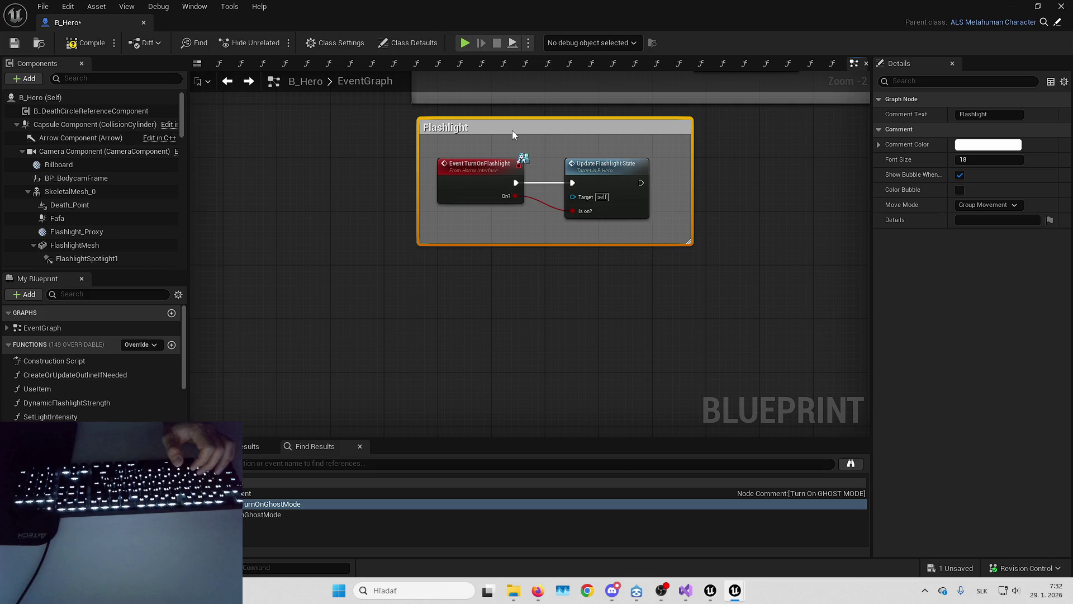
Pan the graph to check the Exorcism and SetCarryActor comments around Flashlight.
left_click_drag(368, 224, 463, 303)
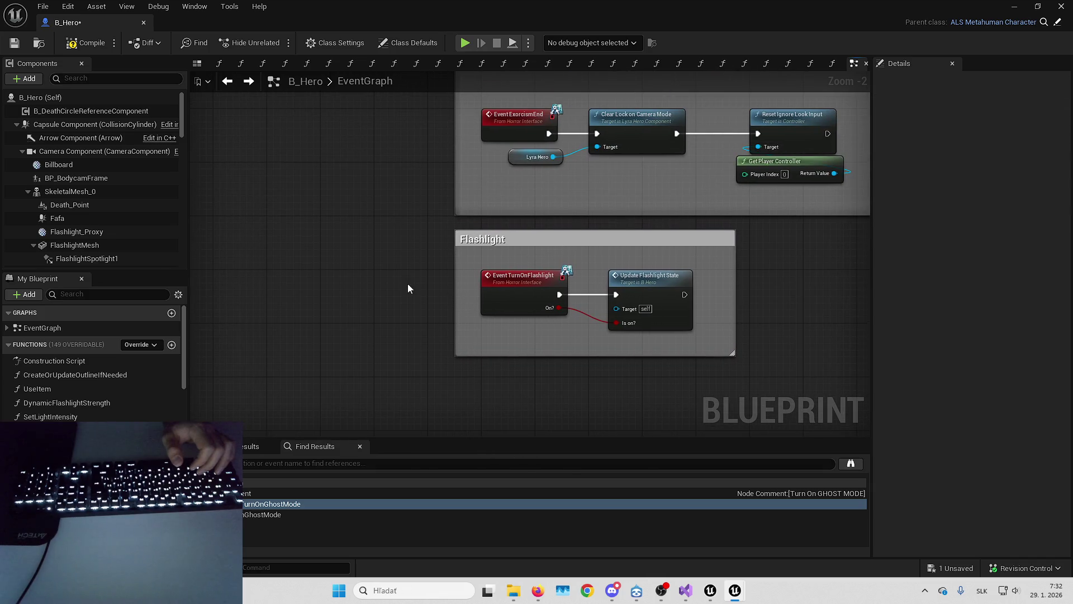
scroll(408, 283, "down", 4)
mouse_move(408, 284)
left_mouse_down()
mouse_move(566, 293)
mouse_move(523, 282)
left_mouse_up()
scroll(522, 282, "up", 1)
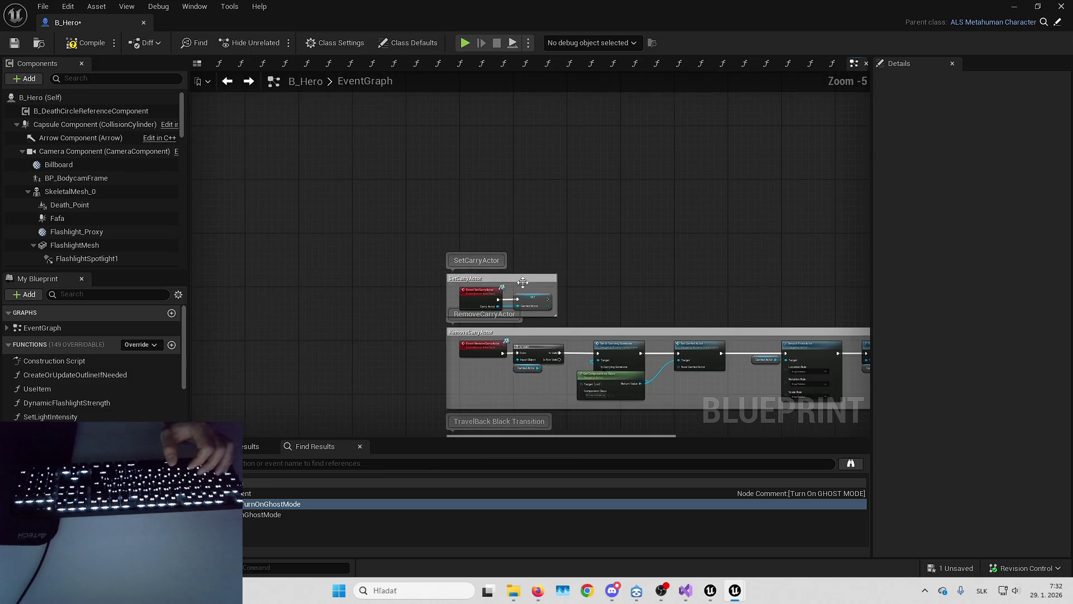
scroll(523, 282, "up", 3)
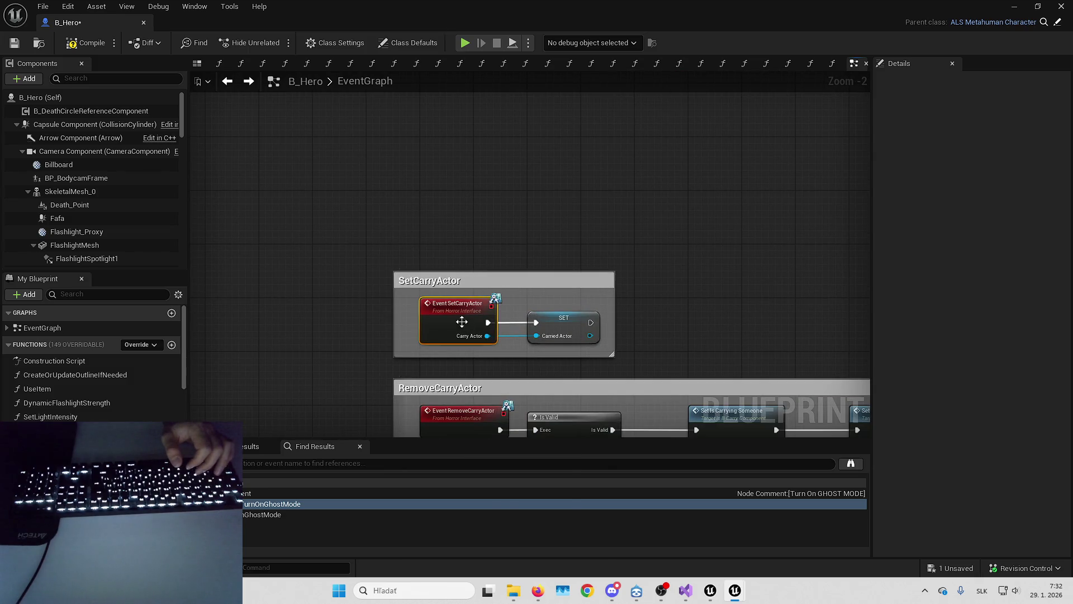
Find references to Event SetCarryActor by name and inspect the two B_EscapeNPC results.
right_click(462, 321)
mouse_move(503, 371)
left_click(606, 373)
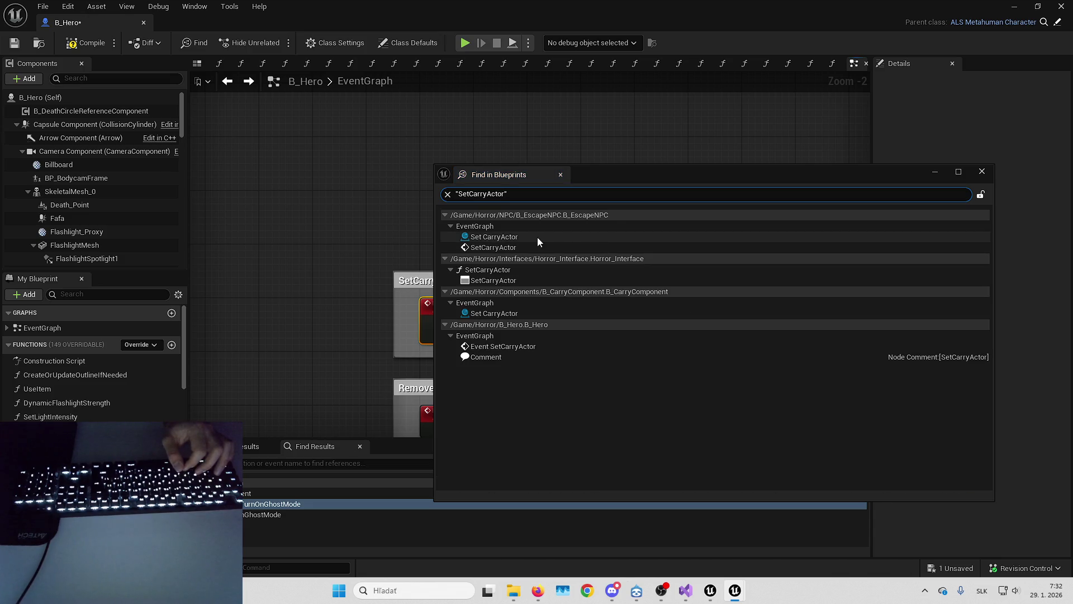
left_click(516, 239)
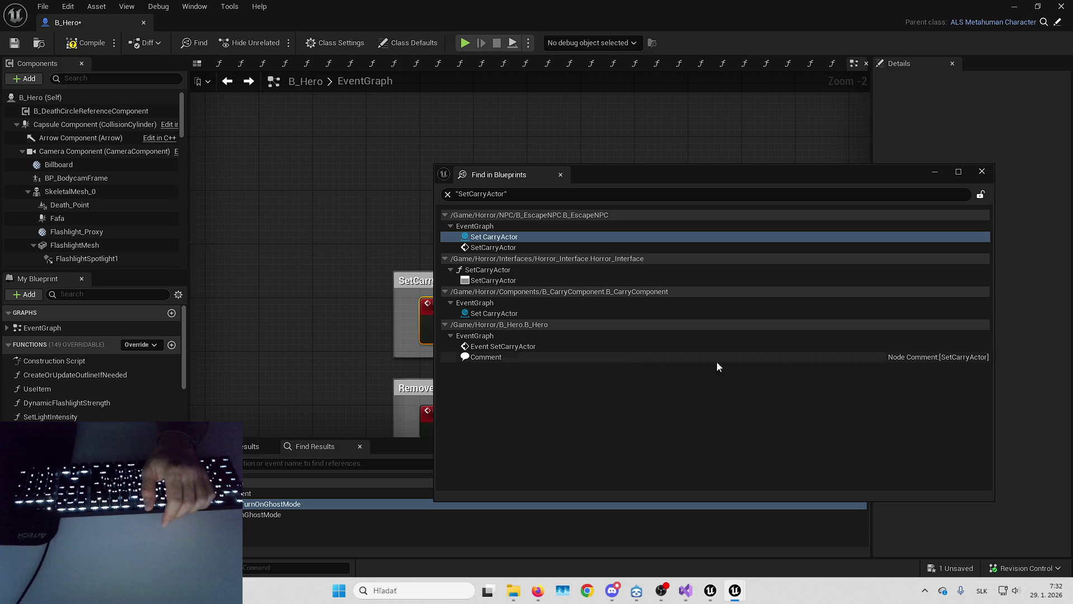
left_click(494, 247)
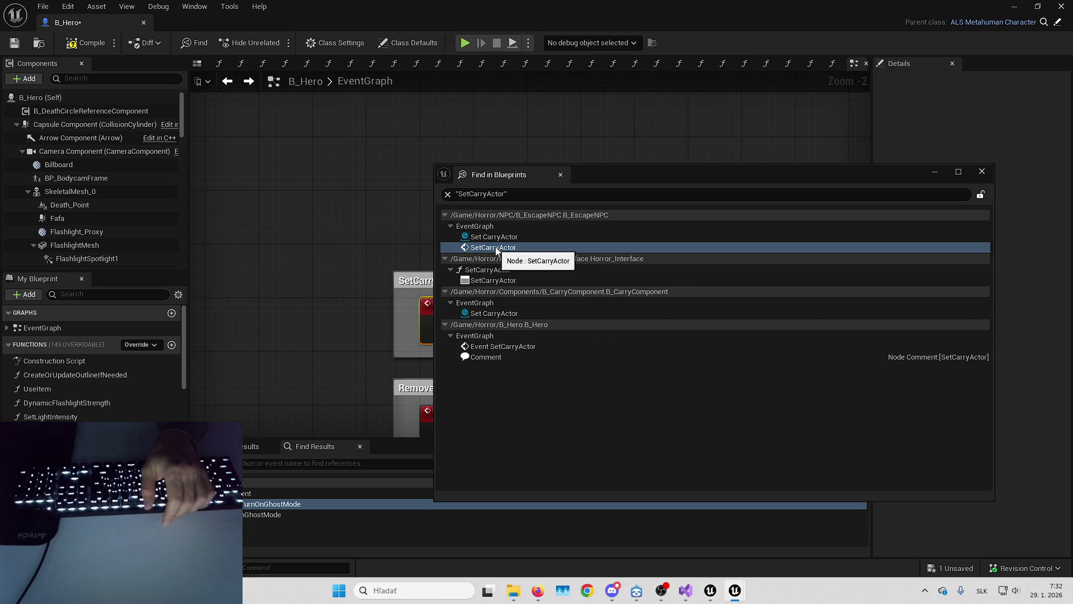
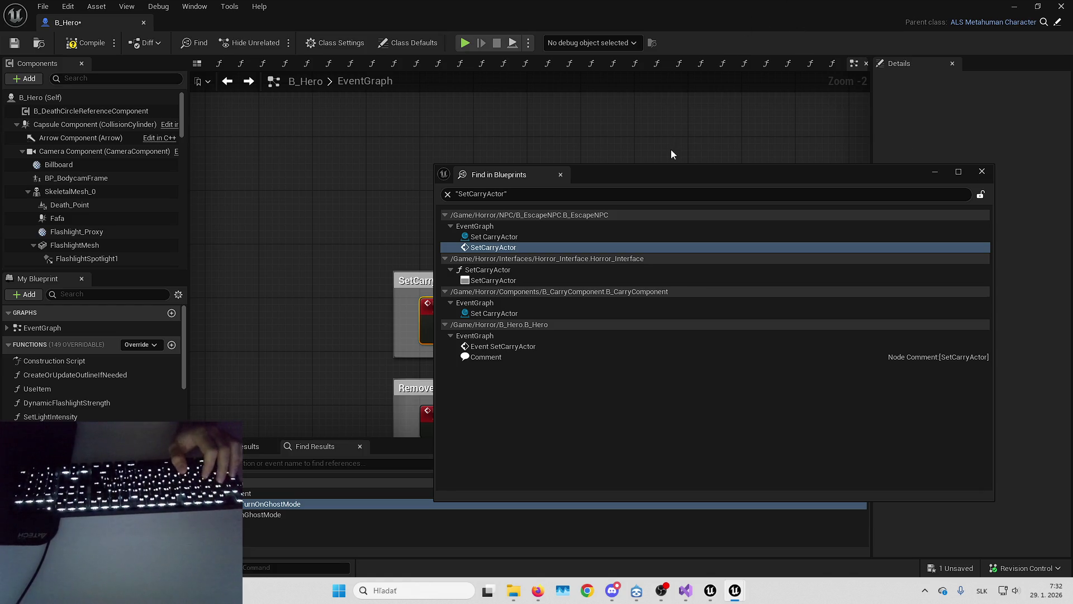
Inspect the B_CarryComponent SetCarryActor reference, then close the blueprint-wide search results.
left_click(518, 316)
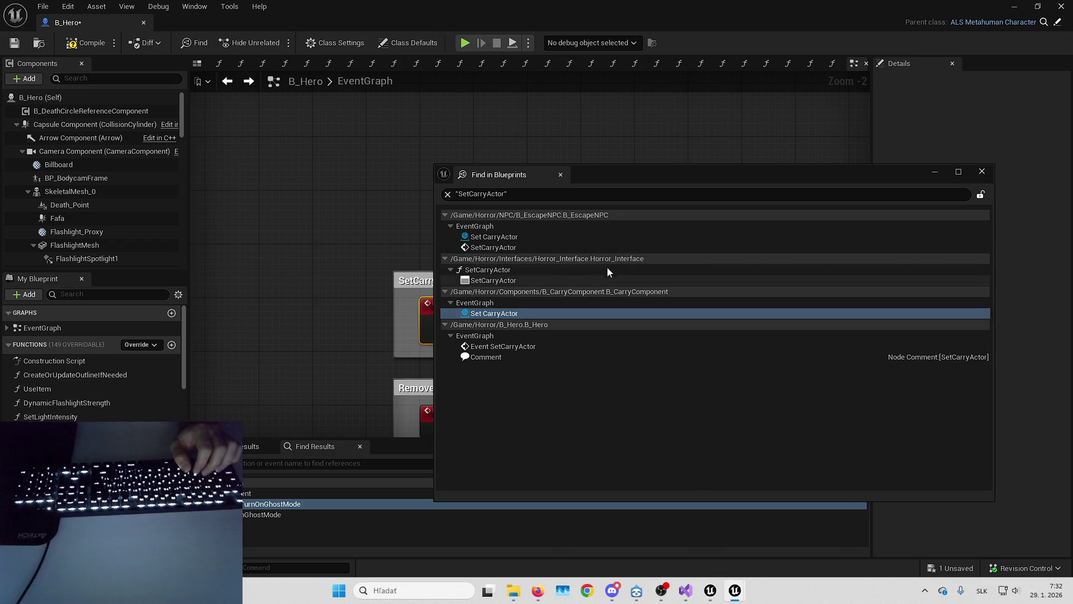
left_click(982, 171)
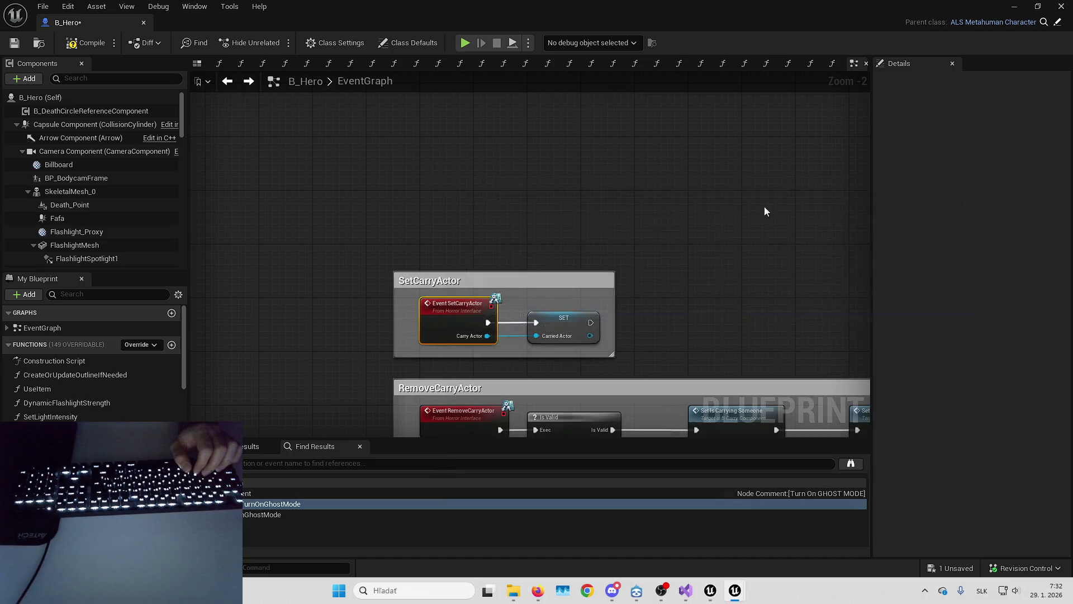
scroll(536, 194, "down", 3)
Move the Event SetCarryActor and SET nodes up under the Flashlight group.
left_click_drag(529, 220, 634, 168)
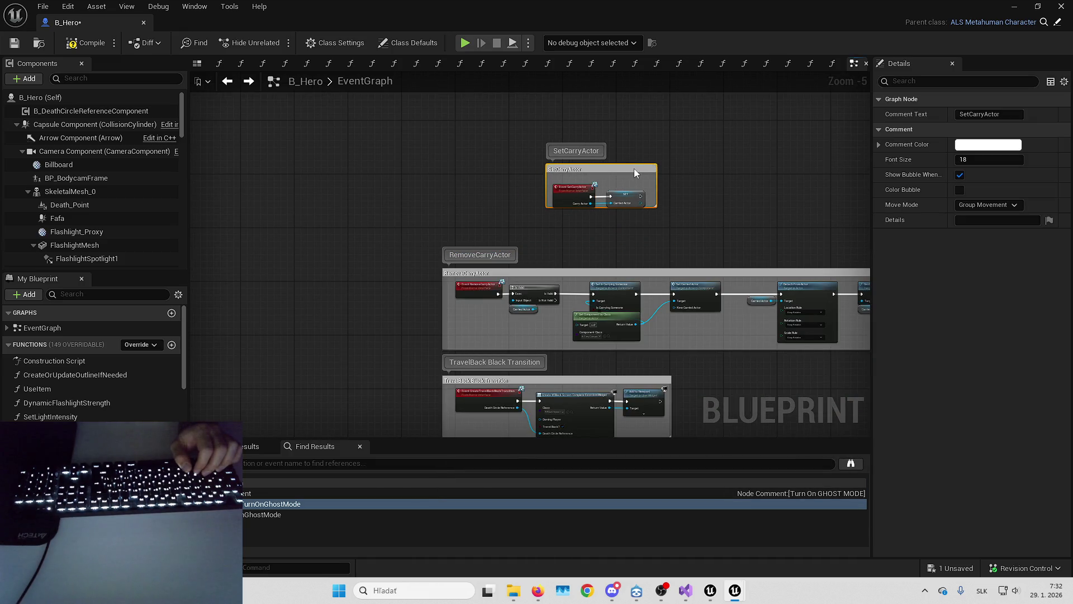
key("ctrl+z")
scroll(528, 244, "up", 2)
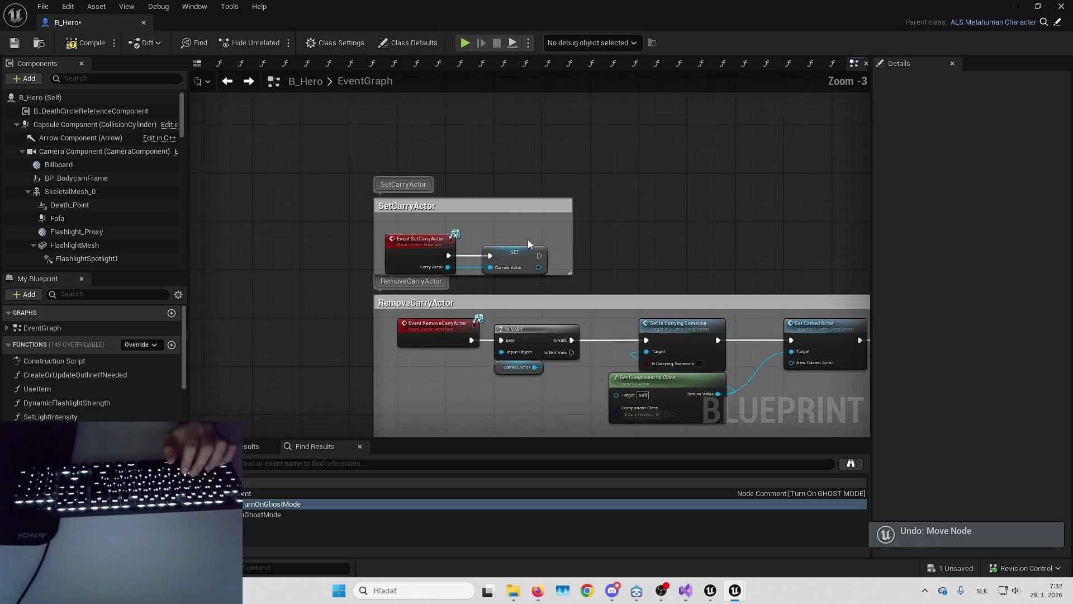
left_click_drag(444, 222, 520, 258)
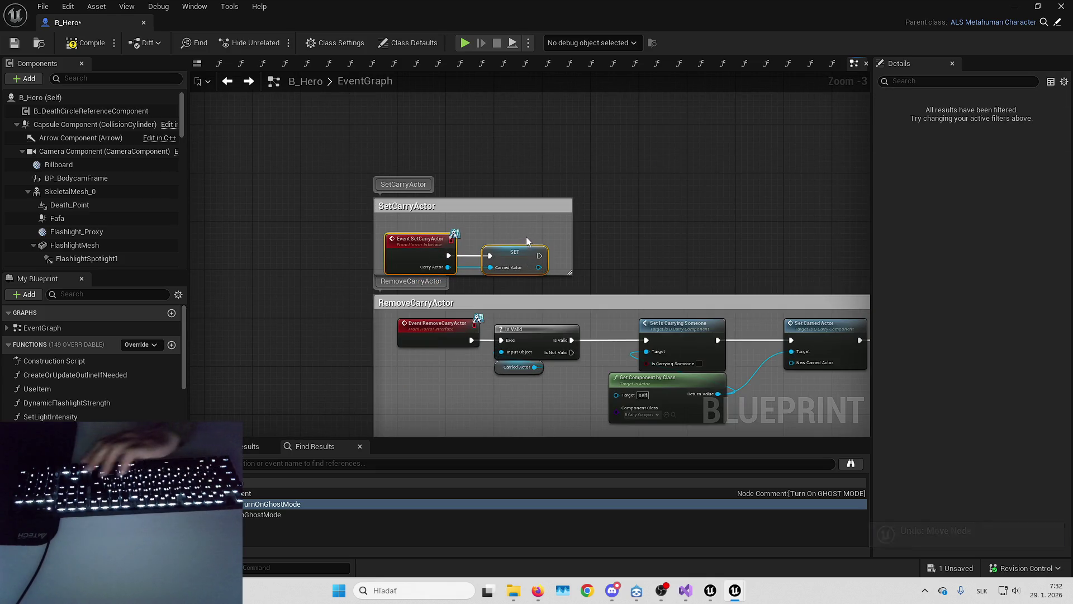
key("Up")
key("Up")
key("Right")
key("Right")
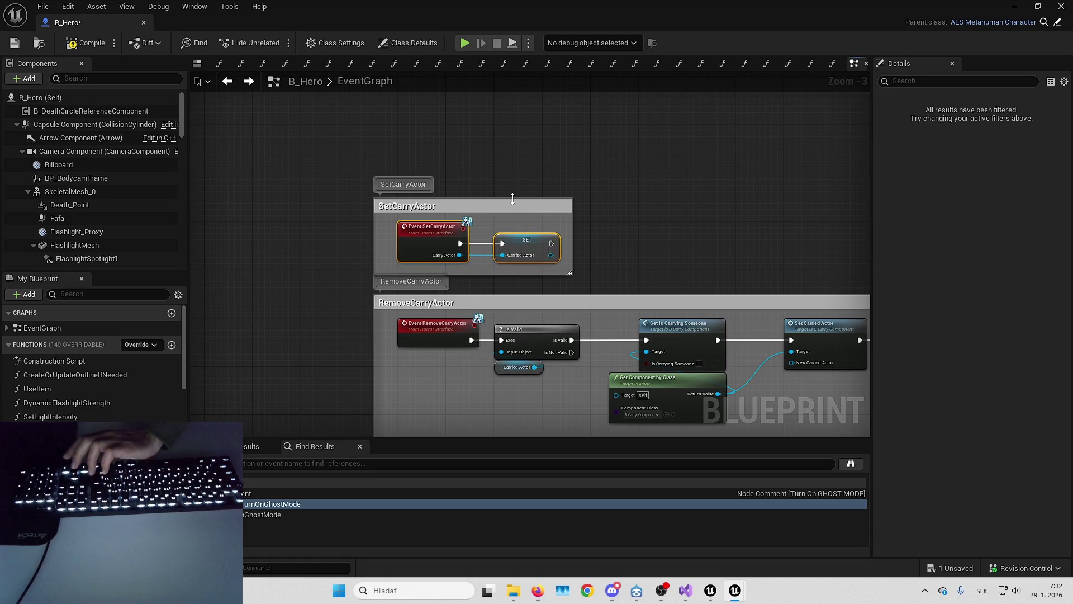
mouse_move(522, 202)
left_mouse_down()
mouse_move(806, 124)
mouse_move(478, 293)
mouse_move(556, 173)
mouse_move(544, 253)
mouse_move(522, 182)
mouse_move(522, 245)
mouse_move(522, 212)
left_mouse_up()
Bring the RemoveCarryActor nodes into view and open the Event RemoveCarryActor context menu.
scroll(478, 290, "down", 4)
scroll(552, 176, "up", 6)
scroll(548, 296, "down", 5)
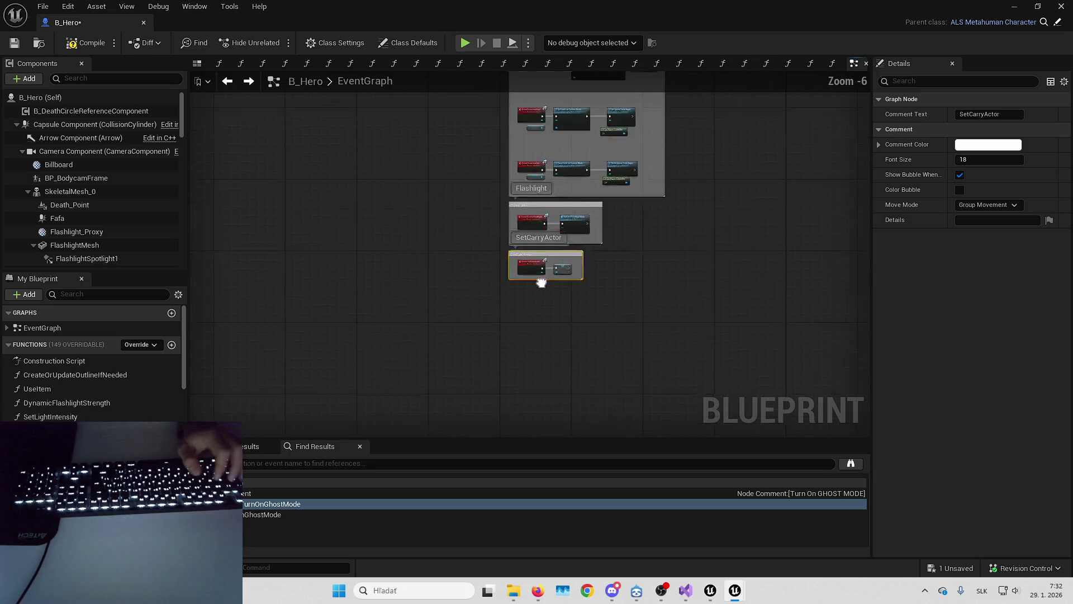
scroll(346, 251, "up", 3)
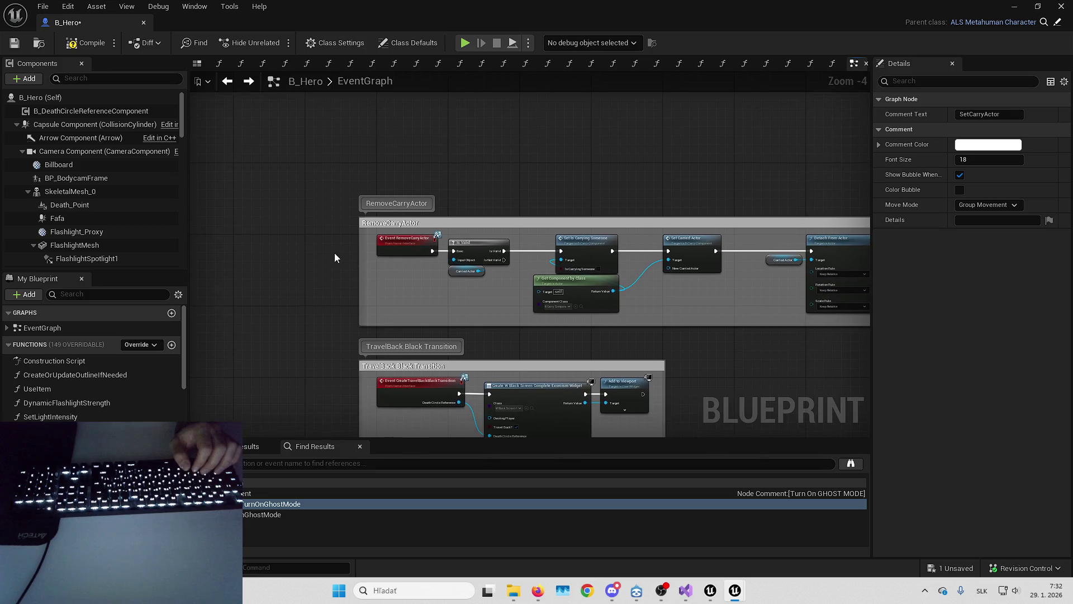
mouse_move(420, 279)
left_mouse_down()
mouse_move(304, 283)
mouse_move(326, 304)
mouse_move(199, 281)
mouse_move(442, 286)
left_mouse_up()
right_click(354, 224)
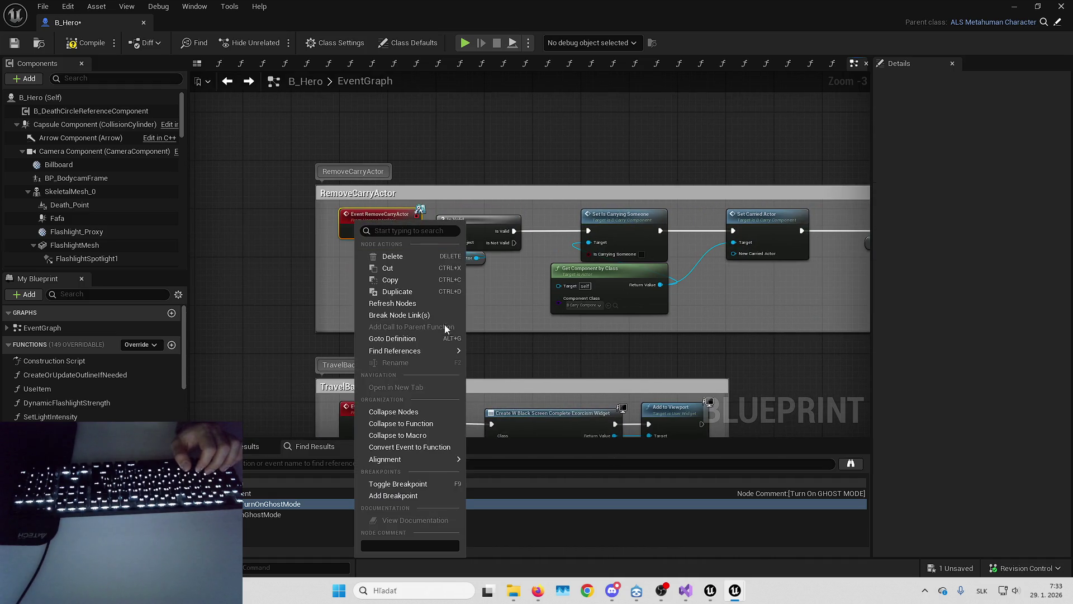
Search all blueprints for RemoveCarryActor references, check the B_DeathCircle hit, and close the results.
left_click(502, 366)
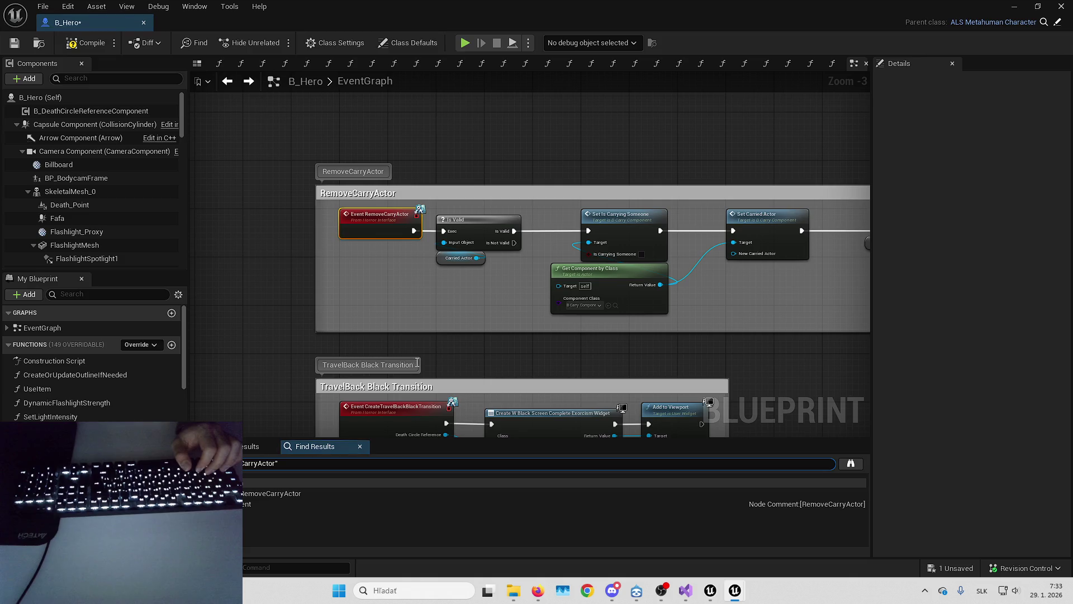
right_click(383, 224)
mouse_move(462, 351)
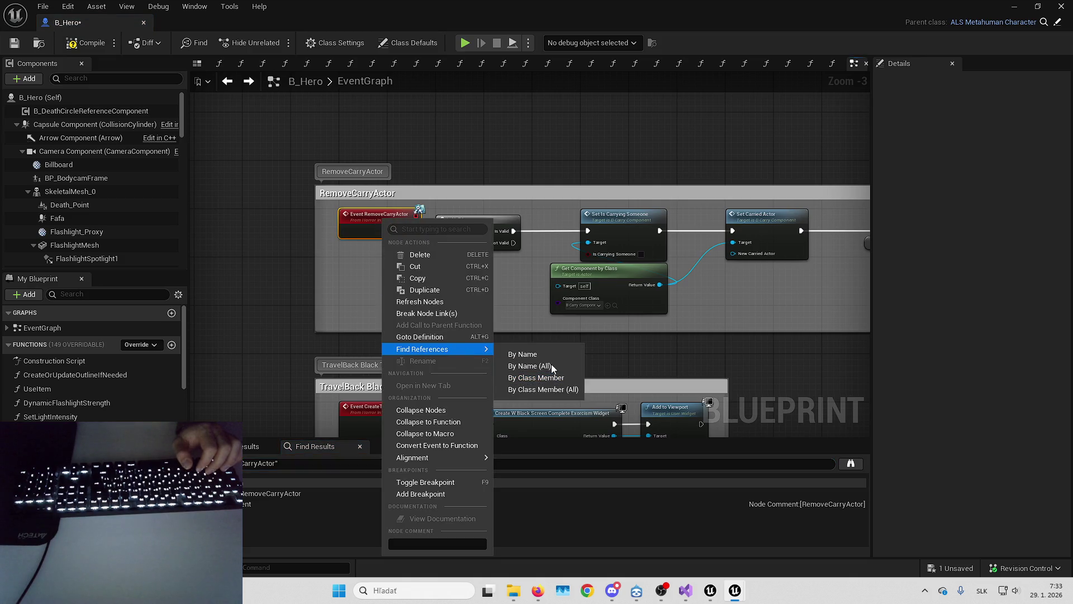
left_click(551, 365)
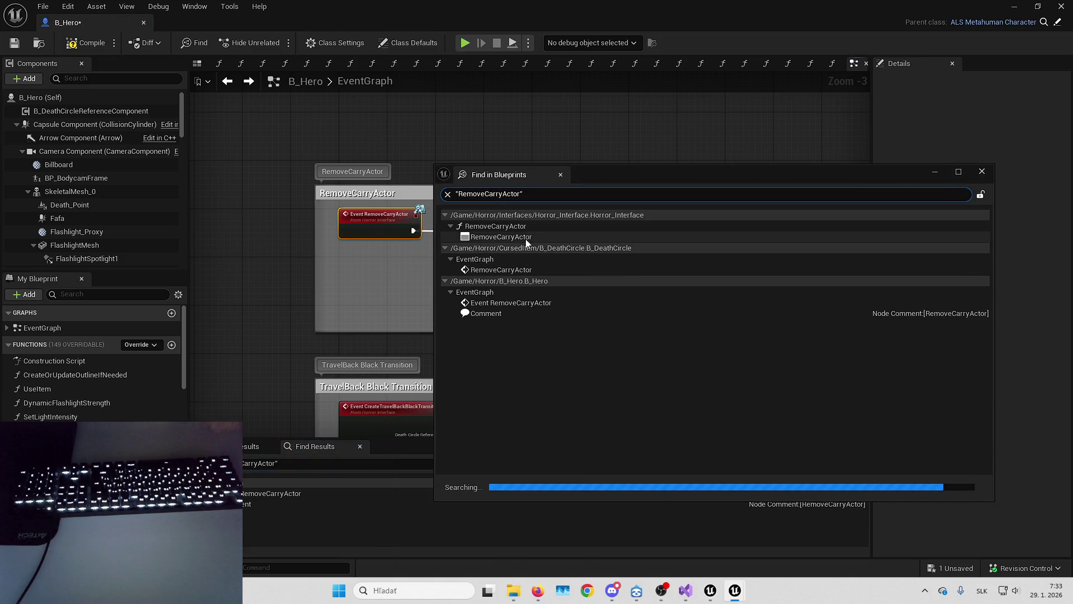
left_click(542, 270)
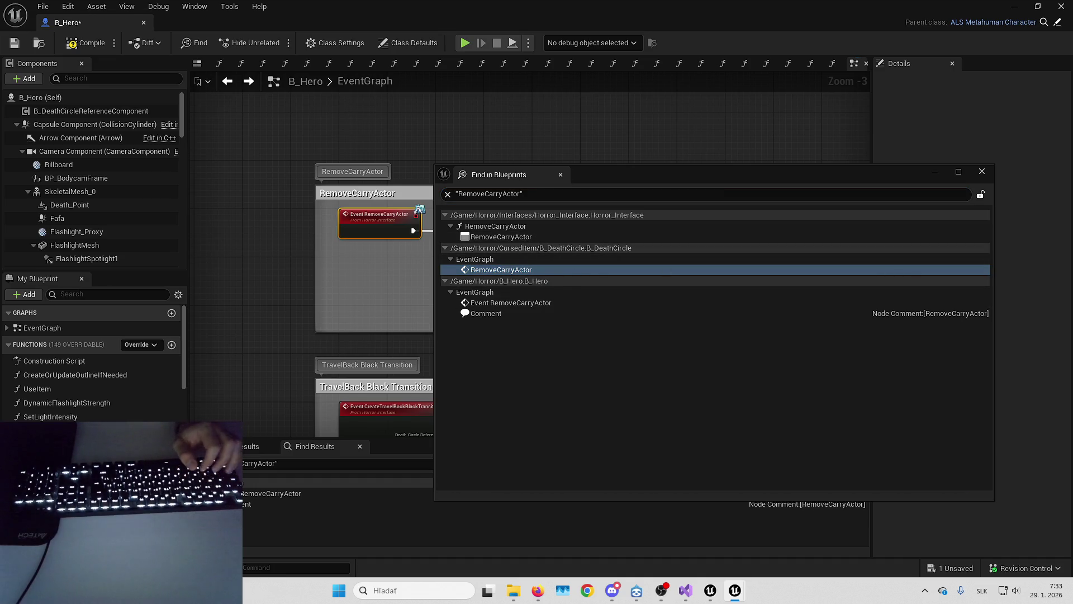
left_click(982, 172)
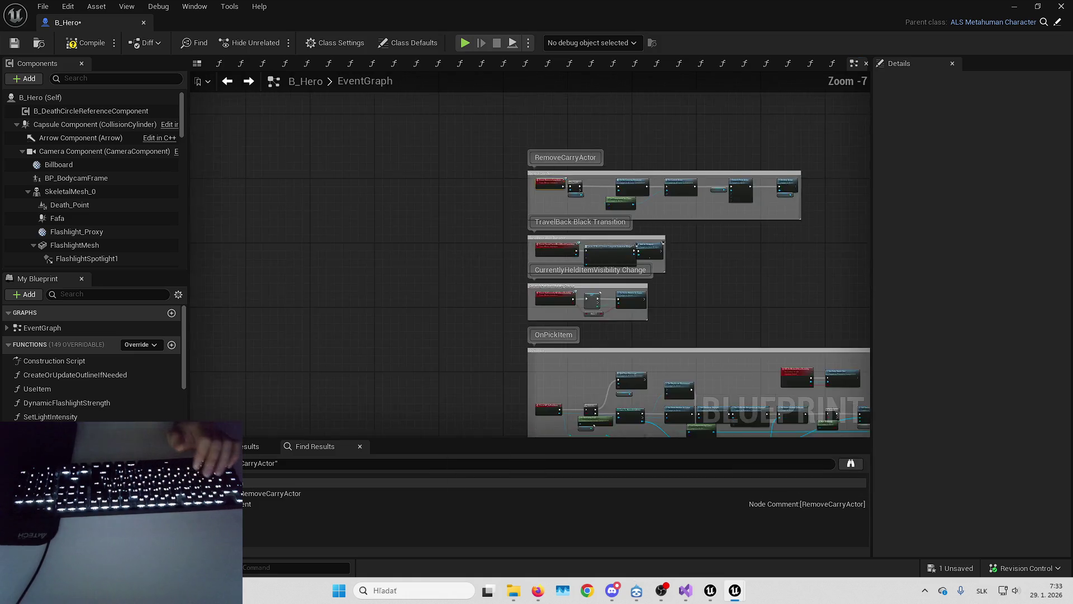
Place the RemoveCarryActor block under SetCarryActor and widen its comment box leftward.
mouse_move(424, 271)
left_mouse_down()
mouse_move(453, 211)
mouse_move(528, 143)
mouse_move(604, 126)
left_mouse_up()
scroll(604, 126, "up", 5)
left_click_drag(540, 254, 519, 242)
scroll(519, 242, "down", 4)
mouse_move(360, 318)
left_mouse_down()
mouse_move(359, 403)
mouse_move(455, 323)
left_mouse_up()
scroll(464, 291, "up", 3)
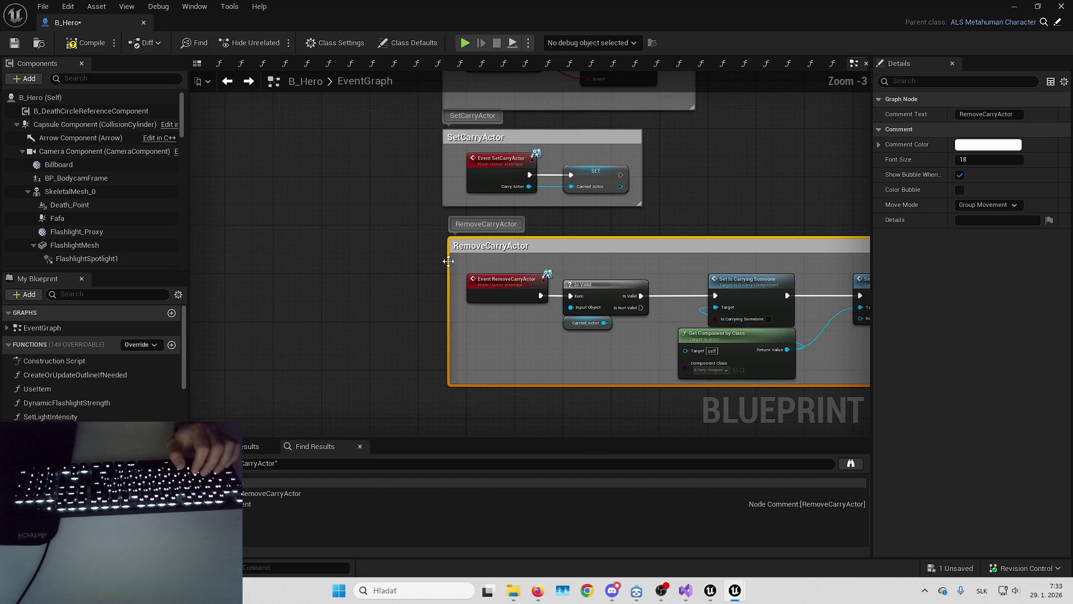
left_click_drag(449, 273, 442, 271)
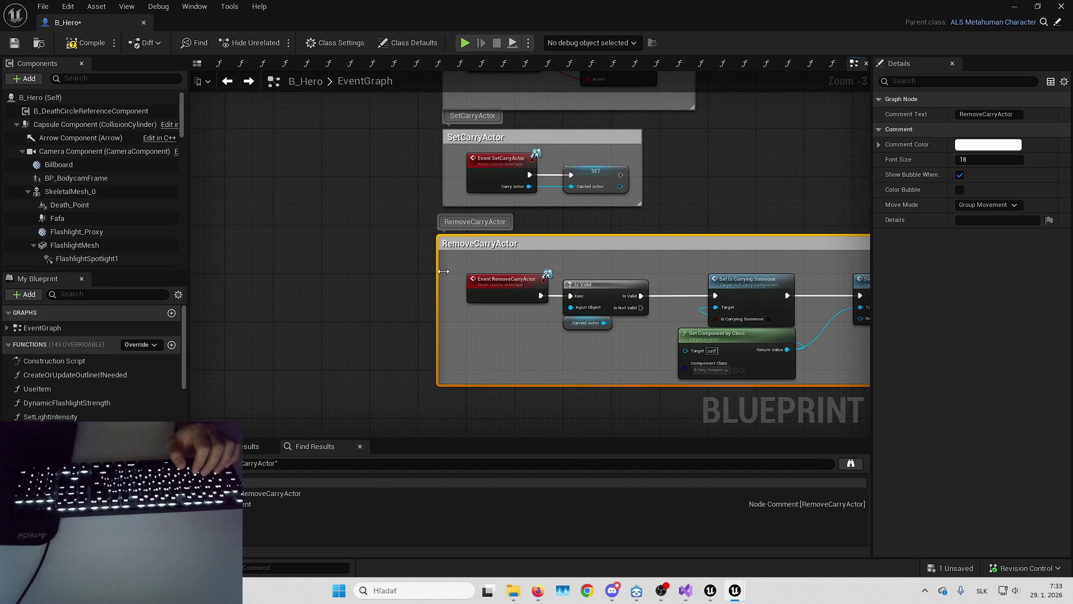
left_click(436, 276)
Bring the CurrentlyHeldItemVisibility Change block into view and open its event's context menu.
scroll(391, 296, "down", 3)
scroll(440, 287, "up", 4)
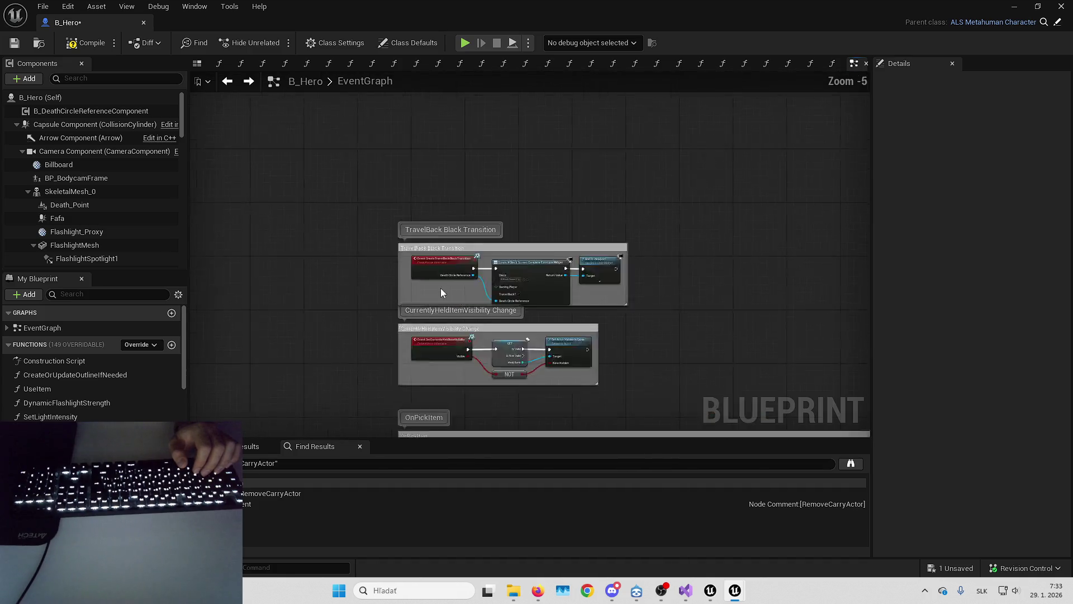
left_click_drag(691, 306, 700, 254)
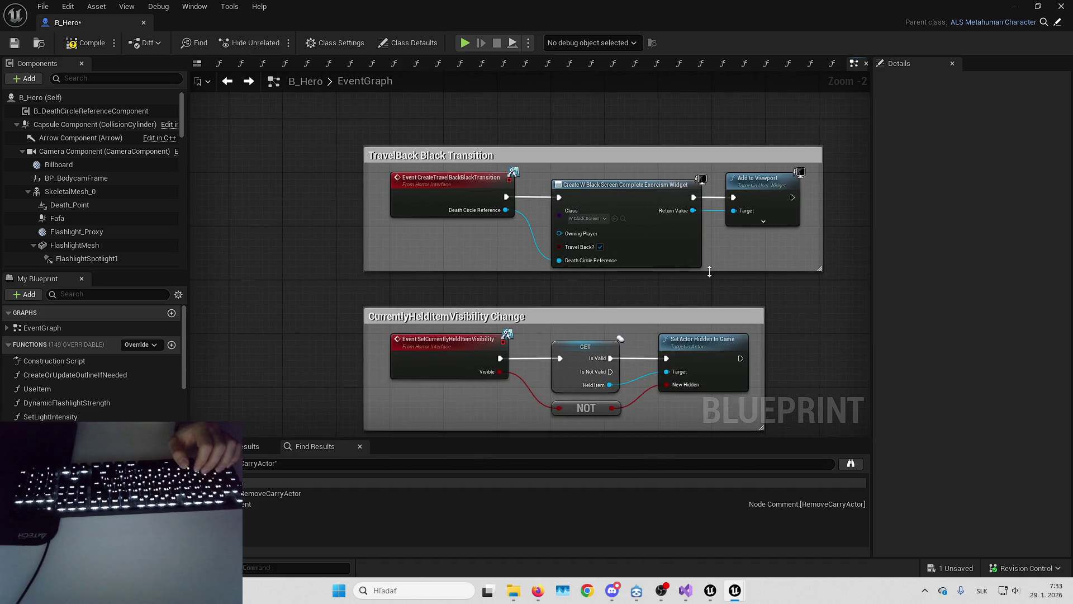
left_click_drag(682, 321, 651, 222)
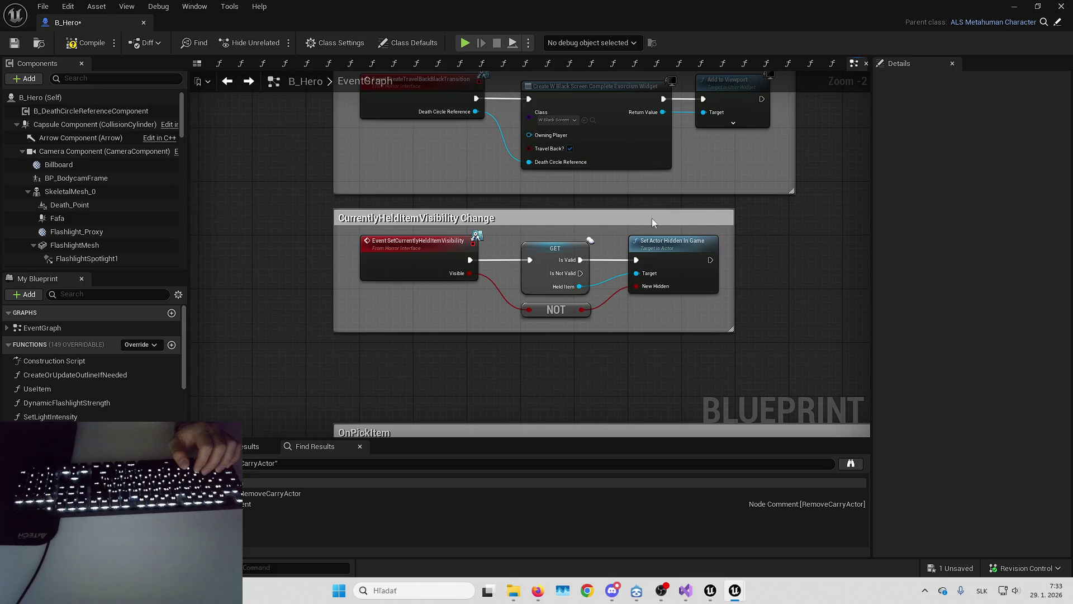
right_click(426, 261)
Find SetCurrentlyHeldItemVisibility references in all blueprints, check the B_EscapeNPC hit, then close them.
mouse_move(529, 372)
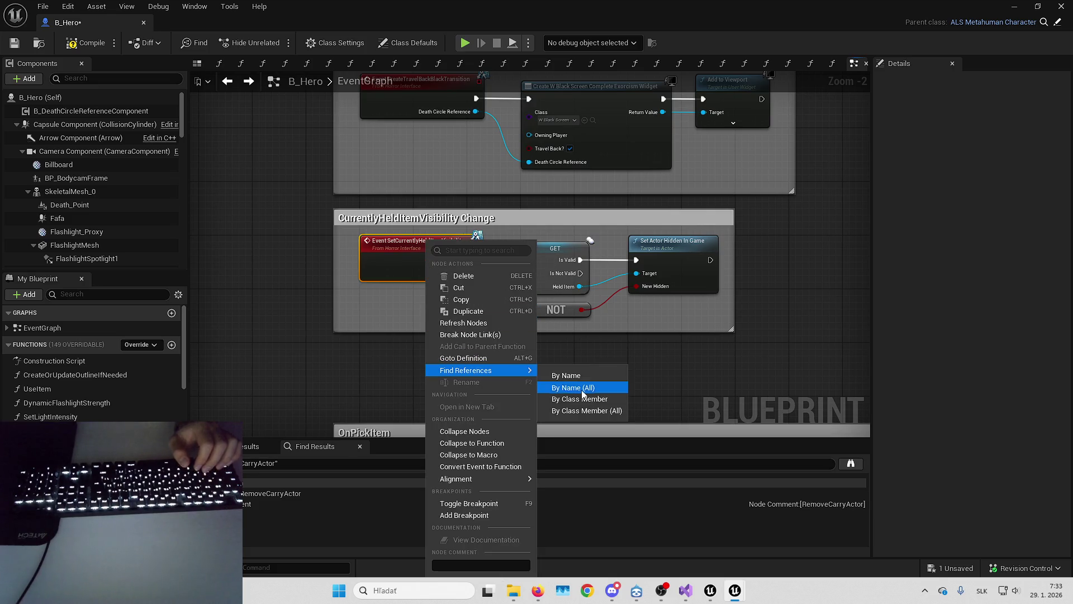
left_click(582, 390)
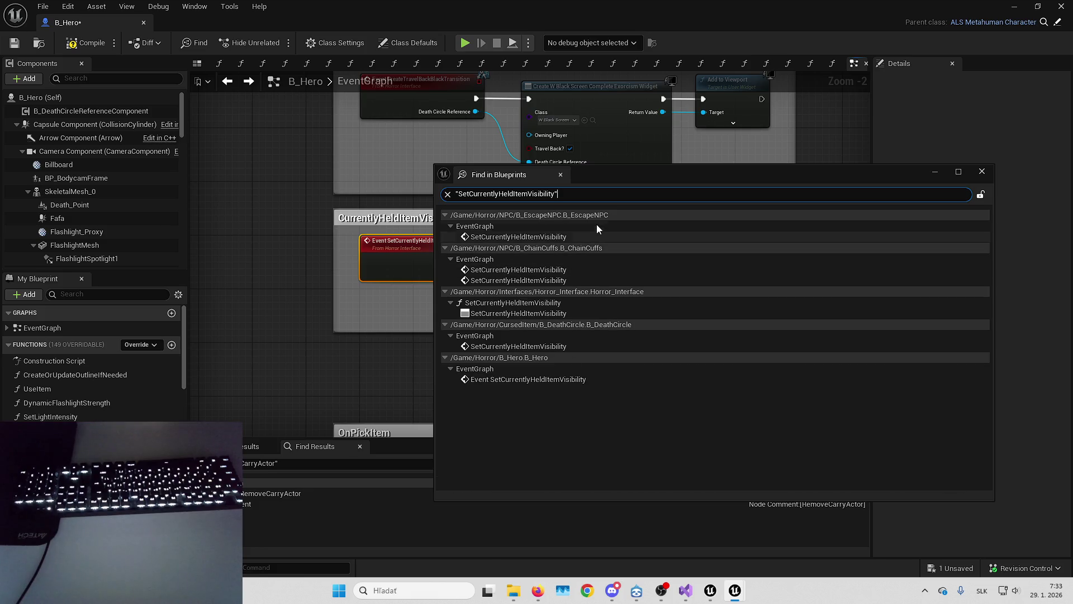
left_click(622, 239)
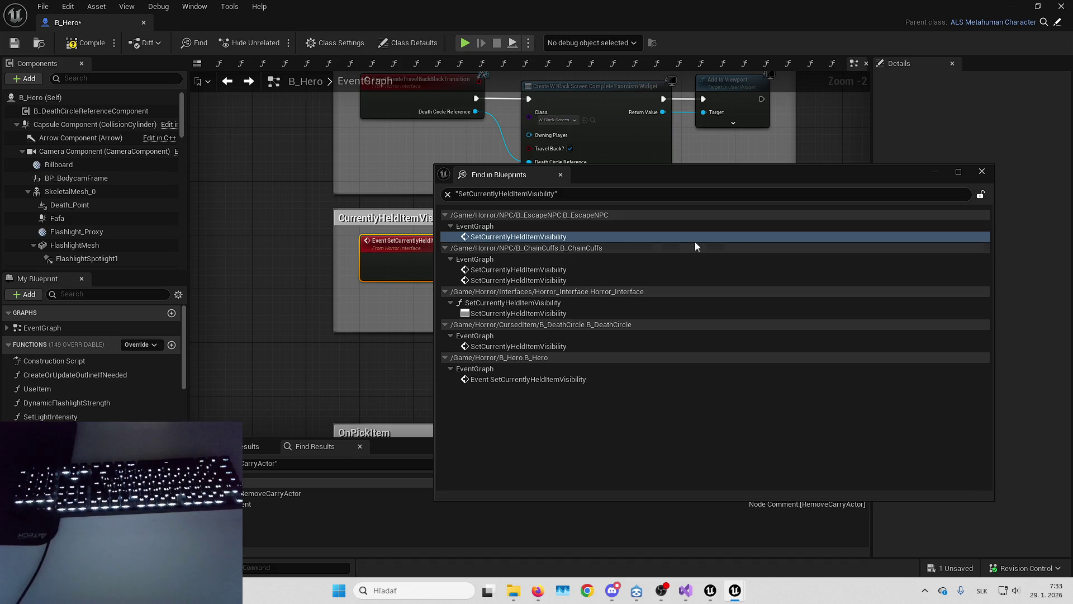
left_click(981, 171)
Move the TravelBack Black Transition and CurrentlyHeldItemVisibility Change blocks up beneath RemoveCarryActor.
scroll(558, 252, "down", 5)
mouse_move(360, 158)
left_mouse_down()
mouse_move(682, 317)
mouse_move(350, 301)
mouse_move(525, 156)
mouse_move(511, 163)
left_mouse_up()
scroll(406, 180, "up", 4)
scroll(405, 264, "up", 1)
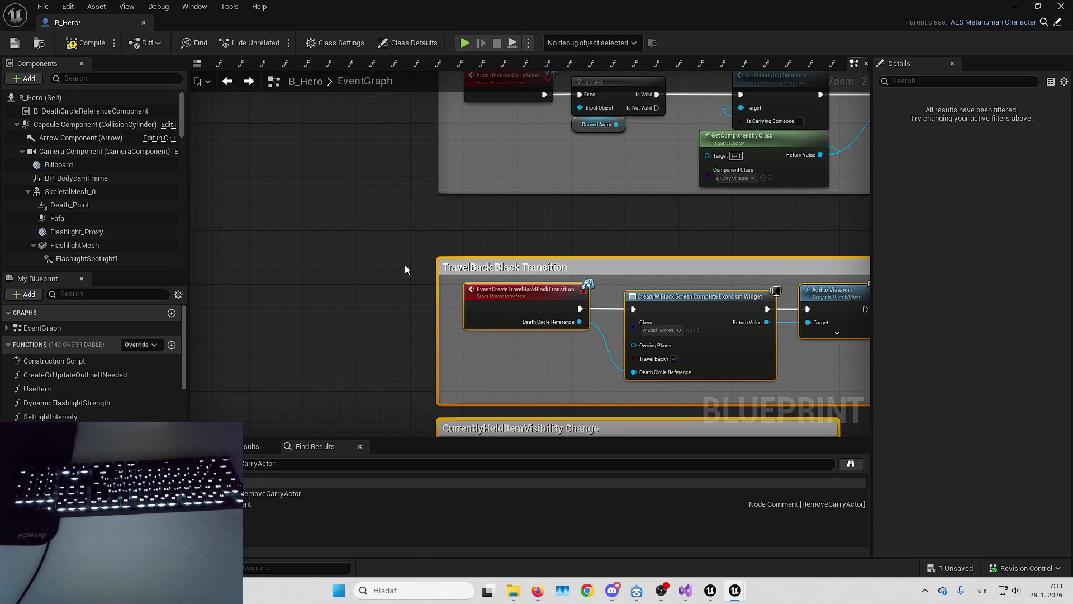
left_click_drag(521, 263, 514, 209)
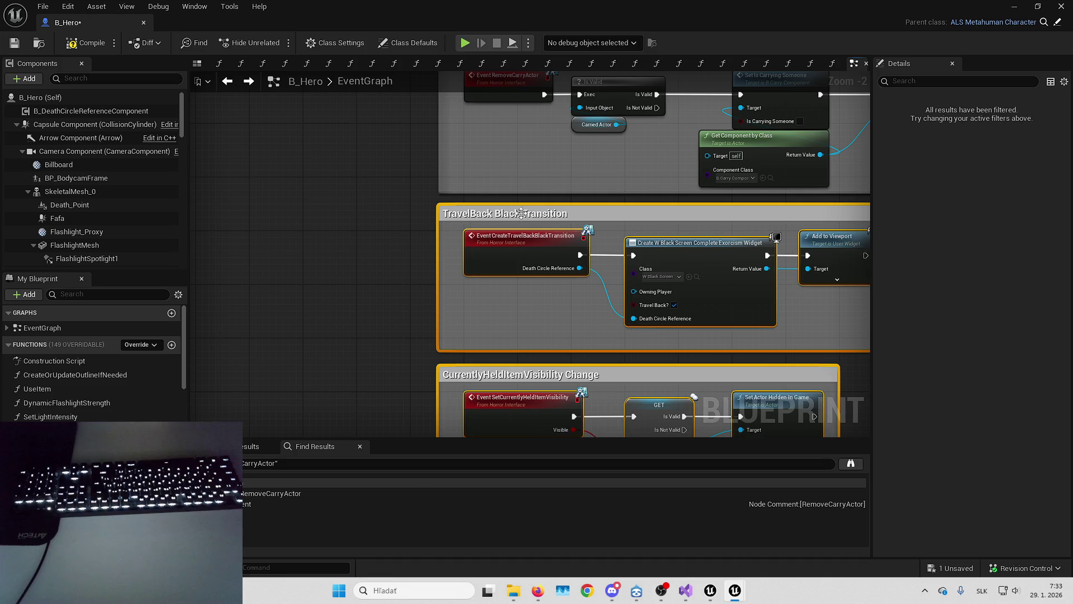
scroll(375, 239, "down", 4)
scroll(366, 231, "down", 1)
Pan through the OnPickItem chain from item visibility to Server Add Item and attach nodes.
mouse_move(371, 232)
left_mouse_down()
mouse_move(493, 175)
mouse_move(484, 160)
left_mouse_up()
scroll(469, 151, "down", 5)
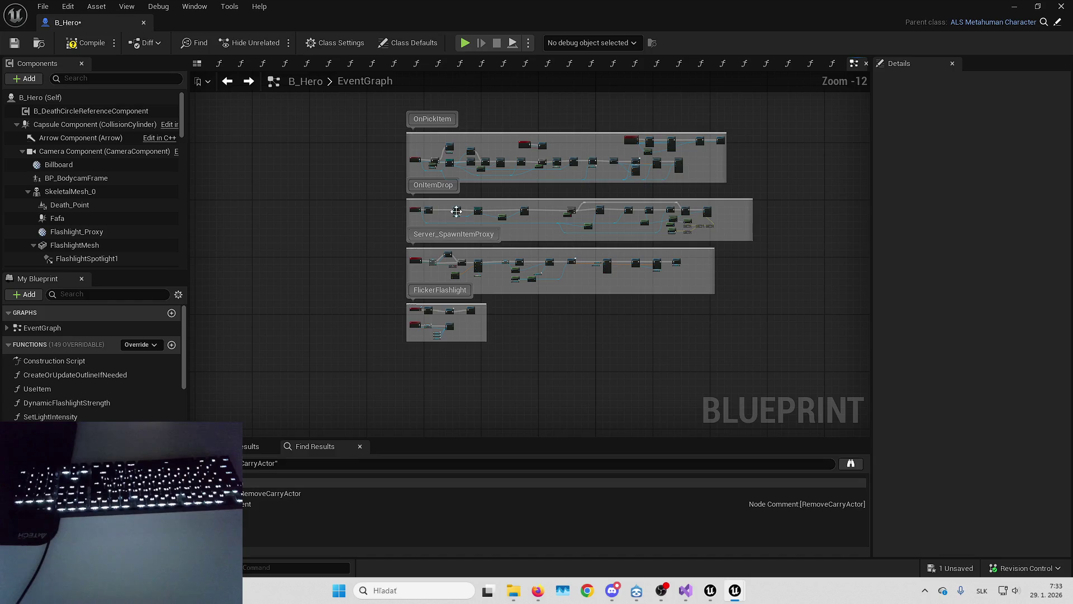
scroll(643, 169, "up", 10)
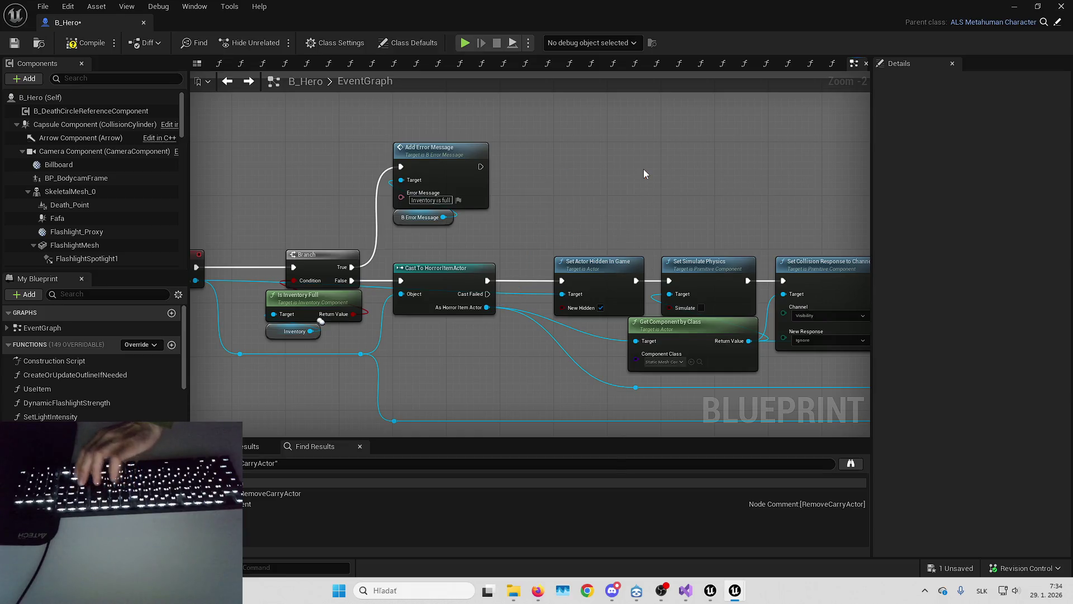
mouse_move(645, 174)
left_mouse_down()
mouse_move(502, 176)
mouse_move(413, 204)
mouse_move(505, 230)
left_mouse_up()
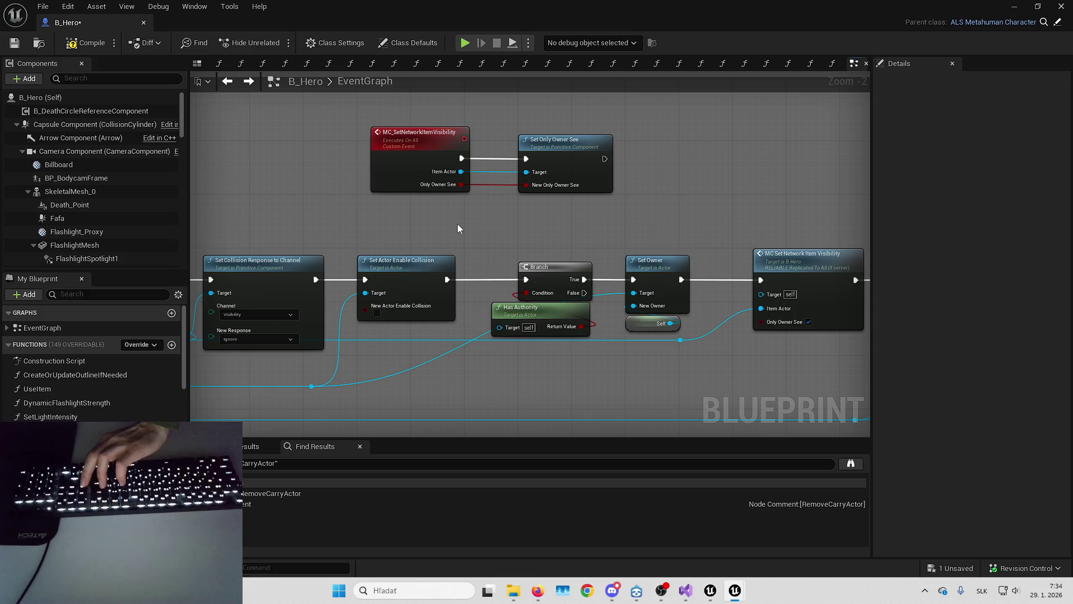
left_click_drag(618, 154, 577, 198)
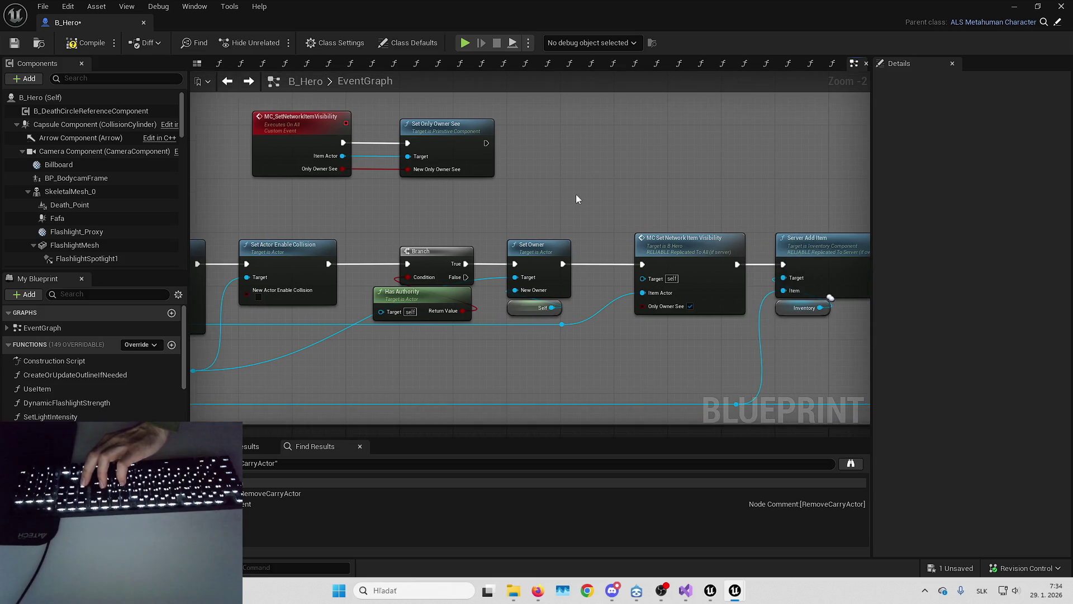
mouse_move(723, 229)
left_mouse_down()
mouse_move(445, 195)
mouse_move(396, 211)
left_mouse_up()
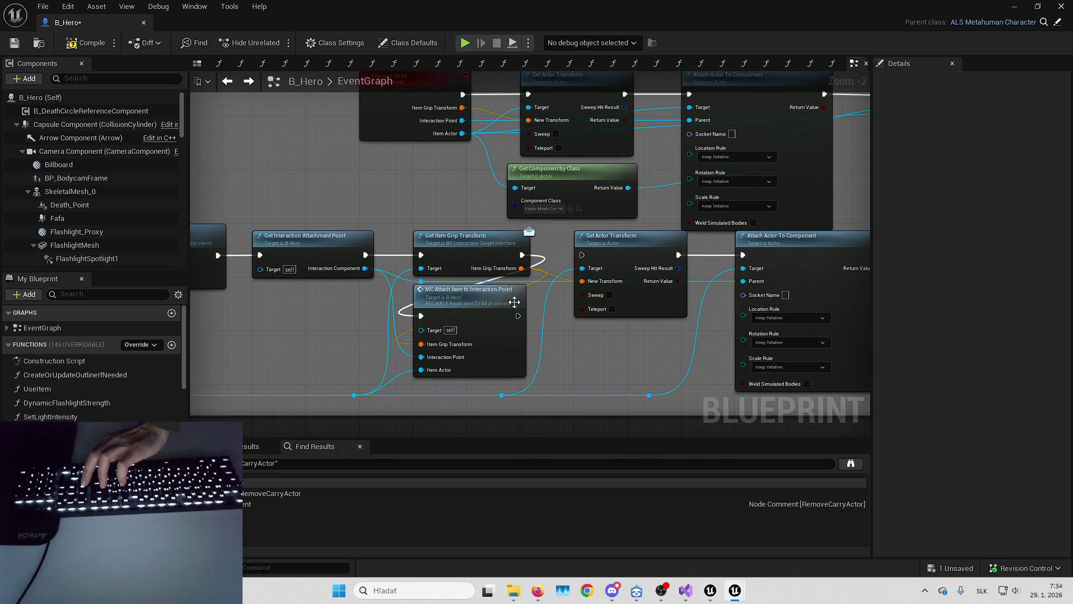
Delete the leftover Set Actor Transform, Attach Actor To Component and reroute nodes.
left_click(514, 302)
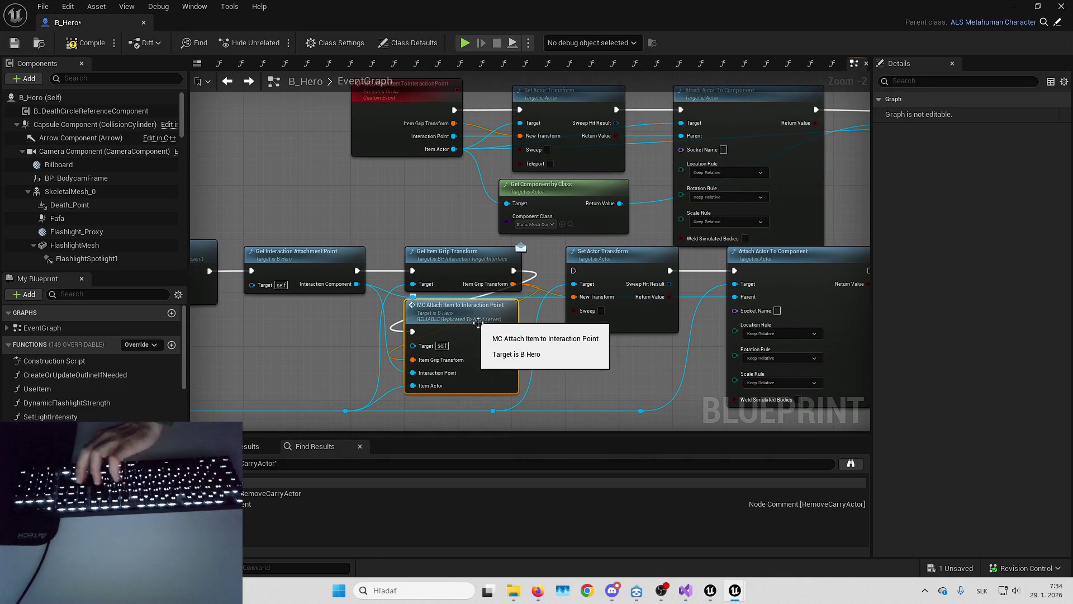
left_click_drag(414, 308, 397, 321)
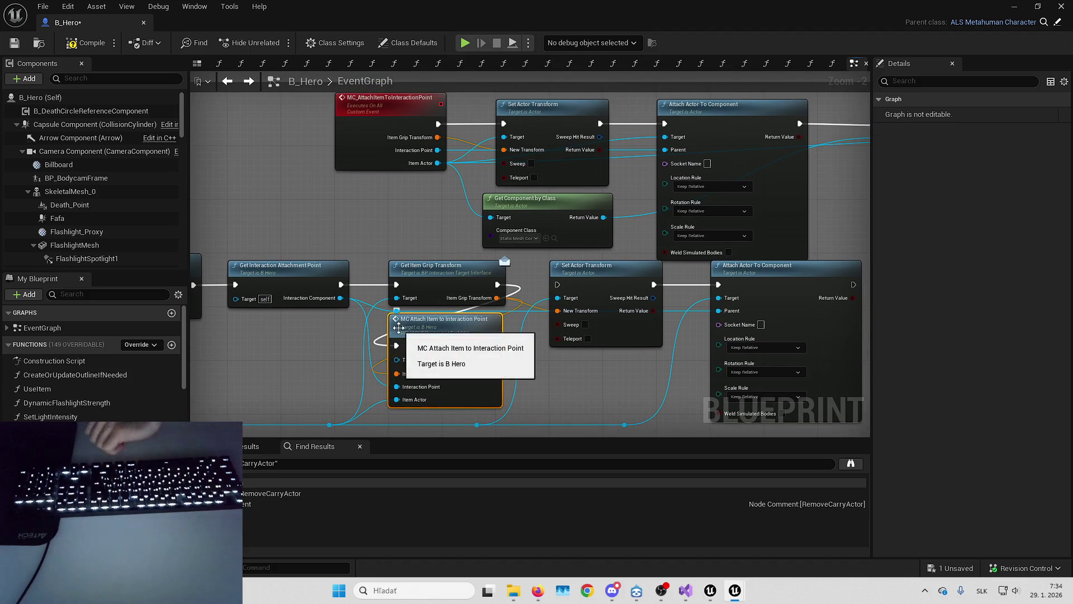
left_click_drag(533, 317, 449, 318)
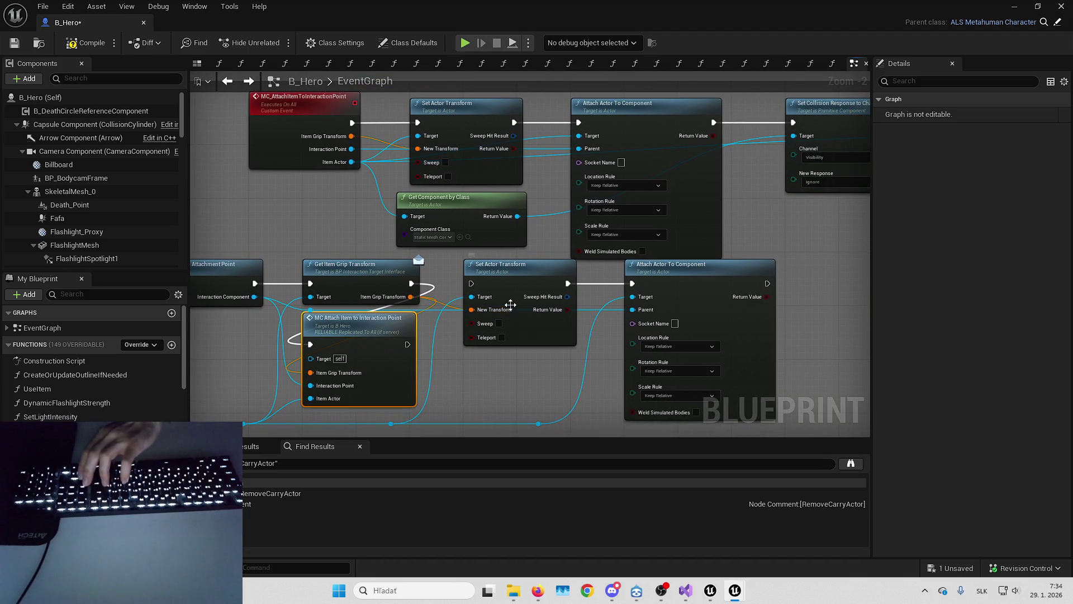
left_click_drag(454, 277, 643, 366)
mouse_move(681, 434)
left_mouse_down()
mouse_move(673, 408)
mouse_move(573, 374)
left_mouse_up()
key("Delete")
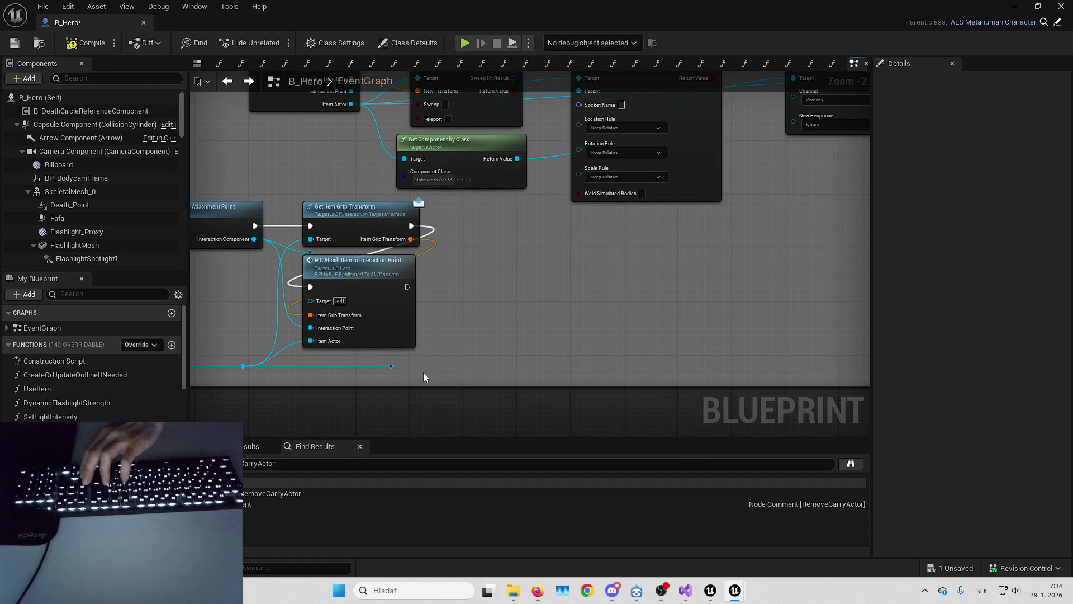
Move the MC Attach Item to Interaction Point call into the main chain and review the group.
left_click_drag(352, 276, 512, 221)
left_click(347, 289)
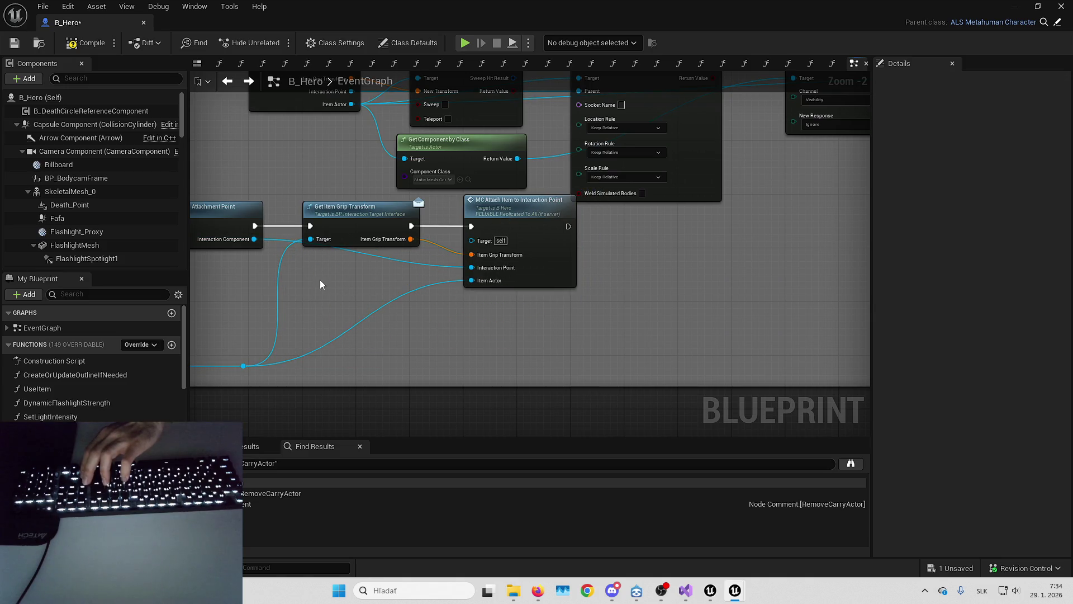
mouse_move(441, 258)
left_mouse_down()
mouse_move(328, 313)
mouse_move(603, 270)
mouse_move(658, 311)
mouse_move(627, 283)
mouse_move(490, 287)
left_mouse_up()
scroll(658, 311, "down", 2)
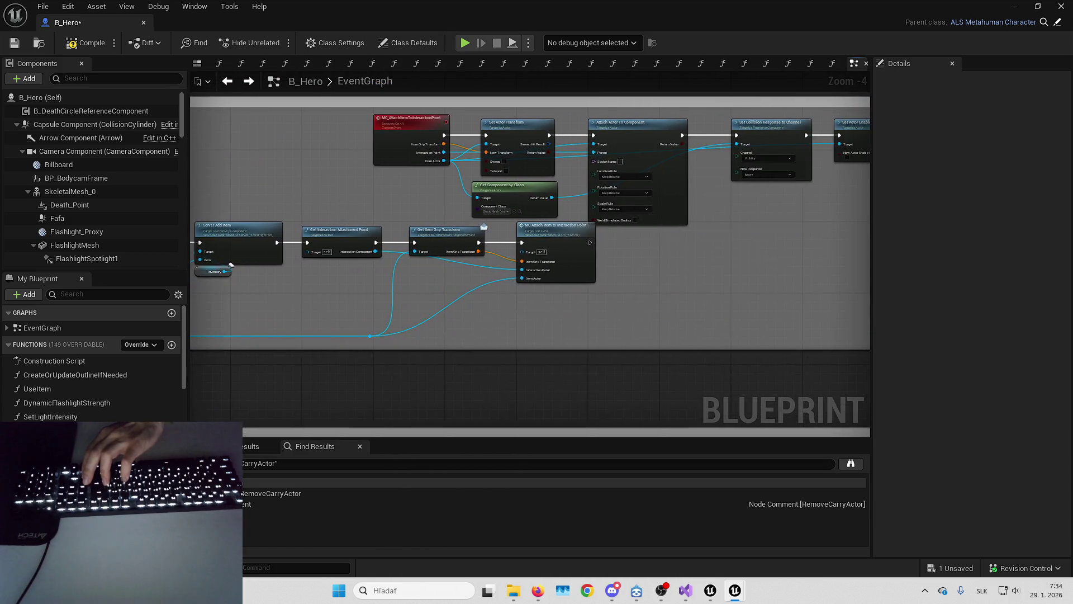
key("c")
mouse_move(740, 281)
left_mouse_down()
mouse_move(647, 286)
mouse_move(814, 280)
mouse_move(514, 244)
mouse_move(518, 214)
left_mouse_up()
left_click_drag(716, 264, 404, 213)
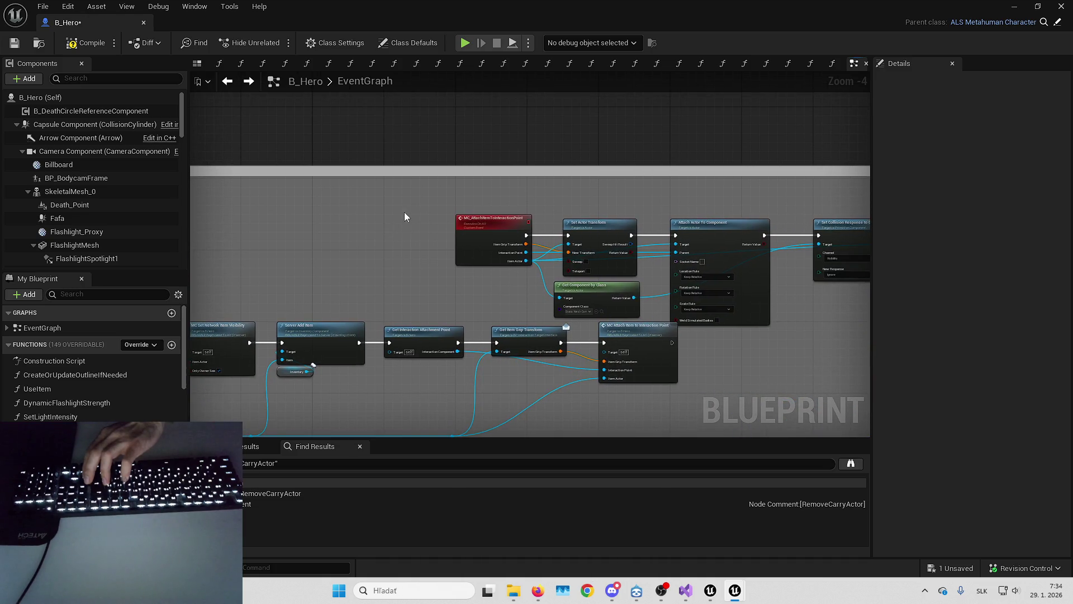
Enlarge the OnPickItem comment box upward to make room for more nodes.
left_click_drag(814, 294, 451, 250)
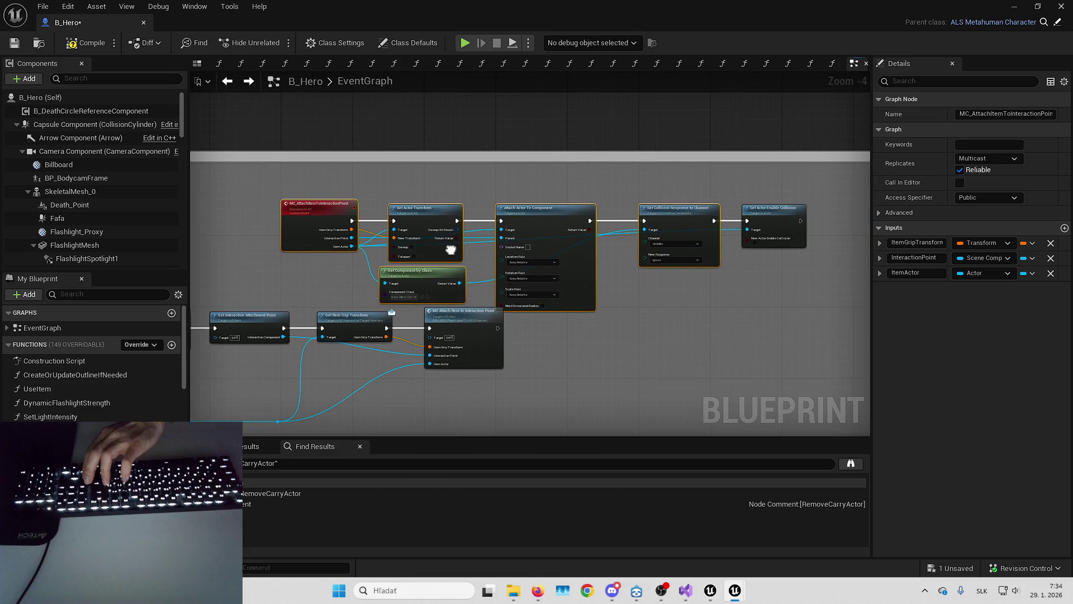
left_click(751, 208, "ctrl")
scroll(681, 204, "down", 2)
scroll(682, 204, "down", 1)
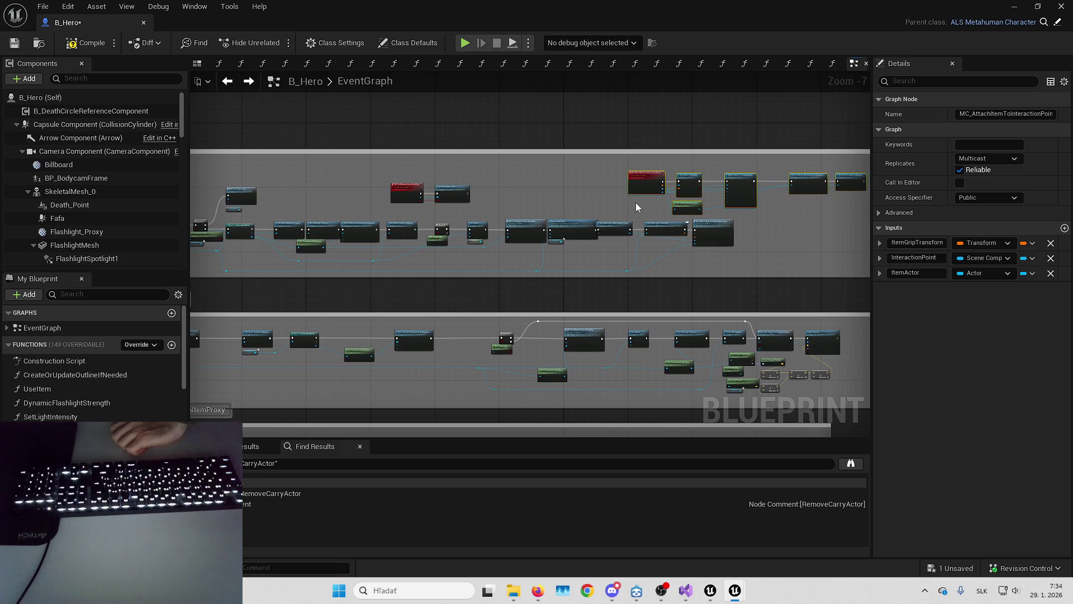
left_click_drag(243, 193, 452, 186)
mouse_move(370, 178)
left_mouse_down()
mouse_move(525, 247)
mouse_move(869, 273)
mouse_move(792, 264)
mouse_move(792, 274)
left_mouse_up()
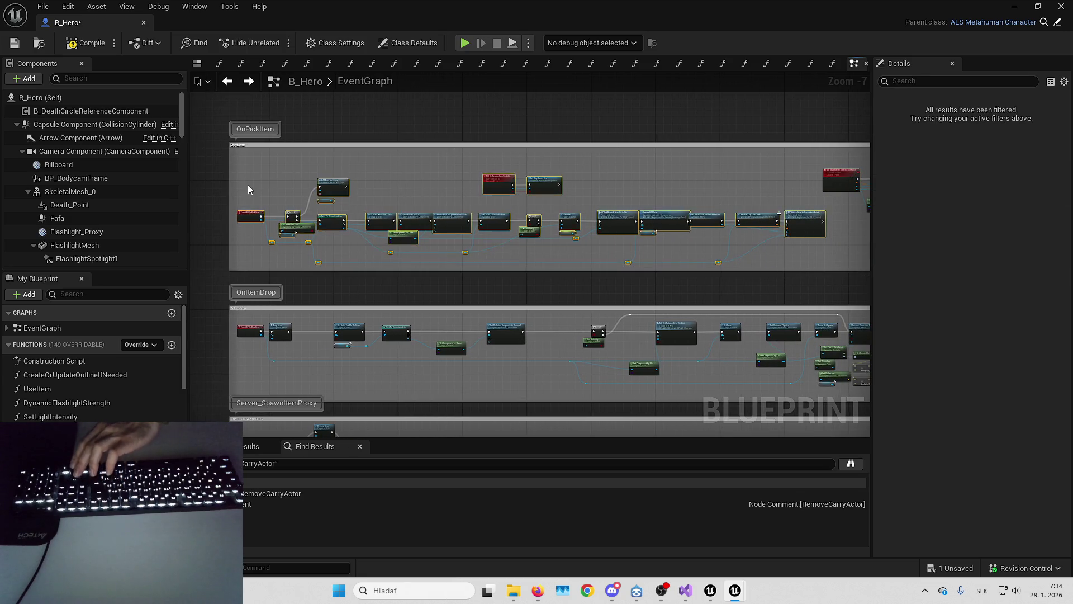
scroll(249, 189, "up", 4)
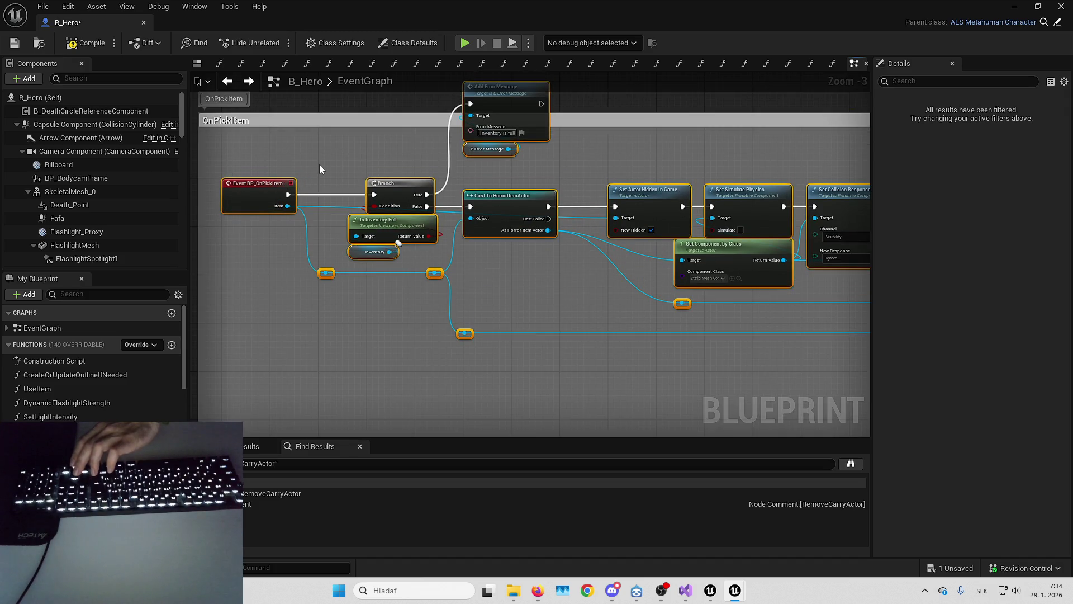
left_click_drag(330, 166, 330, 270)
mouse_move(370, 218)
left_mouse_down()
mouse_move(374, 132)
mouse_move(378, 157)
left_mouse_up()
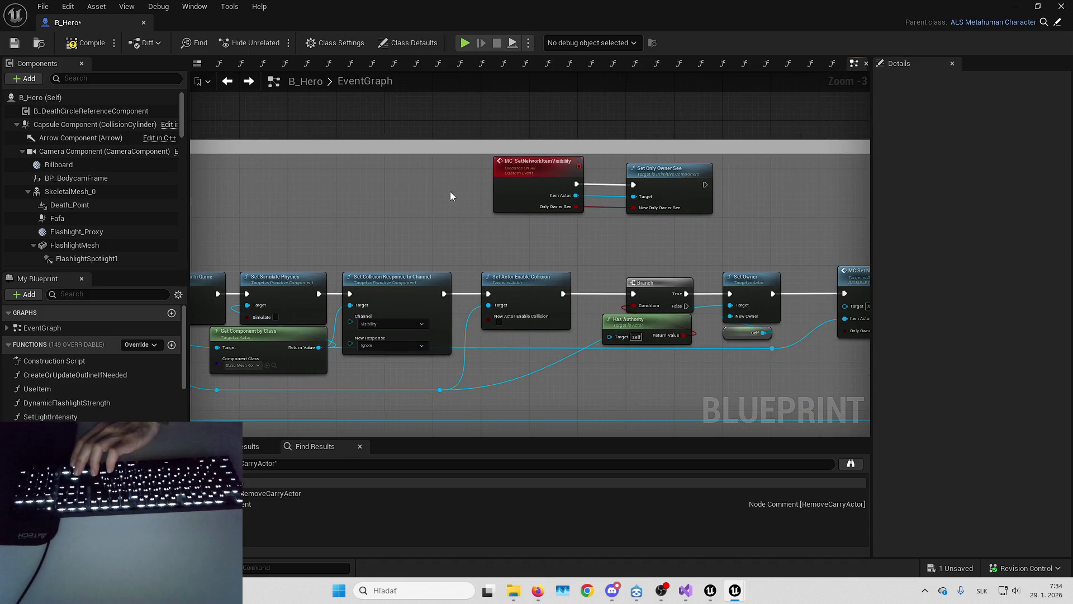
scroll(503, 222, "down", 2)
Move the MC_SetNetworkItemVisibility event pair into the OnPickItem group.
left_click_drag(697, 170, 341, 346)
scroll(342, 347, "up", 4)
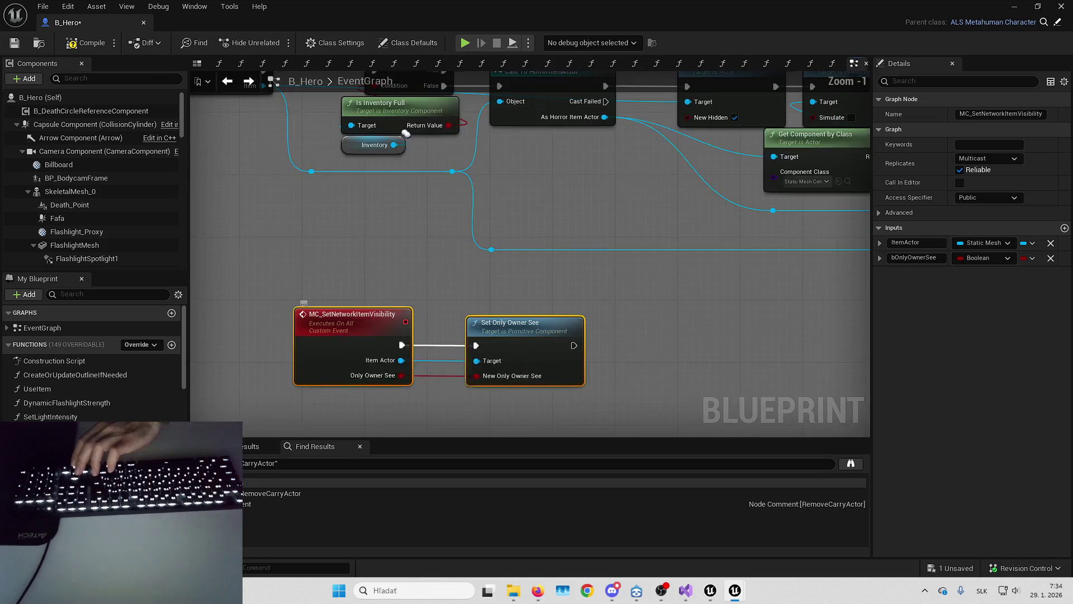
mouse_move(370, 314)
left_mouse_down()
mouse_move(357, 306)
mouse_move(402, 338)
left_mouse_up()
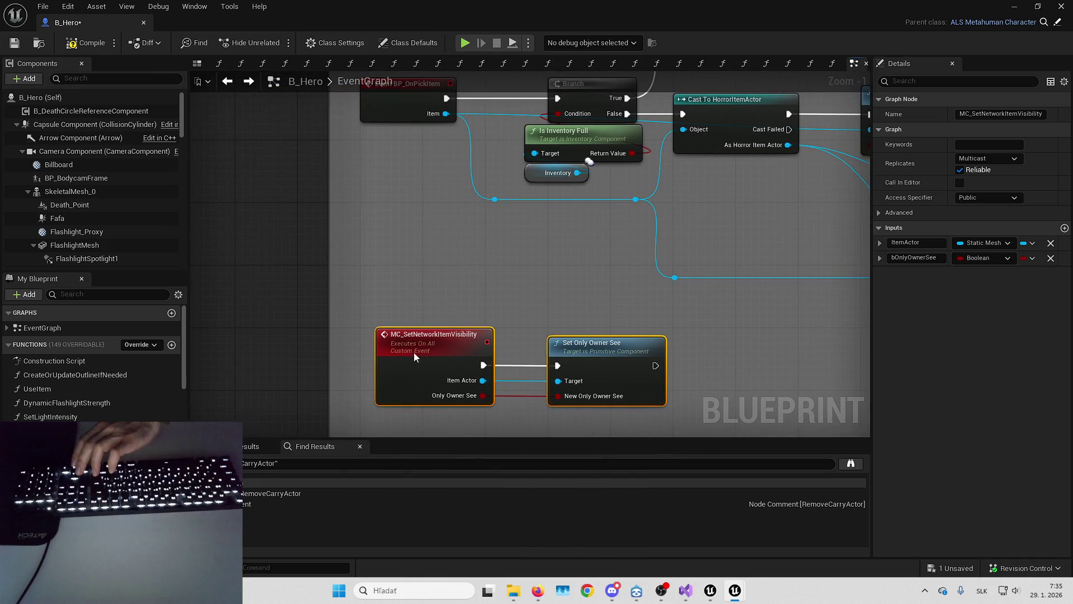
left_click(503, 307)
scroll(519, 305, "down", 3)
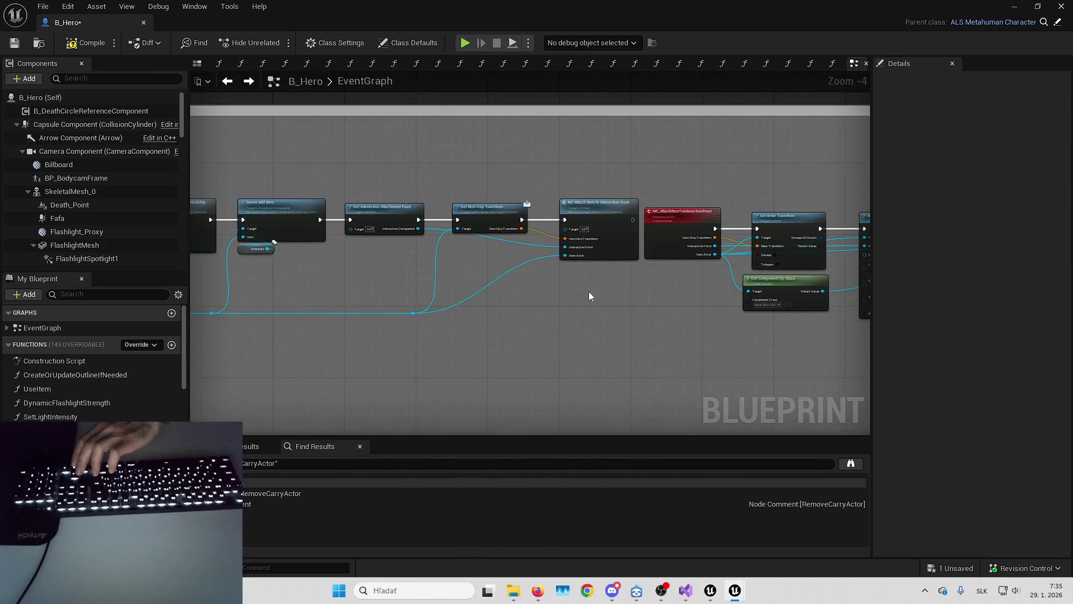
Try moving the MC_AttachItemToInteractionPoint chain to a lower row, then undo it.
left_click_drag(473, 207, 834, 313)
mouse_move(595, 234)
left_mouse_down()
mouse_move(276, 355)
mouse_move(261, 295)
left_mouse_up()
left_click_drag(726, 317, 512, 317)
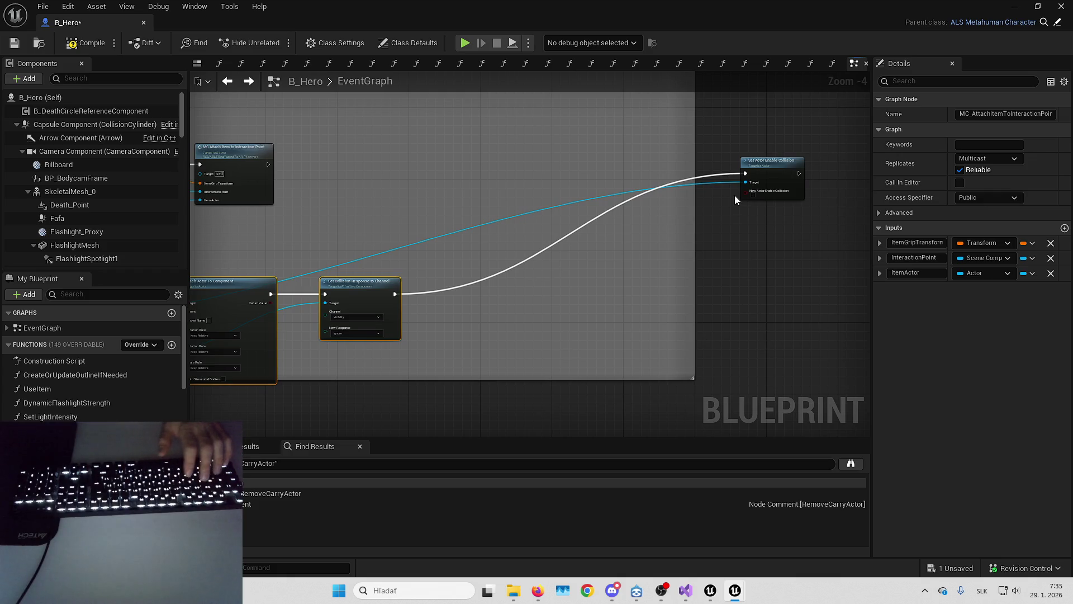
key("ctrl+z")
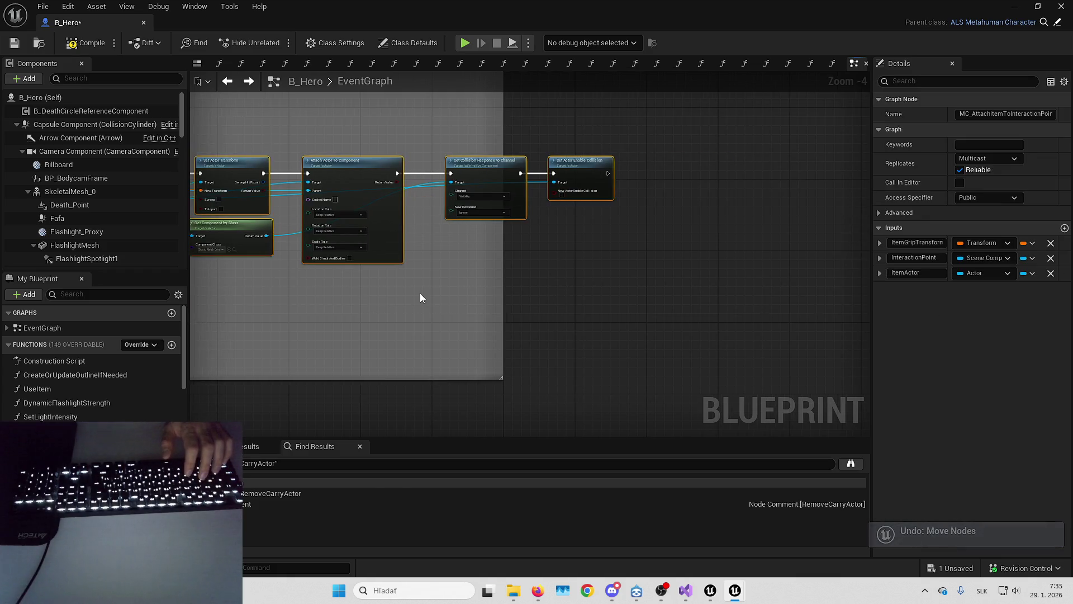
scroll(420, 293, "down", 4)
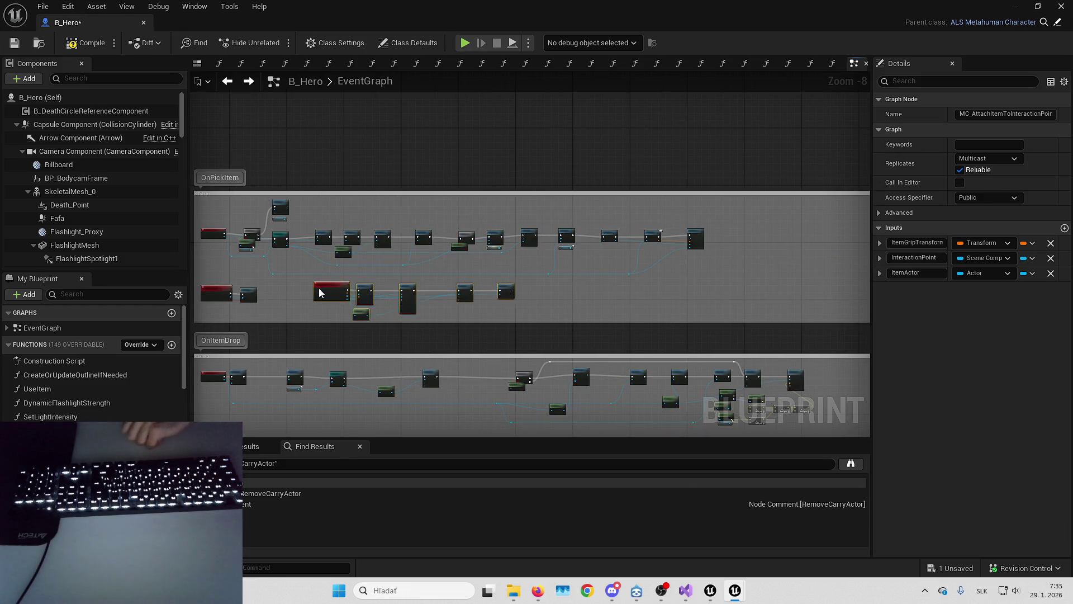
scroll(425, 296, "up", 7)
Narrow the comment box by pulling its right edge inward.
scroll(476, 299, "up", 1)
scroll(629, 315, "down", 3)
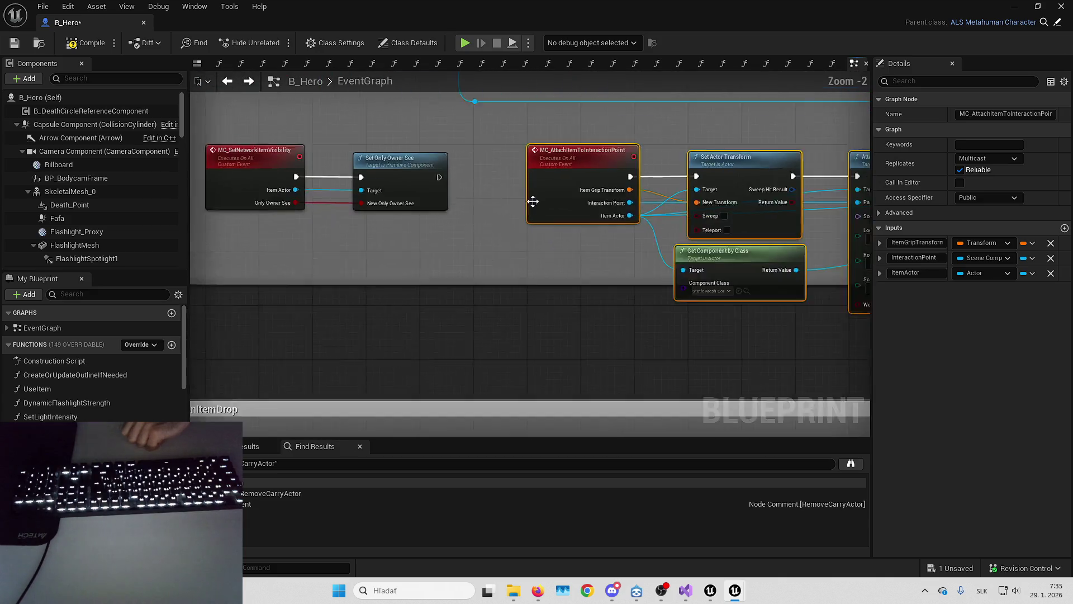
scroll(703, 335, "down", 4)
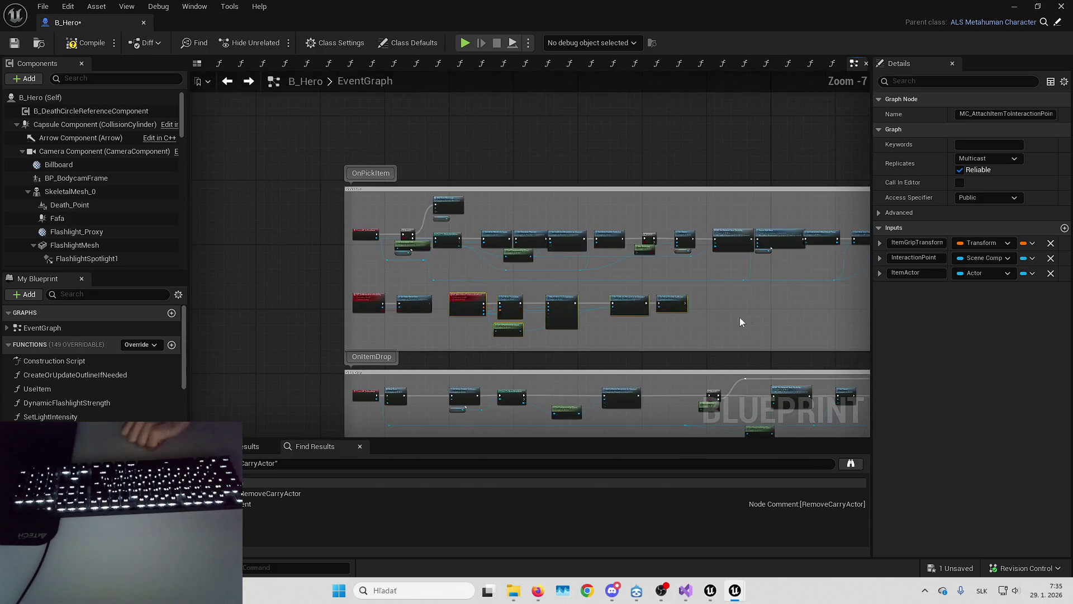
mouse_move(838, 267)
left_mouse_down()
mouse_move(651, 267)
mouse_move(679, 267)
left_mouse_up()
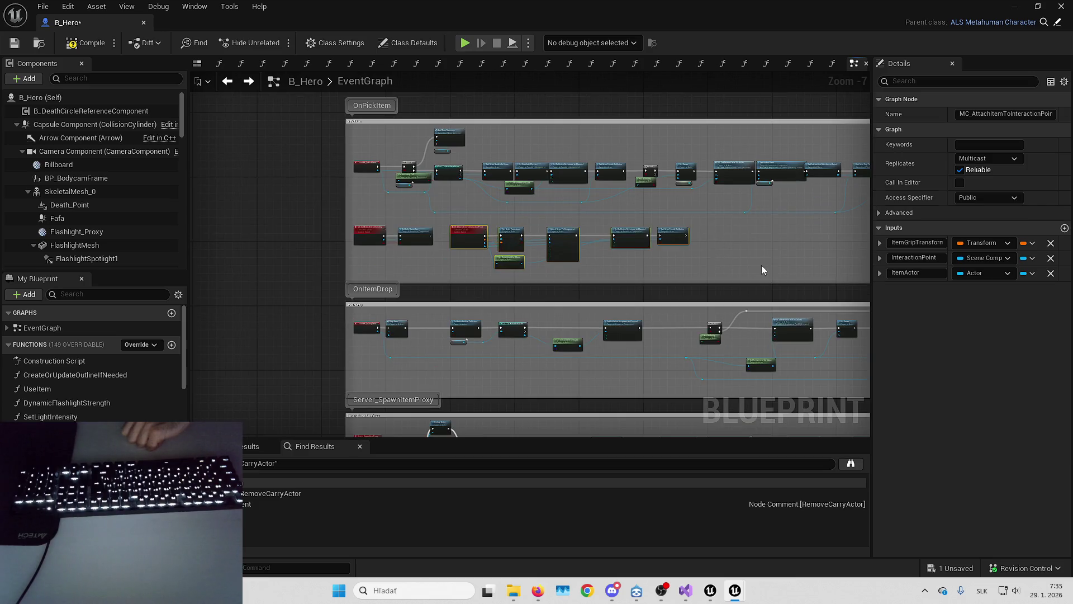
scroll(621, 270, "up", 5)
scroll(710, 170, "down", 4)
scroll(464, 265, "up", 2)
scroll(489, 272, "up", 3)
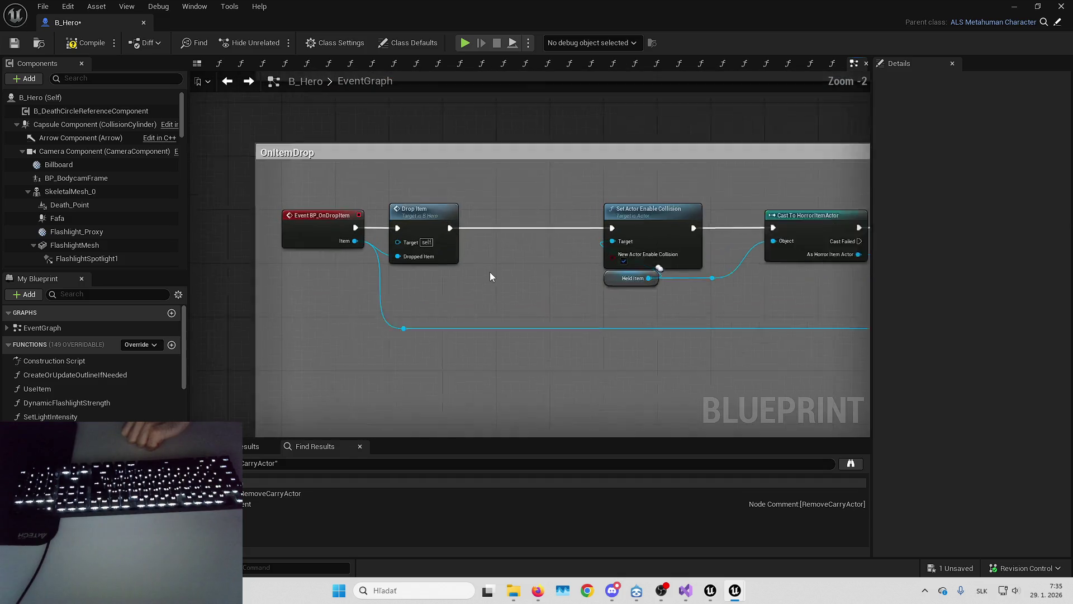
Move Get Component by Class, Branch and Has Authority left, closer to the chain.
mouse_move(645, 292)
left_mouse_down()
mouse_move(578, 282)
mouse_move(599, 285)
mouse_move(579, 319)
left_mouse_up()
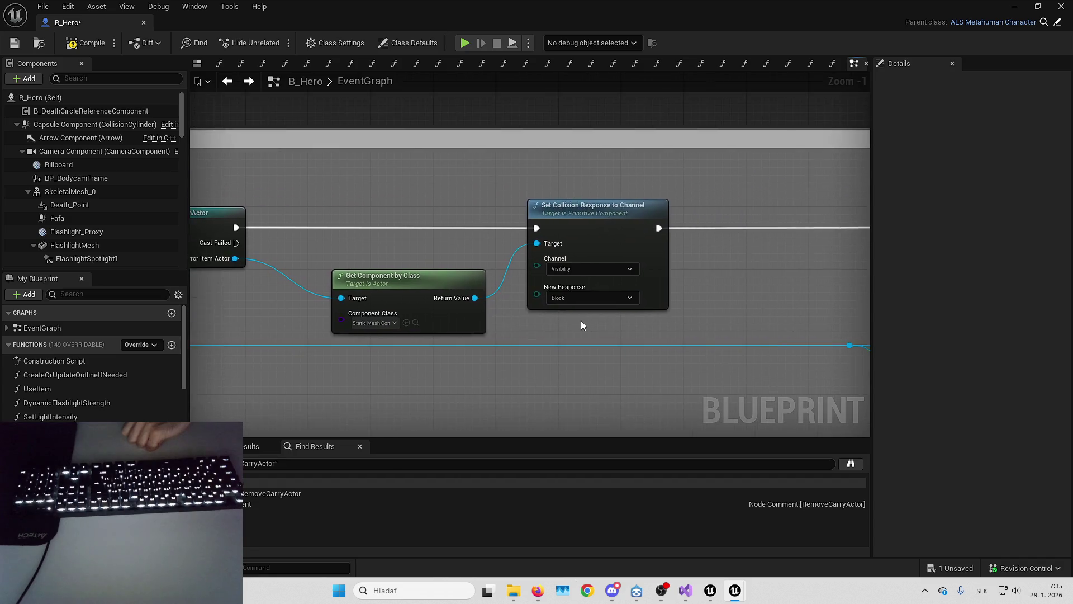
scroll(579, 319, "down", 1)
mouse_move(894, 316)
left_mouse_down()
mouse_move(666, 311)
mouse_move(535, 330)
mouse_move(574, 324)
mouse_move(500, 323)
left_mouse_up()
left_click_drag(642, 273, 551, 284)
left_click_drag(445, 278, 645, 279)
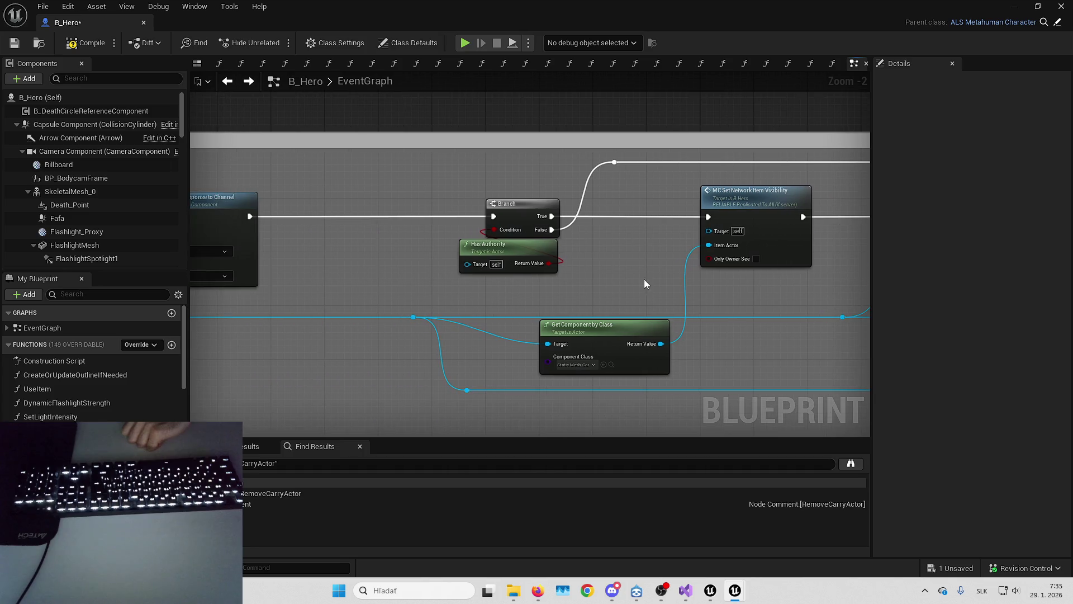
left_click_drag(443, 156, 662, 273)
mouse_move(517, 218)
left_mouse_down()
mouse_move(642, 216)
mouse_move(533, 223)
left_mouse_up()
left_click_drag(713, 337, 713, 262)
Shrink the OnItemDrop comment box to fit its nodes and bring Server_SpawnItemProxy into view.
mouse_move(840, 302)
left_mouse_down()
mouse_move(550, 296)
mouse_move(326, 239)
mouse_move(165, 219)
left_mouse_up()
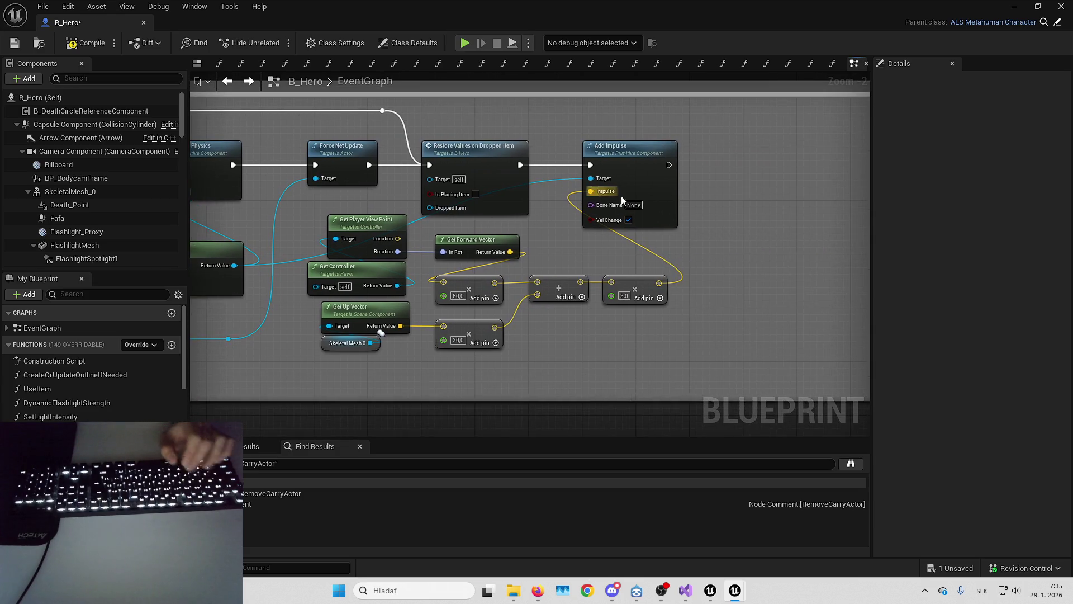
left_click_drag(826, 246, 601, 250)
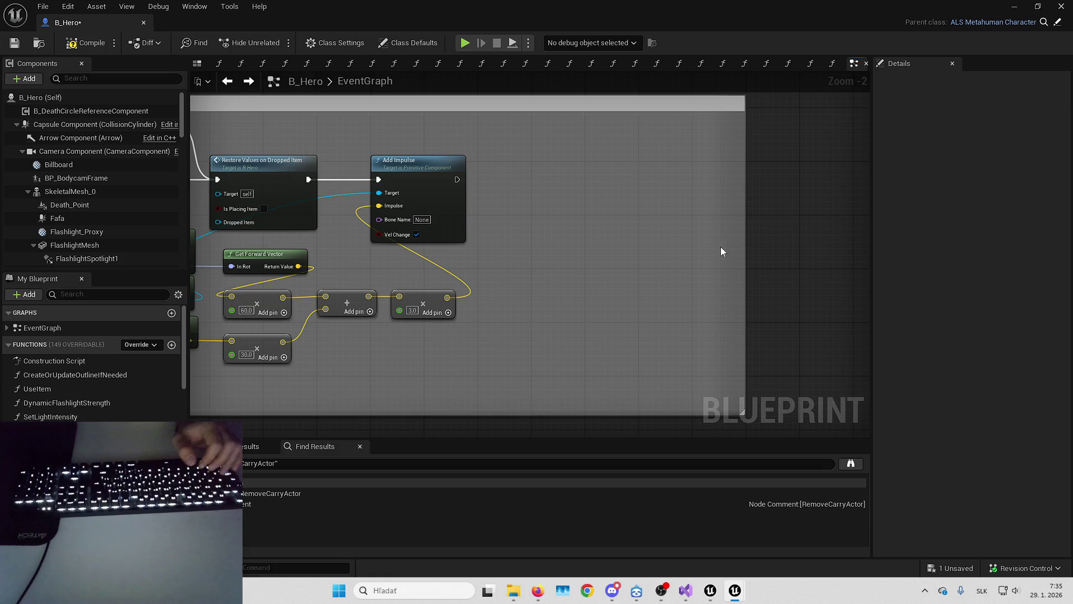
left_click_drag(742, 247, 527, 240)
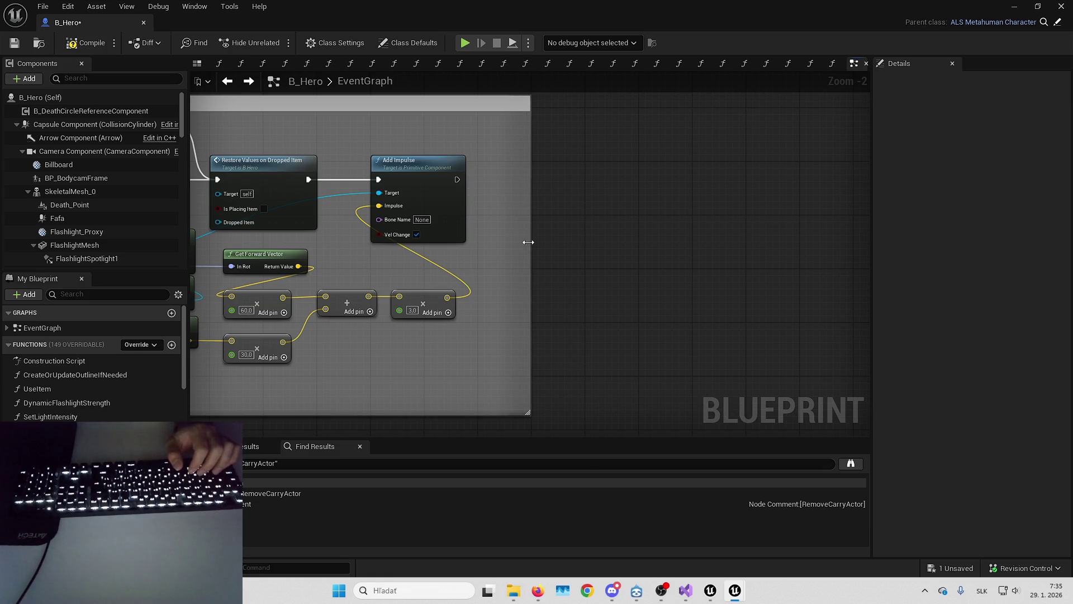
scroll(695, 244, "down", 4)
left_click_drag(694, 244, 798, 208)
scroll(360, 280, "up", 3)
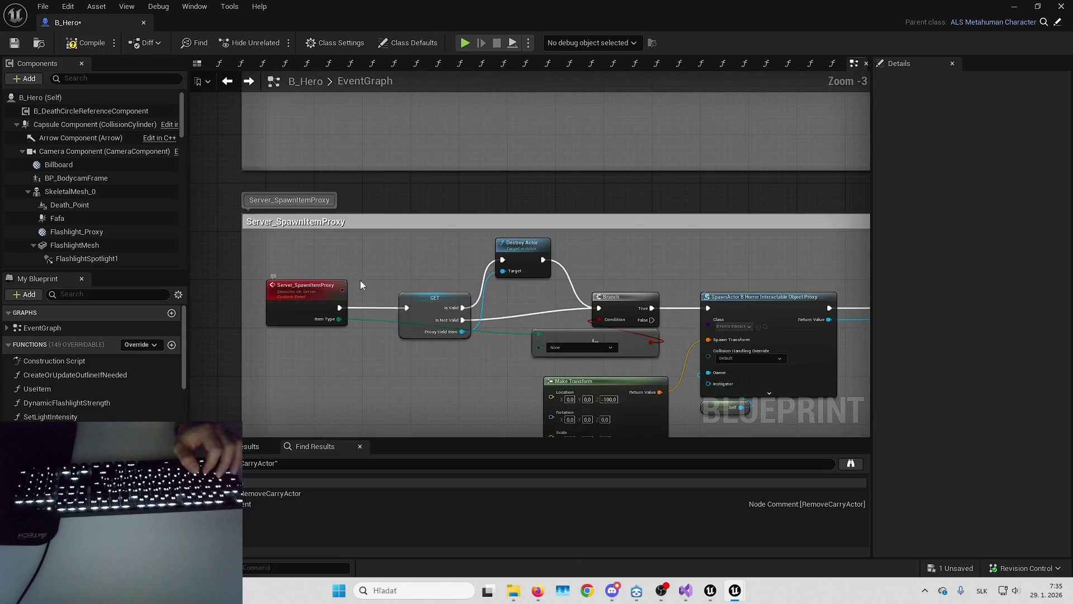
Shrink the first comment box so it ends at the Force Net Update node.
left_click_drag(397, 268, 314, 238)
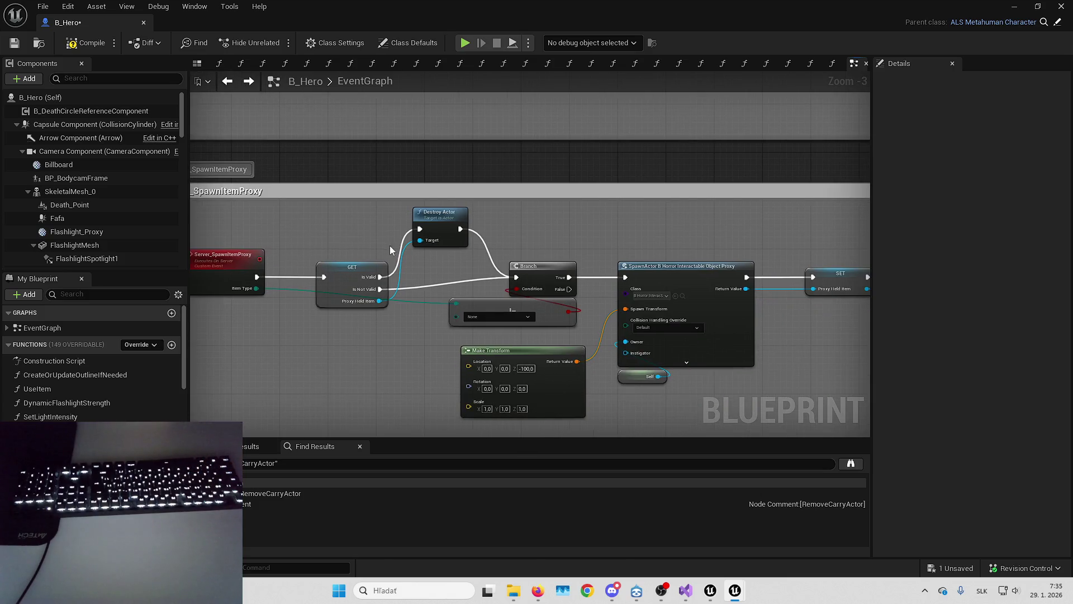
left_click_drag(554, 232, 403, 232)
scroll(403, 232, "down", 2)
left_click_drag(558, 231, 401, 230)
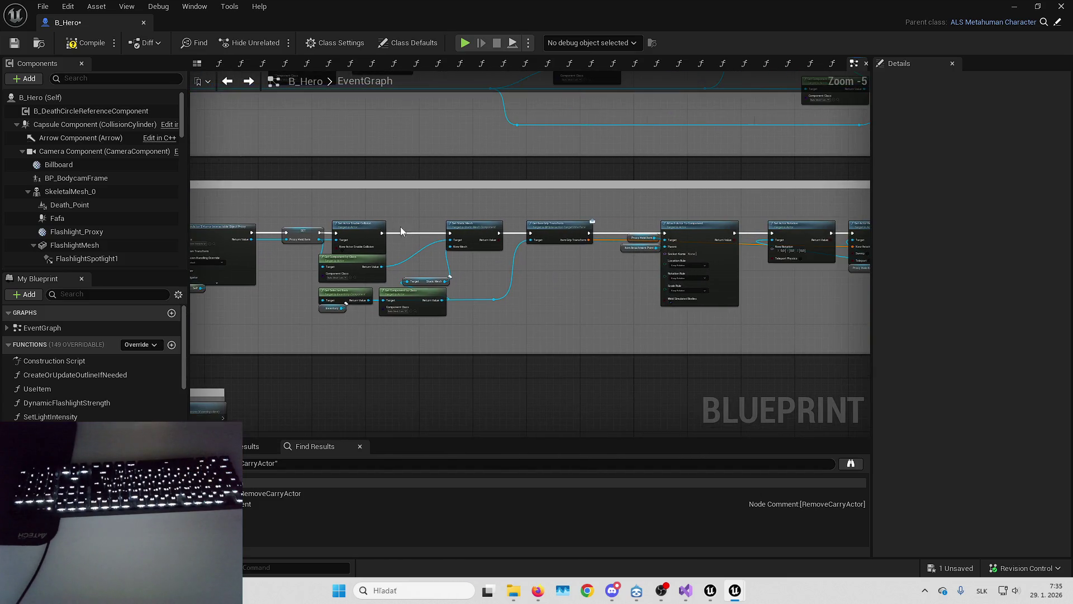
left_click_drag(474, 271, 224, 274)
scroll(687, 255, "up", 3)
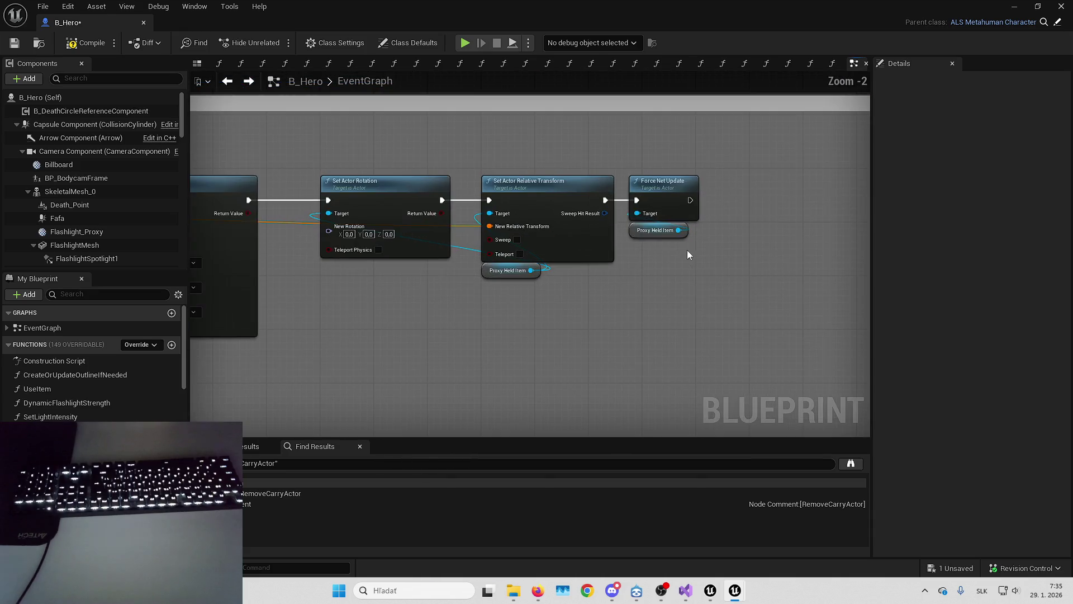
left_click(564, 189)
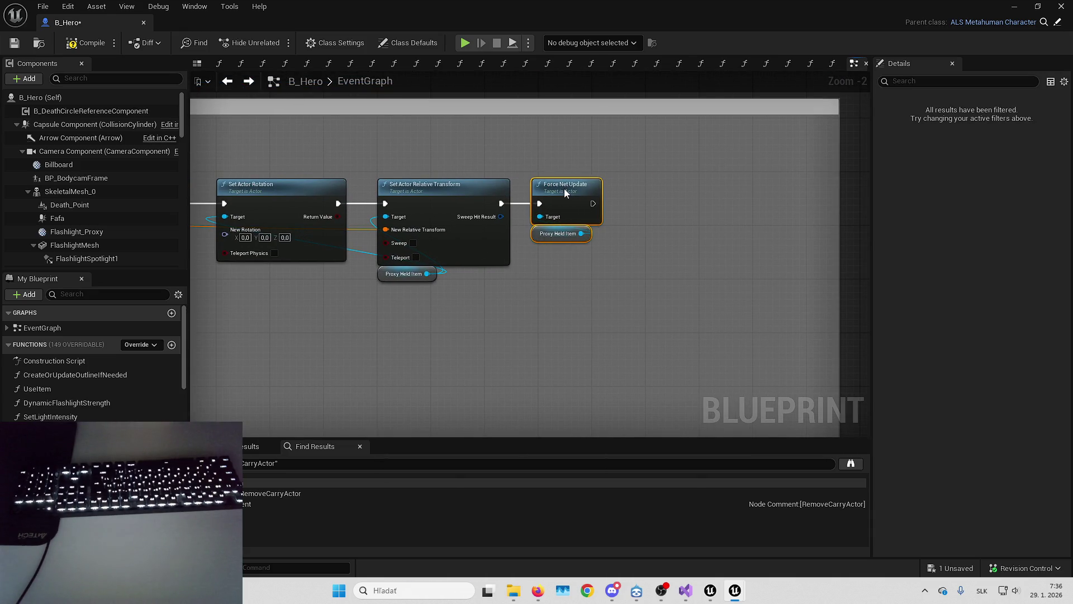
left_click(801, 169)
scroll(772, 206, "down", 1)
left_click_drag(831, 249, 657, 249)
Frame the FlickerFlashlight nodes and inspect the Server Flicker Light and SET w/ Notify nodes.
scroll(679, 248, "down", 2)
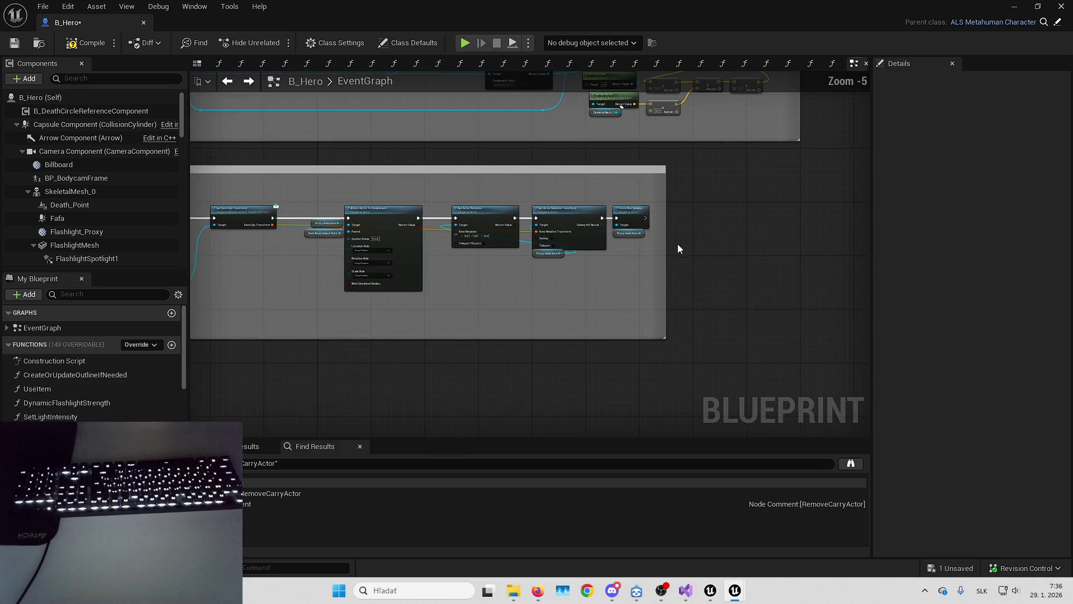
scroll(676, 264, "down", 2)
scroll(626, 194, "up", 3)
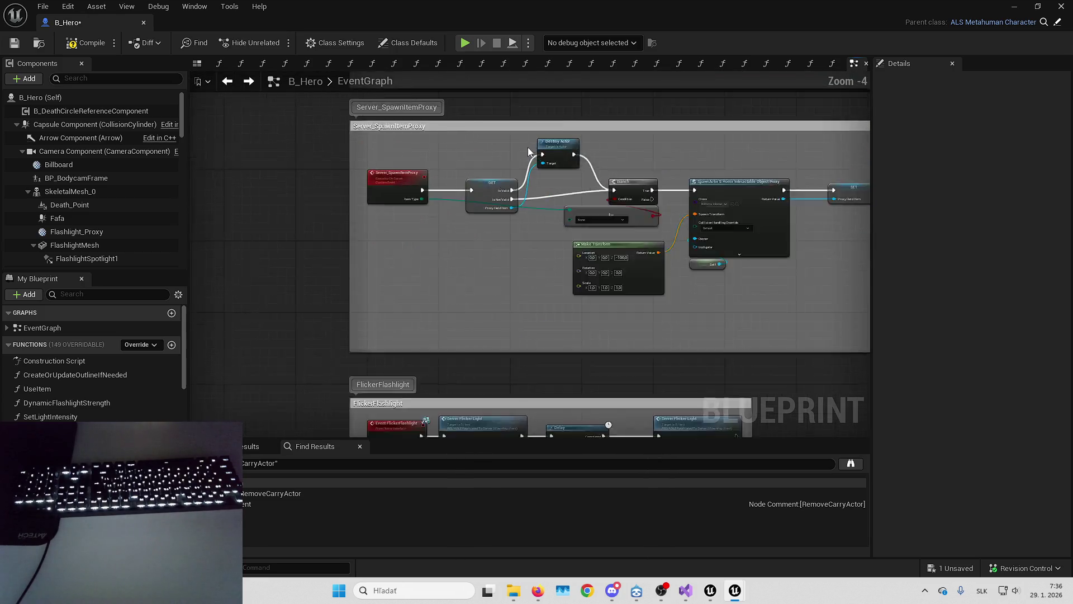
scroll(530, 148, "up", 1)
scroll(544, 245, "down", 5)
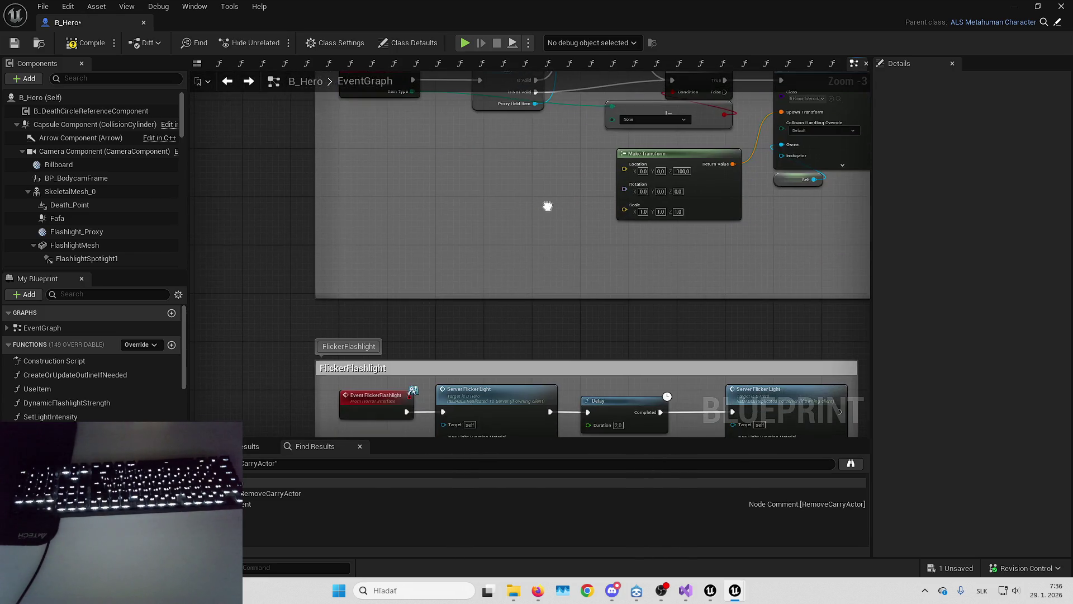
scroll(515, 262, "down", 3)
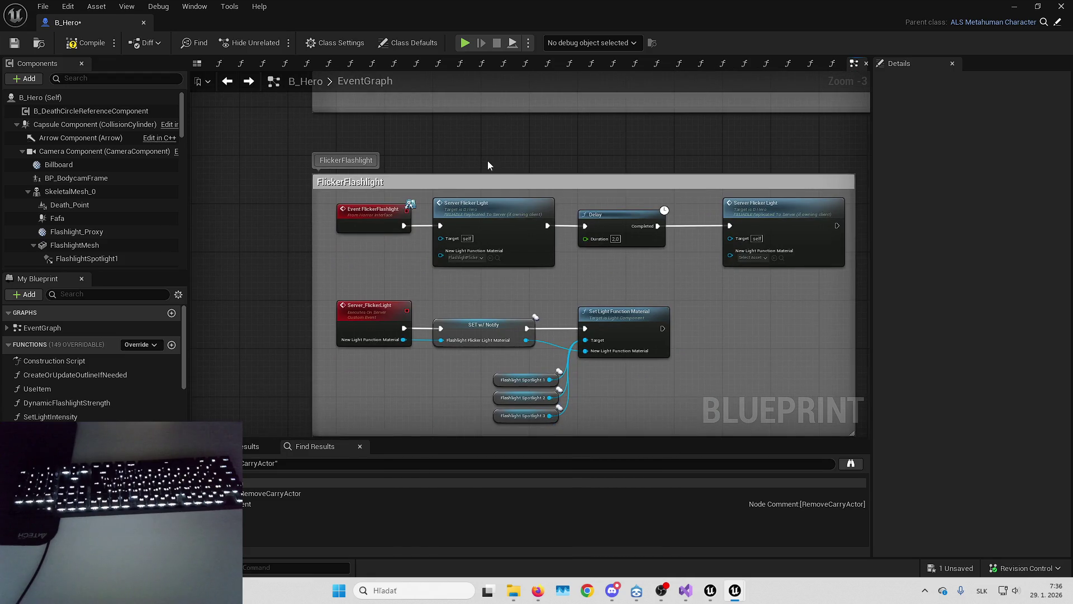
scroll(659, 289, "down", 2)
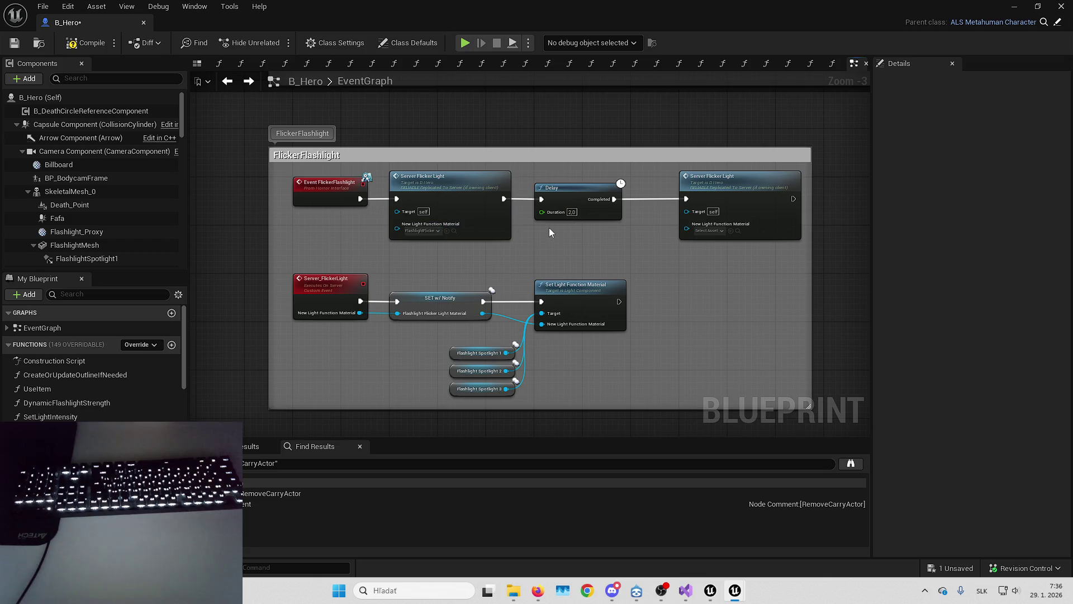
scroll(440, 188, "up", 2)
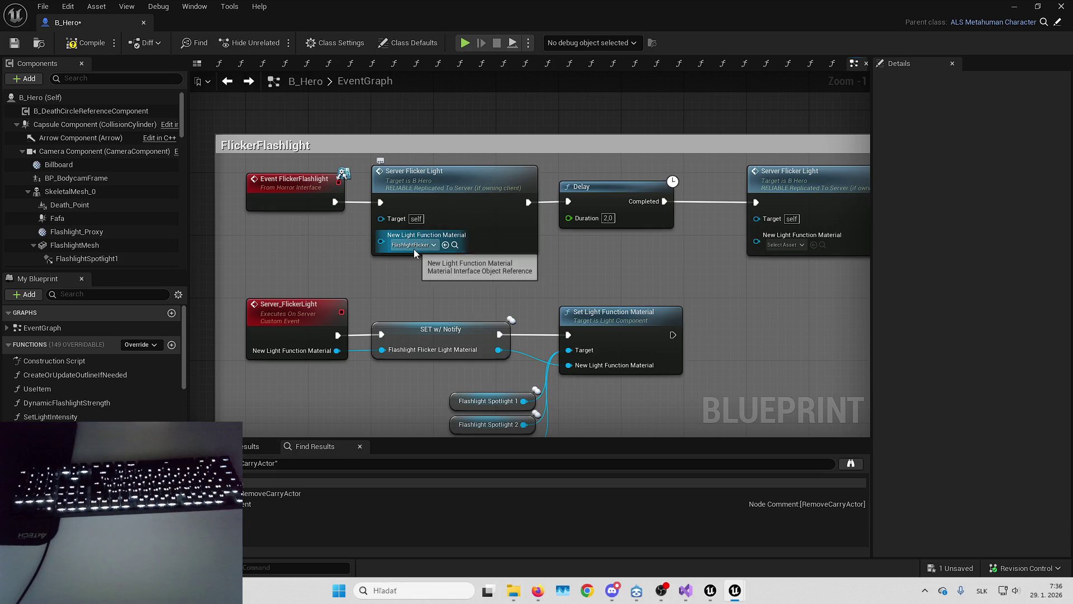
left_click_drag(477, 241, 433, 253)
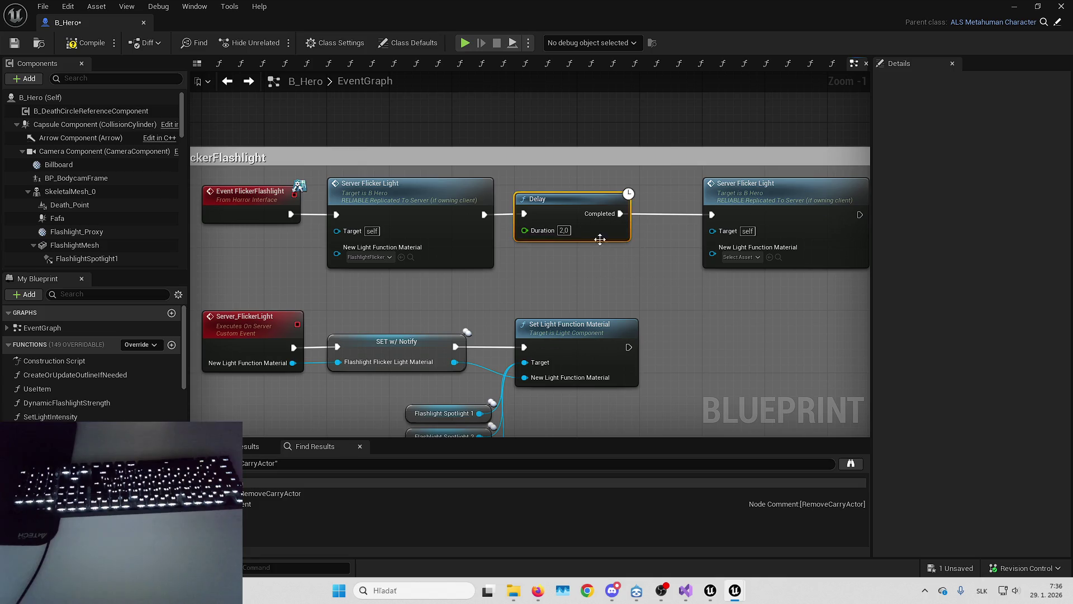
left_click(766, 236)
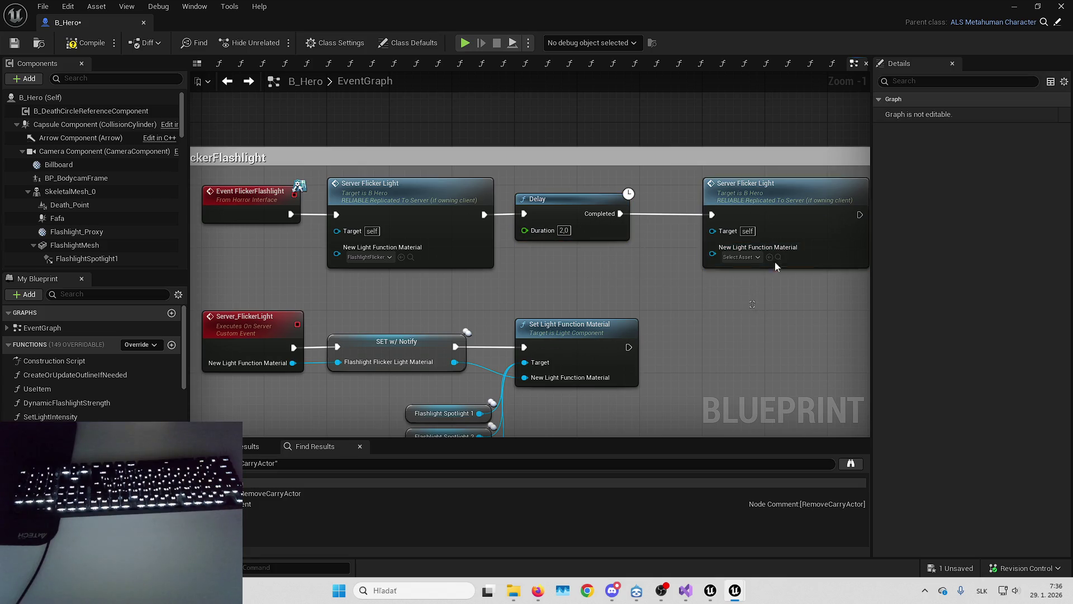
left_click(736, 308)
left_click_drag(736, 308, 808, 230)
left_click(486, 263)
left_click(532, 238)
Widen the FlickerFlashlight comment box slightly to fit its spotlight nodes.
mouse_move(545, 212)
left_mouse_down()
mouse_move(659, 414)
mouse_move(665, 302)
left_mouse_up()
left_click(664, 207)
mouse_move(709, 233)
left_mouse_down()
mouse_move(498, 253)
mouse_move(563, 189)
left_mouse_up()
scroll(599, 347, "down", 3)
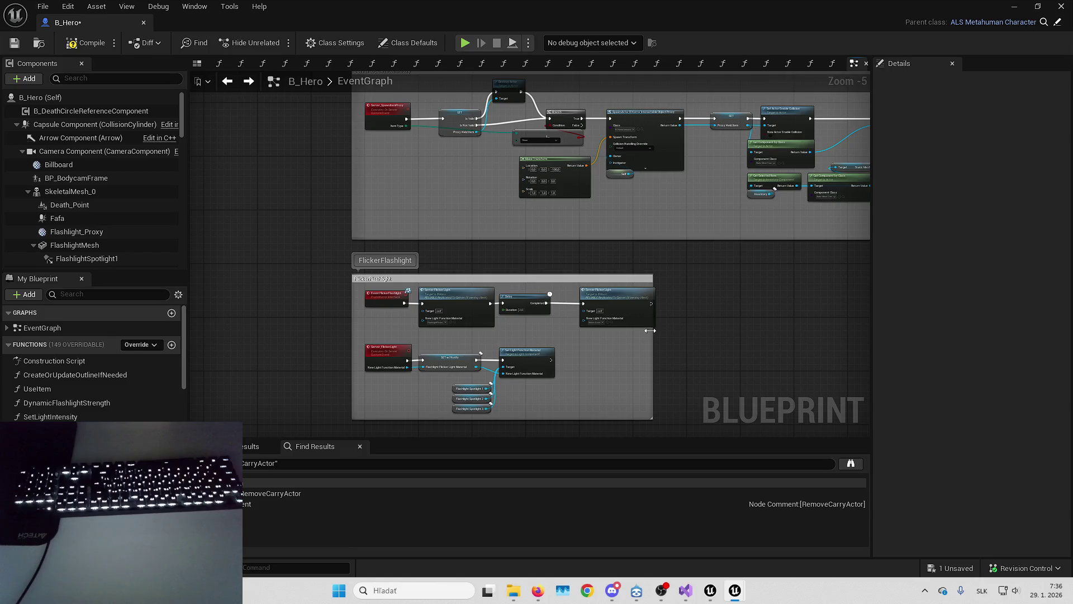
scroll(656, 342, "up", 2)
left_click_drag(657, 343, 671, 340)
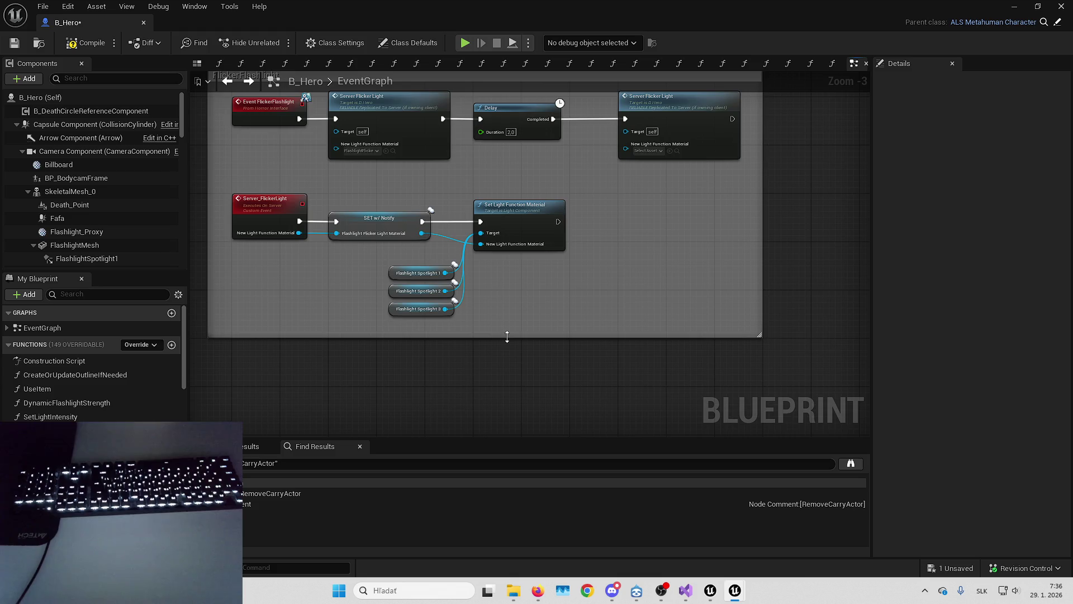
scroll(507, 342, "down", 3)
scroll(511, 208, "up", 1)
scroll(511, 208, "up", 2)
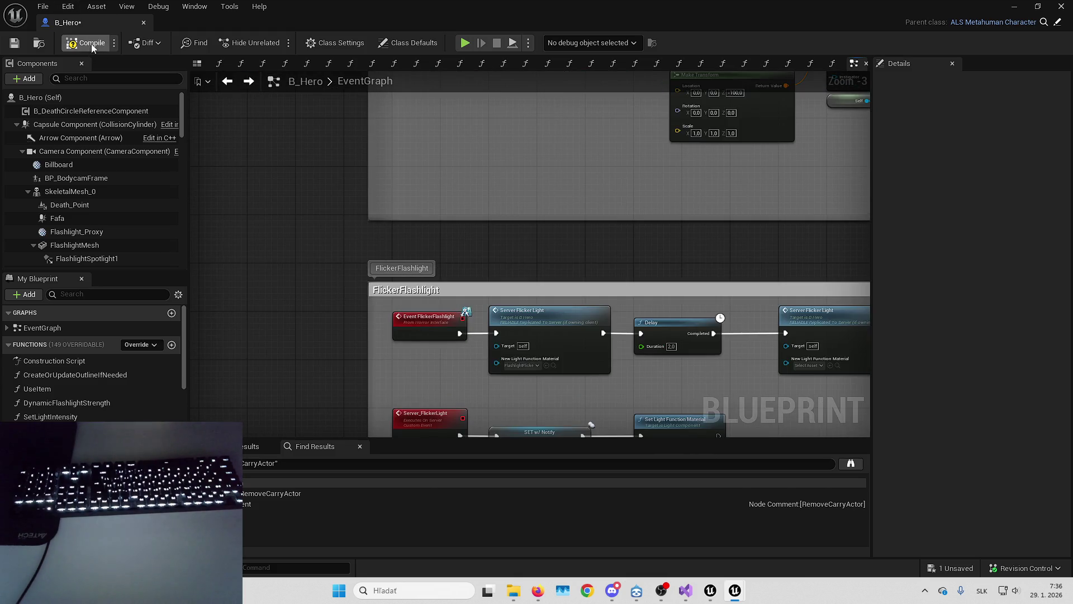
Save B_Hero and open its Size Map from the Content Browser.
left_click(15, 43)
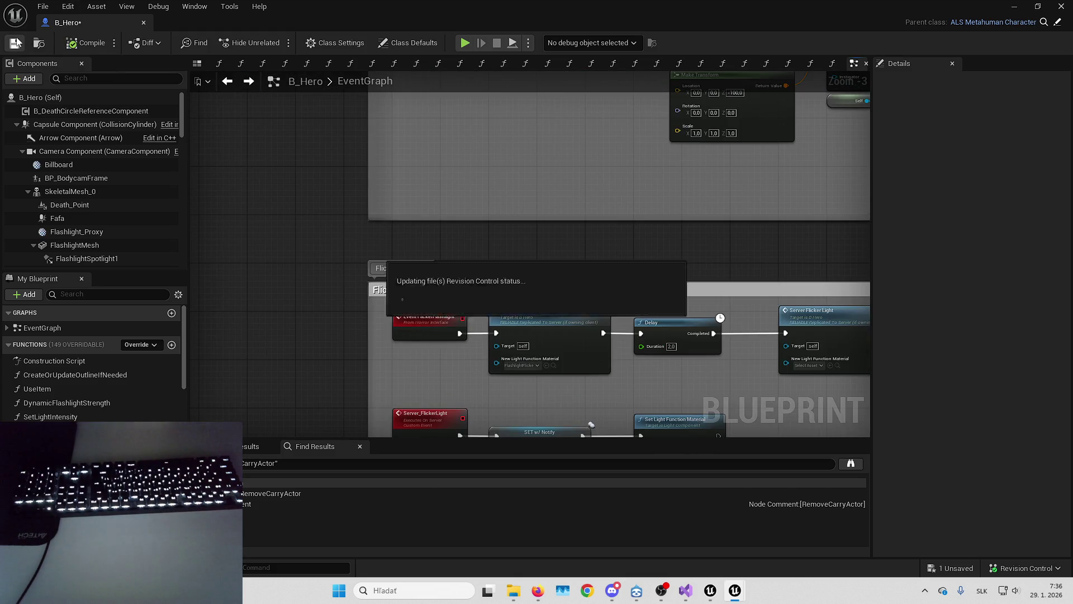
left_click(1012, 6)
right_click(637, 475)
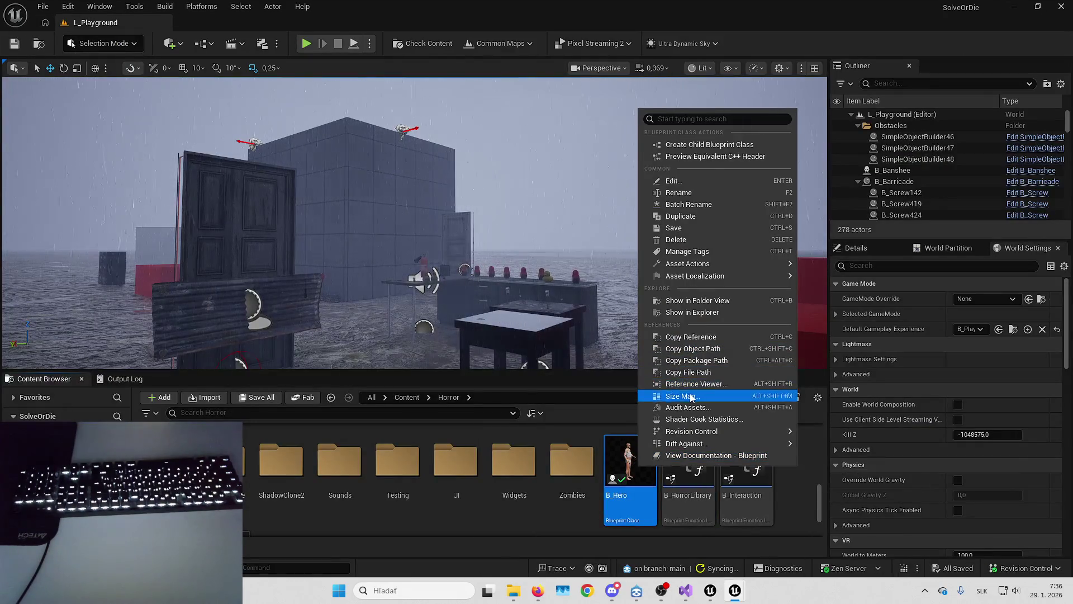
left_click(684, 395)
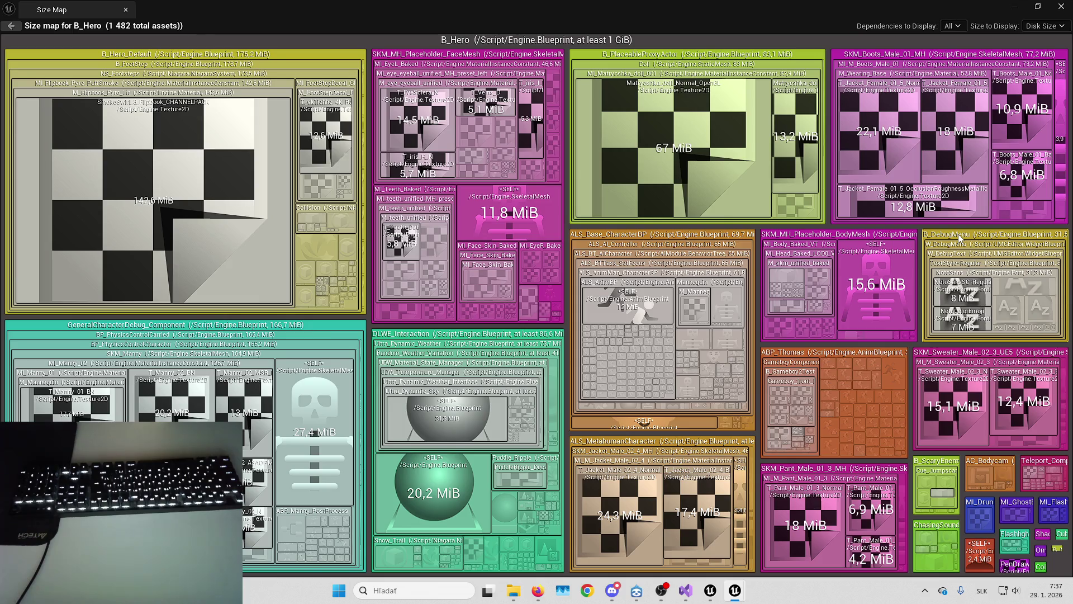
Drill into the B_DebugMenu and ALS_MetahumanCharacter blocks of B_Hero's size map.
double_click(1017, 235)
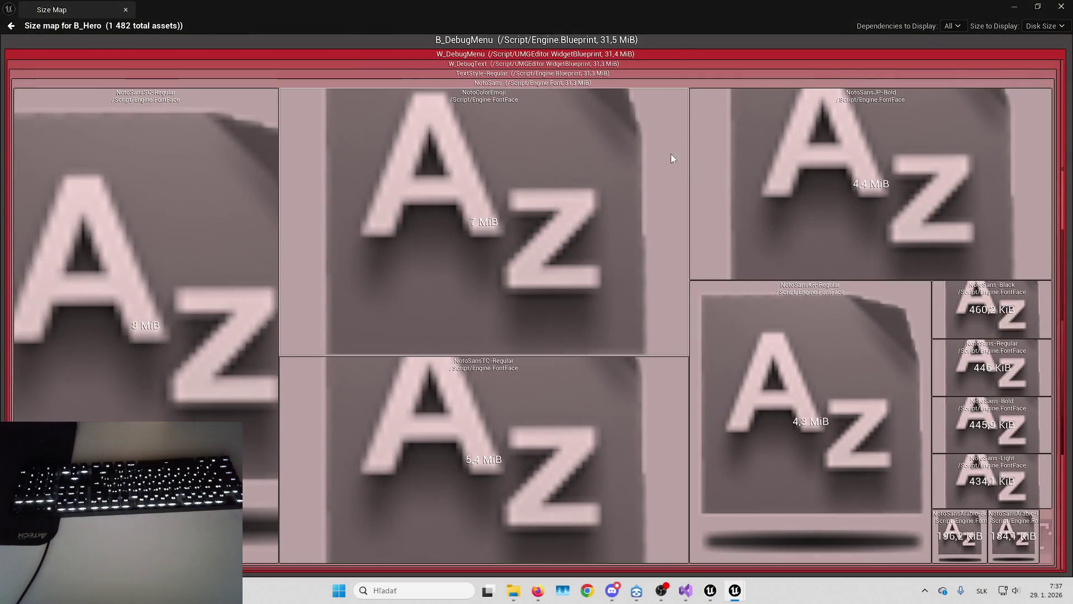
double_click(616, 42)
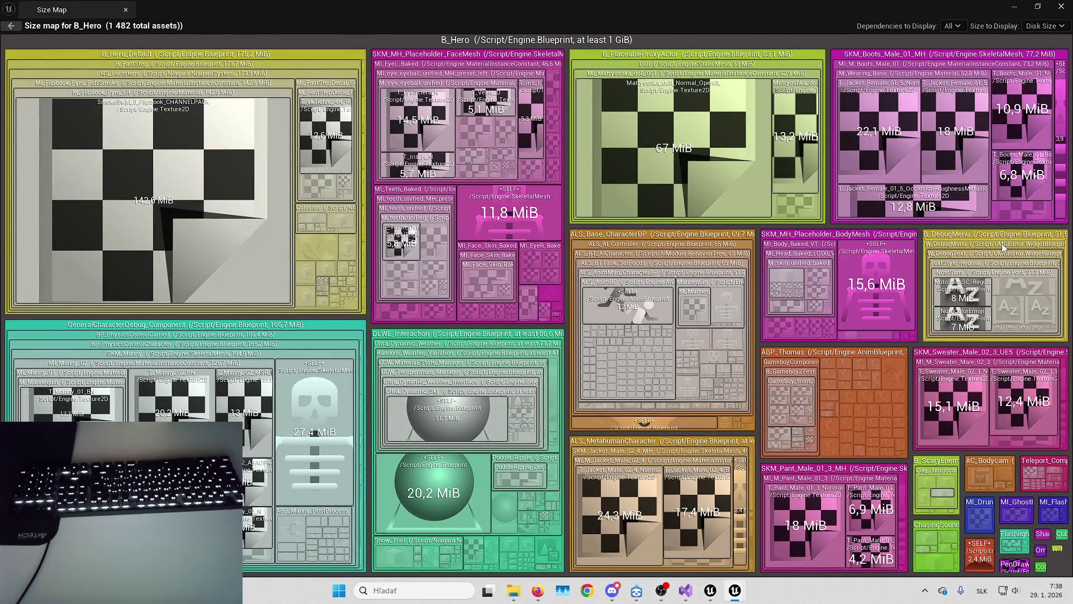
double_click(728, 445)
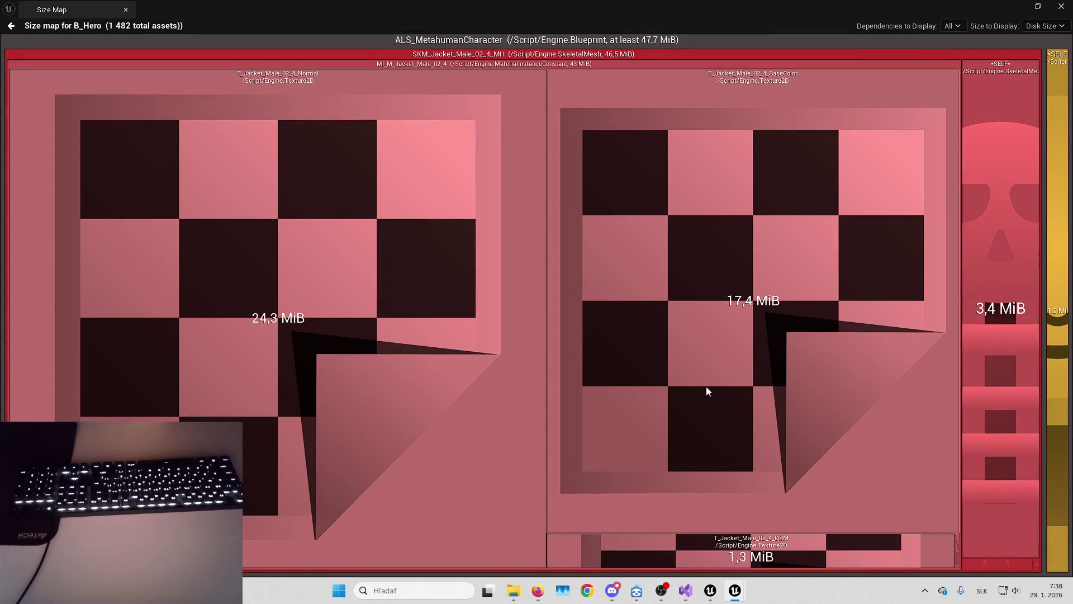
mouse_move(654, 9)
left_mouse_down()
mouse_move(684, 47)
mouse_move(641, 95)
left_mouse_up()
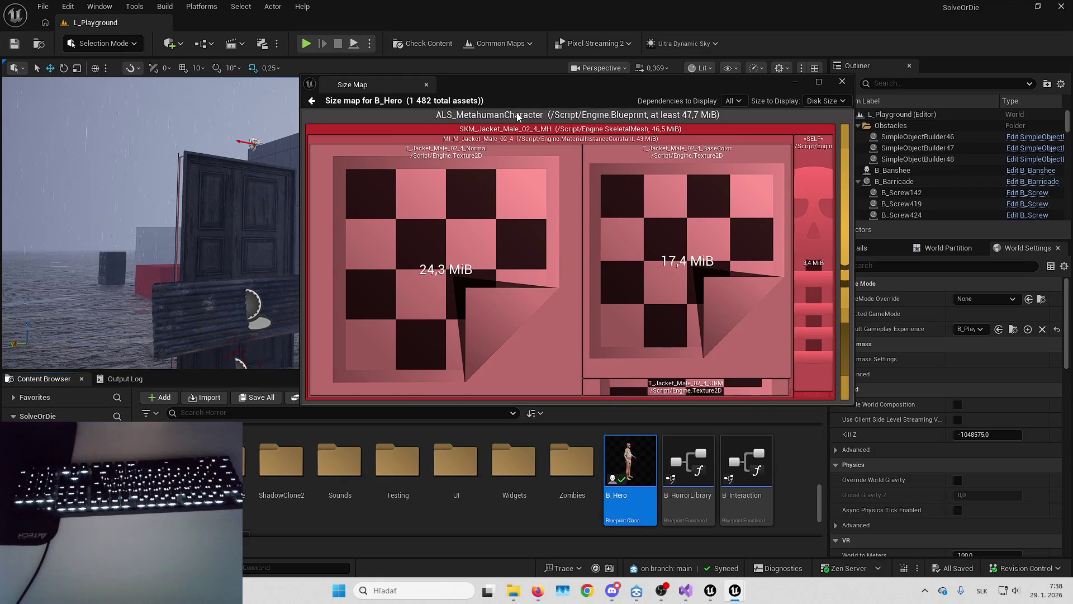
double_click(532, 83)
scroll(542, 146, "down", 1)
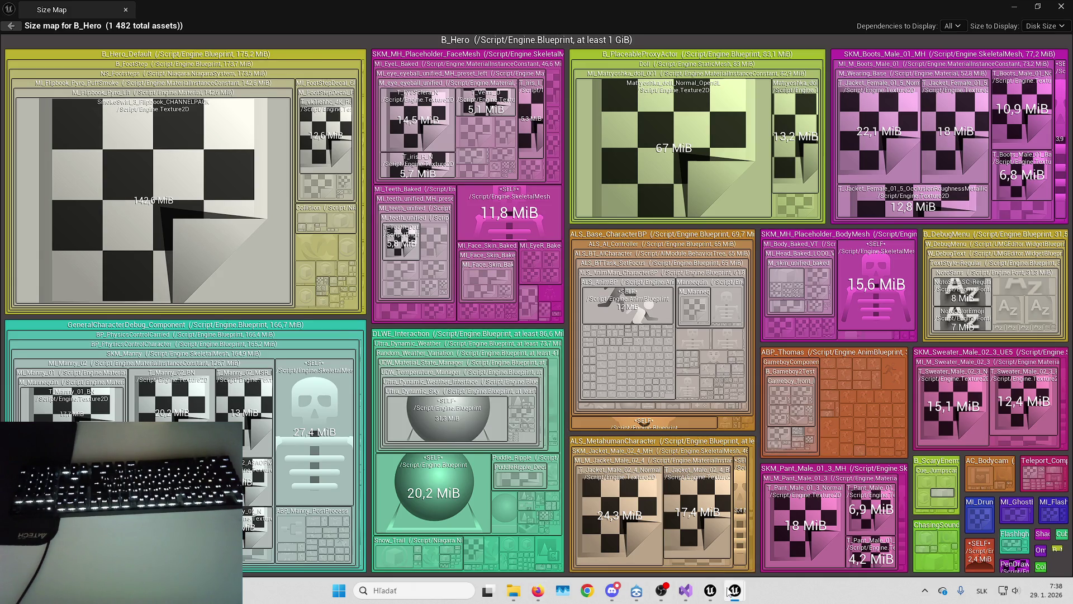
Bring the B_Hero blueprint editor forward and make it fill the screen.
mouse_move(727, 592)
left_click(708, 522)
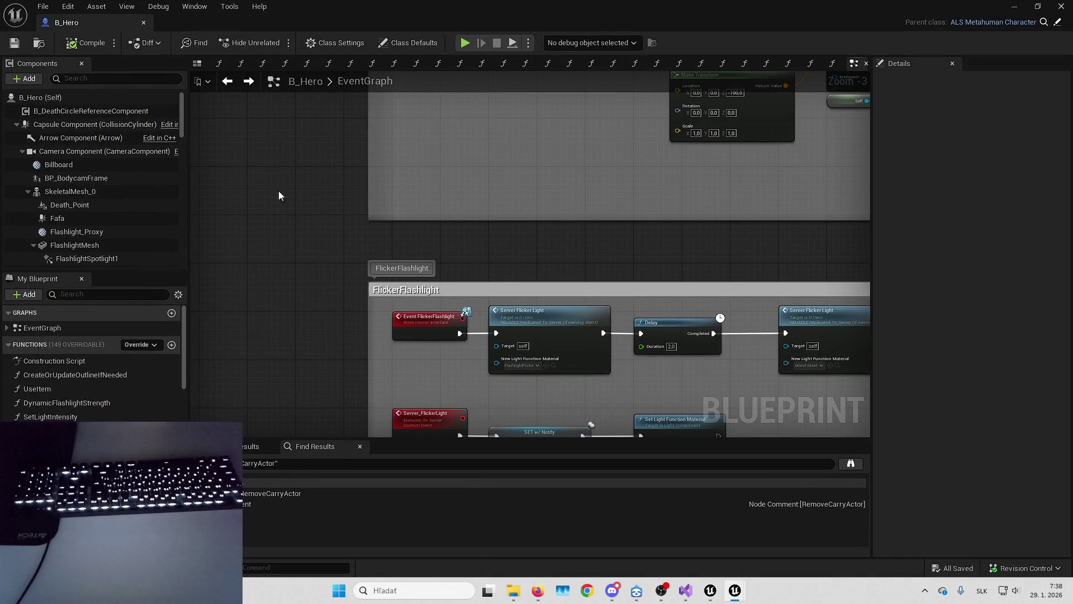
key("super+shift+Right")
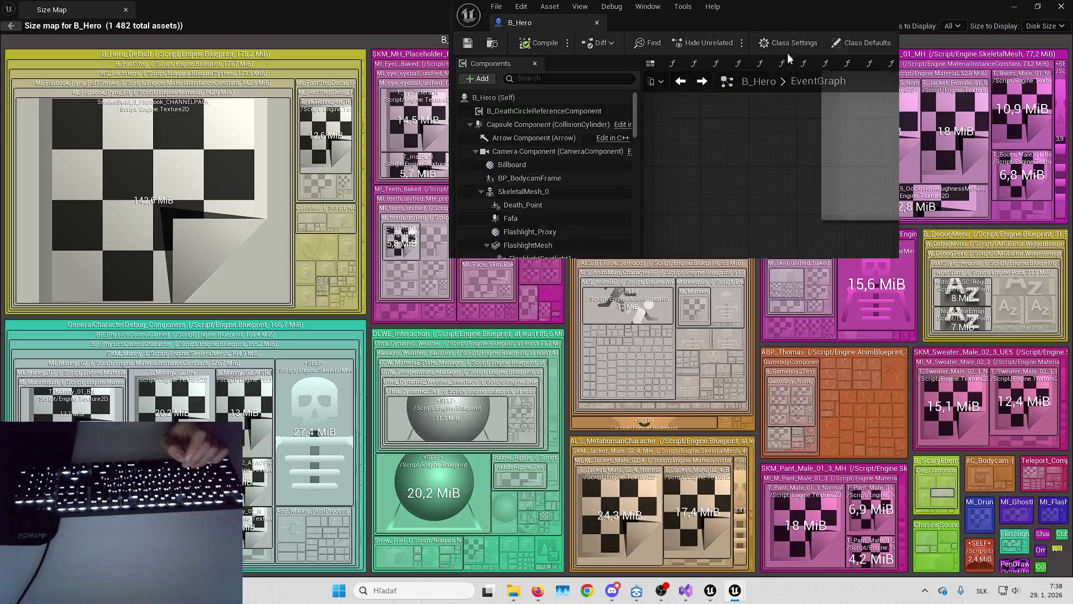
key("super+shift+Right")
double_click(914, 492)
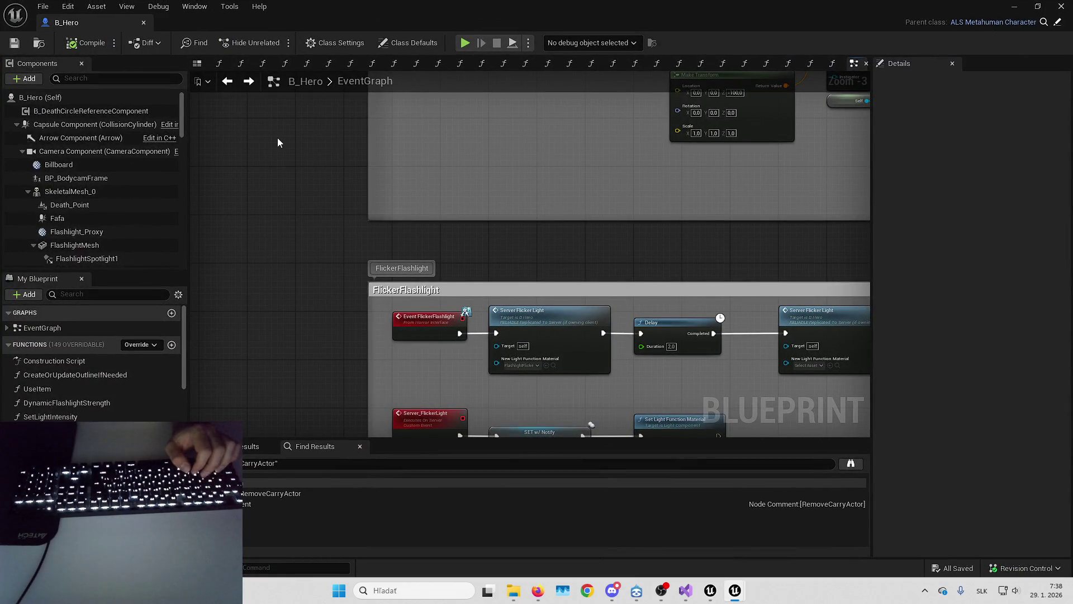
Browse to ALS_MetahumanCharacter from the size map and minimize the Size Map.
key("super+shift+Right")
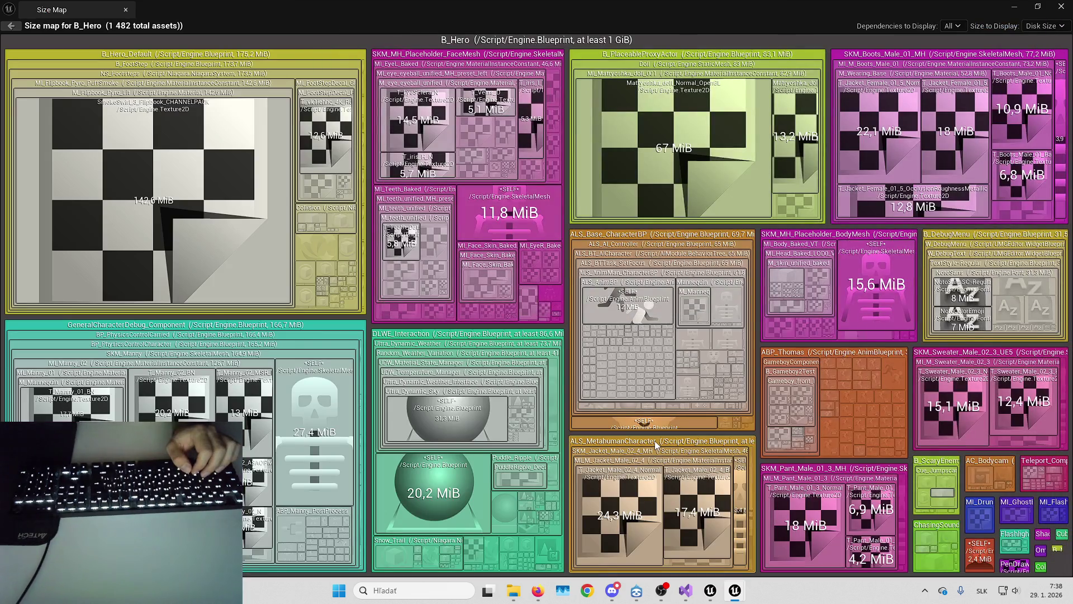
right_click(655, 440)
left_click(665, 468)
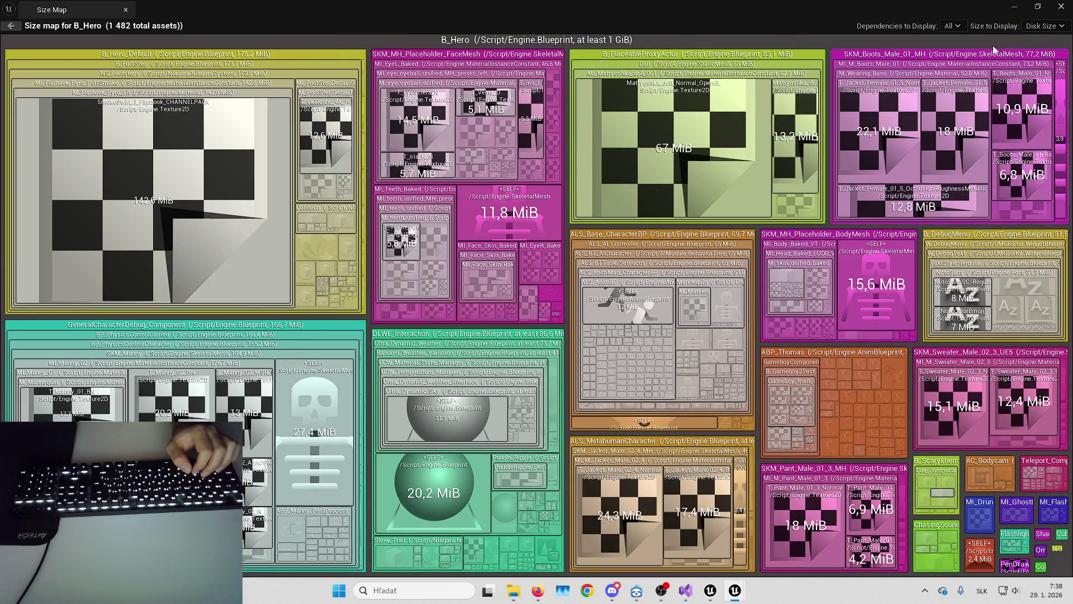
left_click(1014, 7)
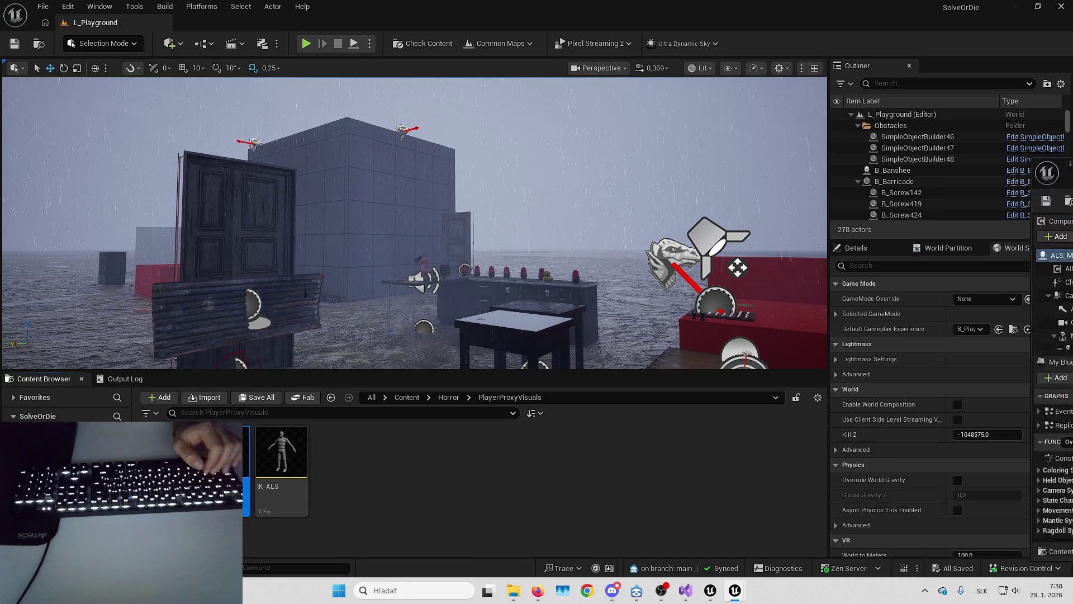
Orbit ALS_MetahumanCharacter's Viewport preview and open its Reference Viewer.
key("alt+Tab")
left_click(232, 63)
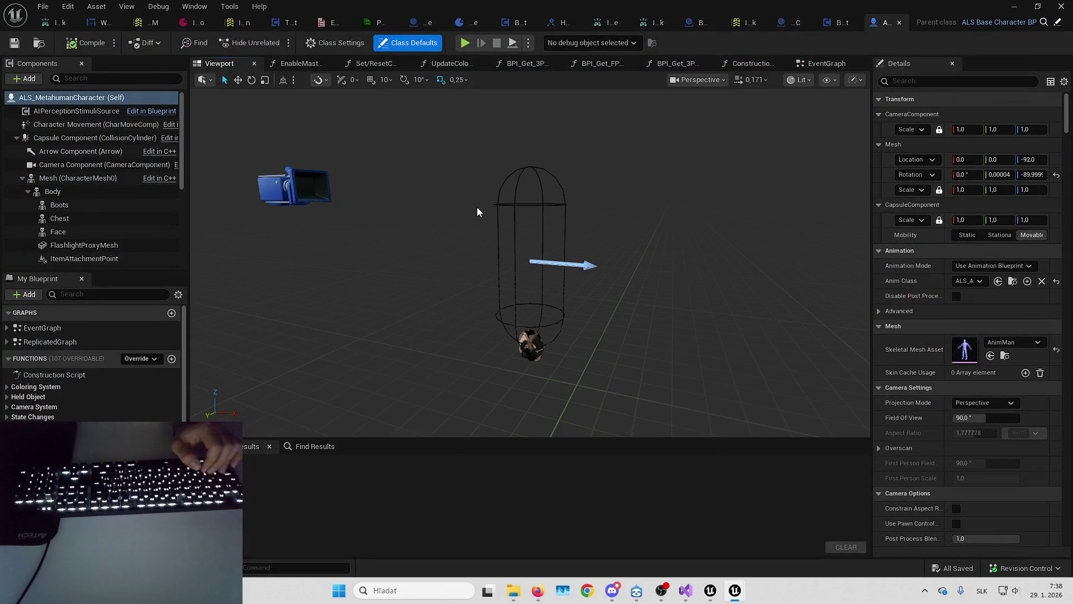
mouse_move(480, 209)
left_mouse_down()
mouse_move(479, 192)
mouse_move(503, 192)
mouse_move(503, 313)
left_mouse_up()
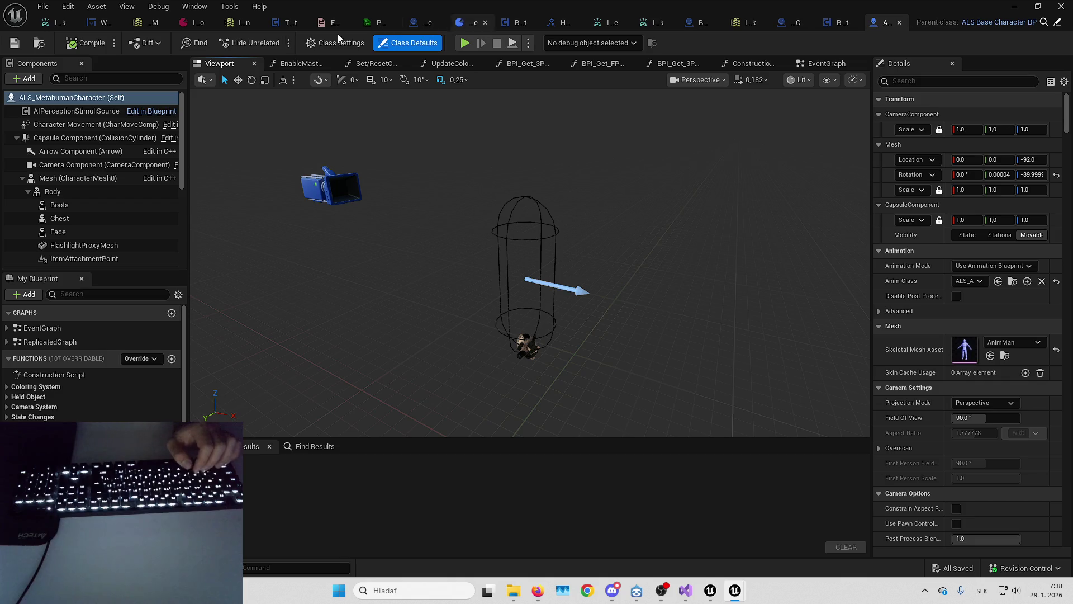
left_click(40, 43)
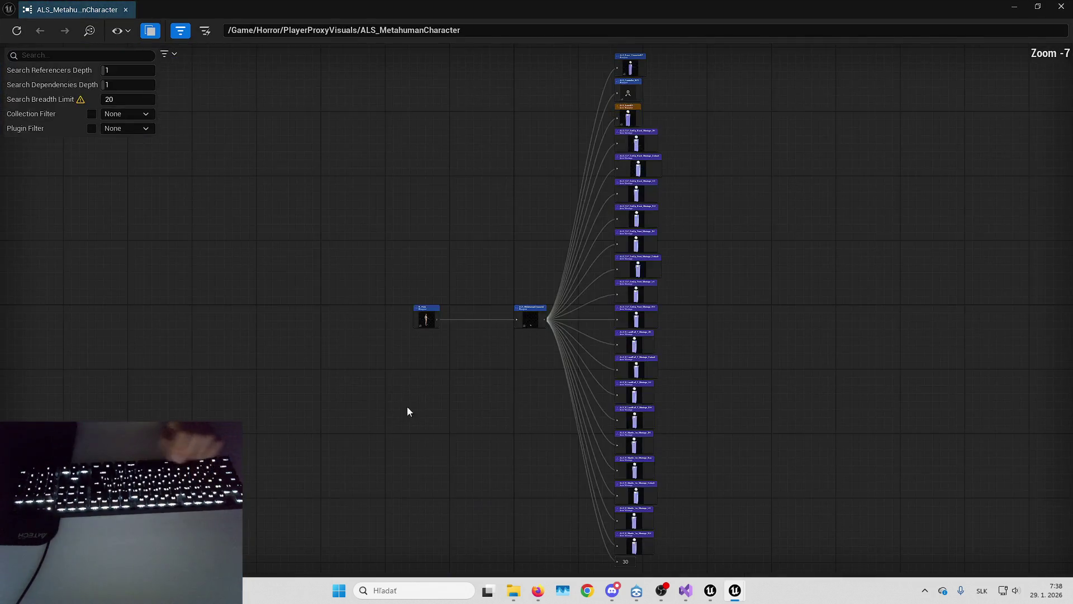
Select the B_Hero node in the Reference Viewer and browse to that asset.
scroll(508, 268, "up", 5)
mouse_move(427, 237)
left_mouse_down()
mouse_move(447, 336)
mouse_move(480, 316)
left_mouse_up()
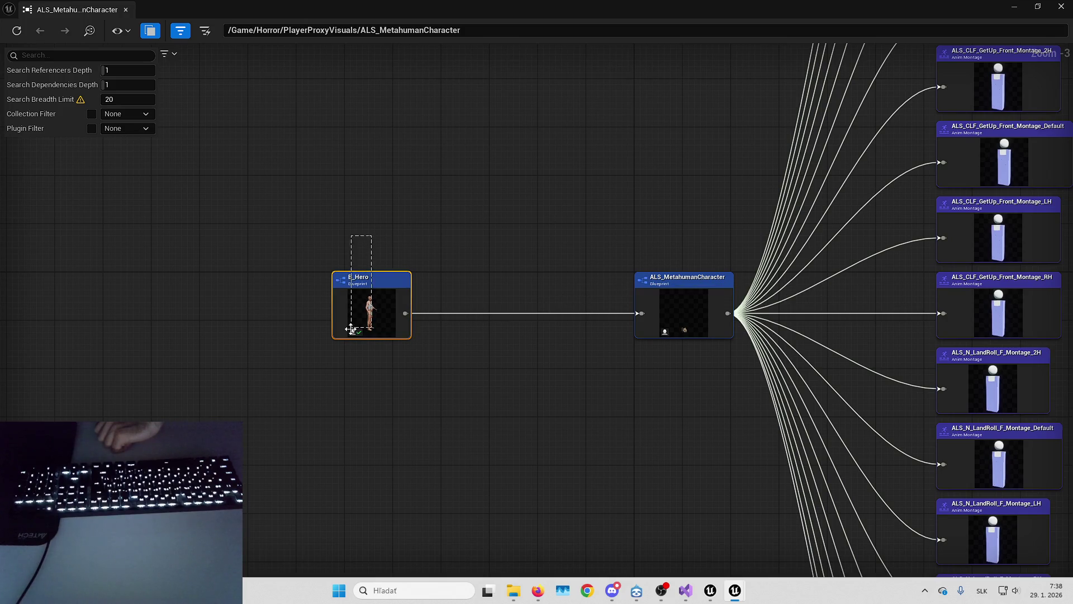
right_click(379, 307)
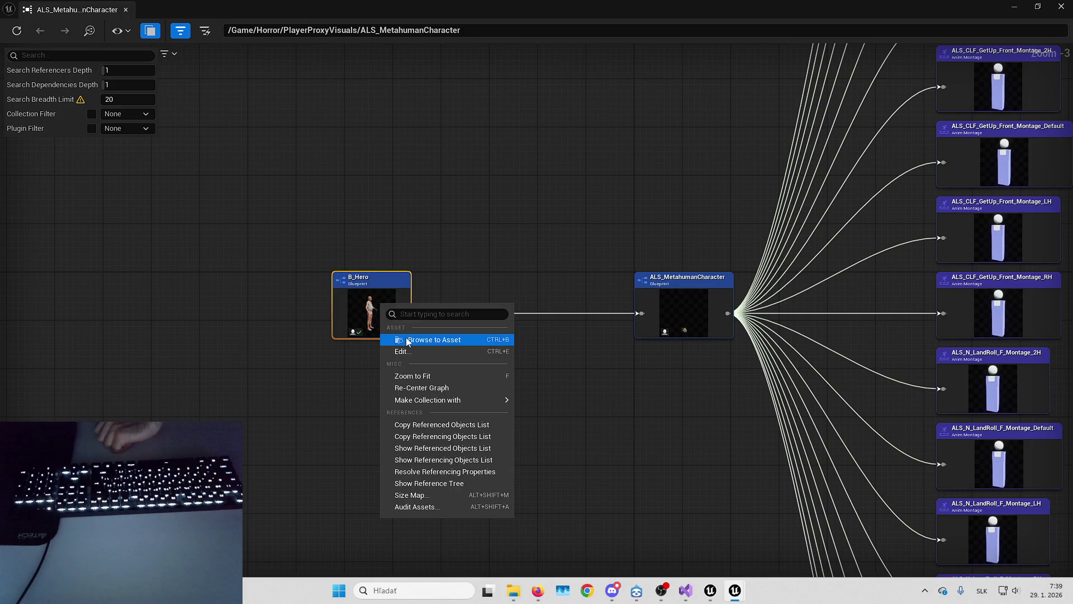
left_click(415, 354)
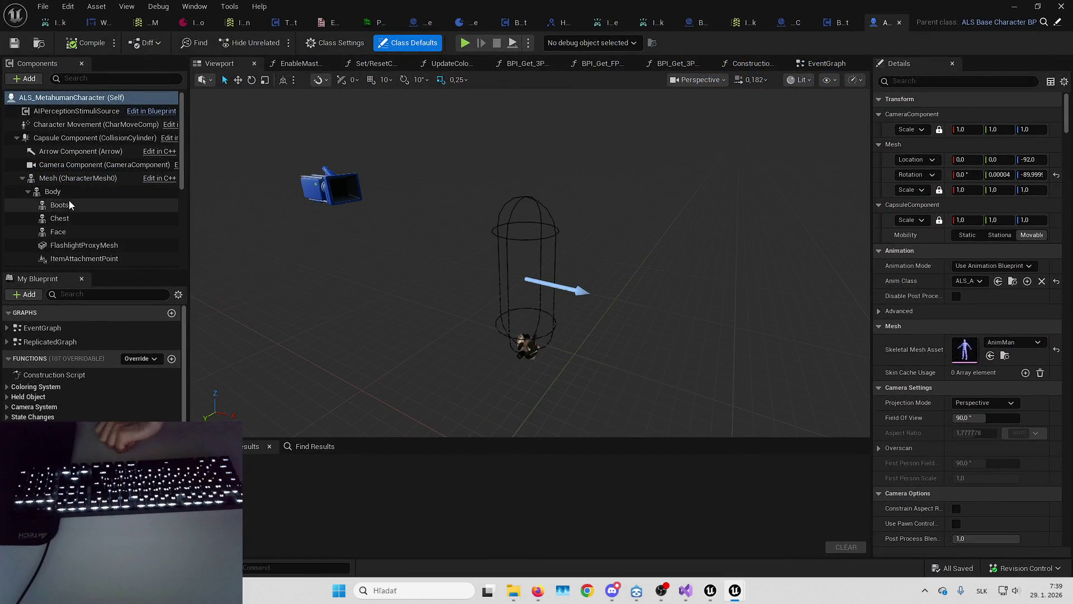
Inspect the Chest and Face mesh components of ALS_MetahumanCharacter.
left_click(73, 218)
left_click(86, 232)
scroll(84, 212, "down", 3)
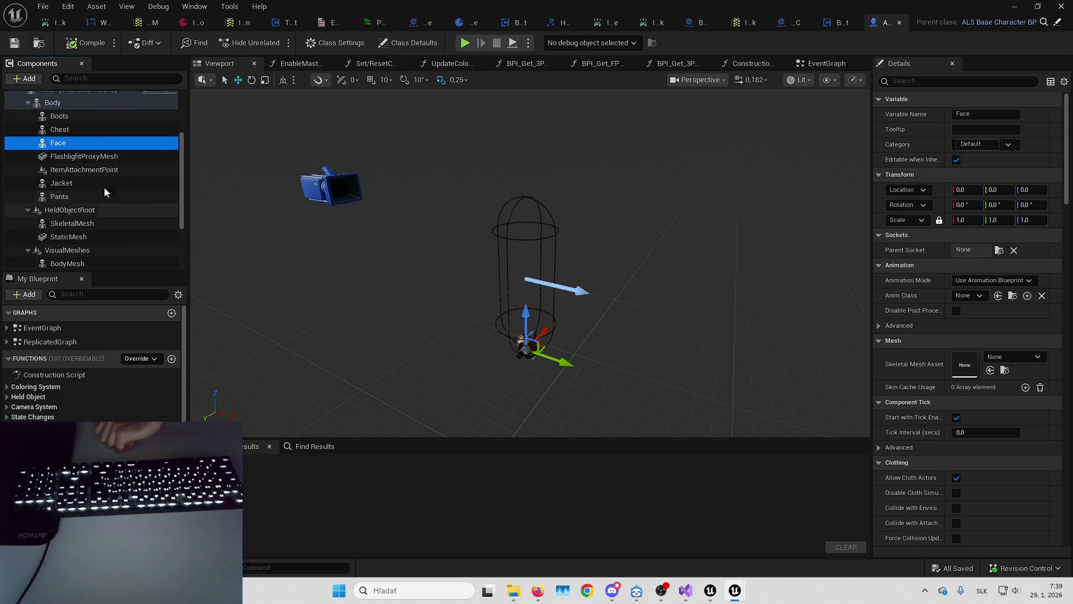
Look over ALS_MetahumanCharacter's EventGraph, then return to the B_Hero blueprint window.
left_click(826, 63)
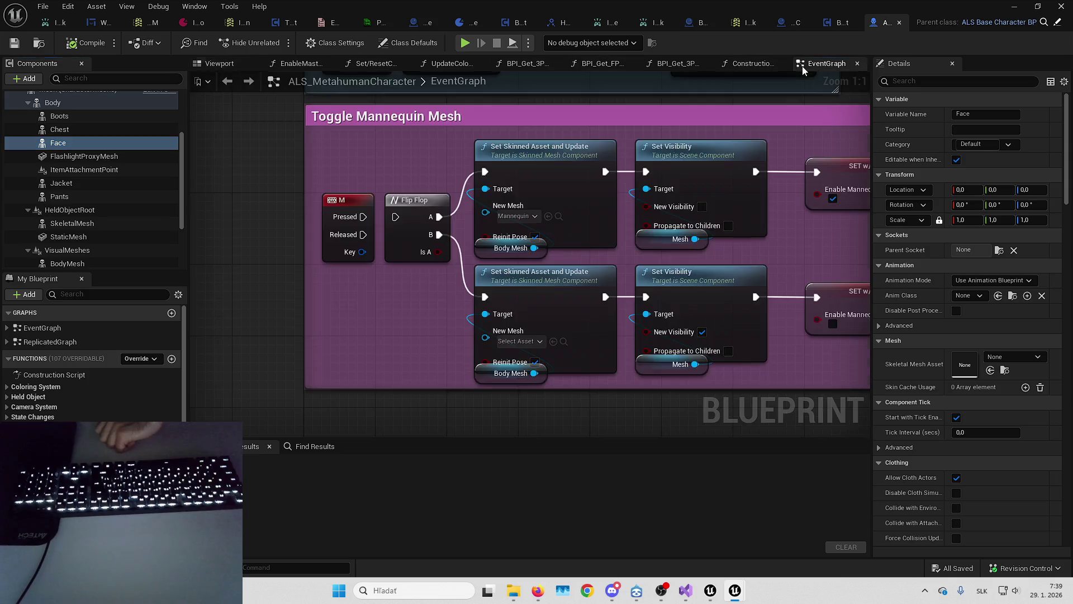
scroll(487, 192, "down", 2)
scroll(480, 240, "down", 2)
scroll(481, 241, "up", 3)
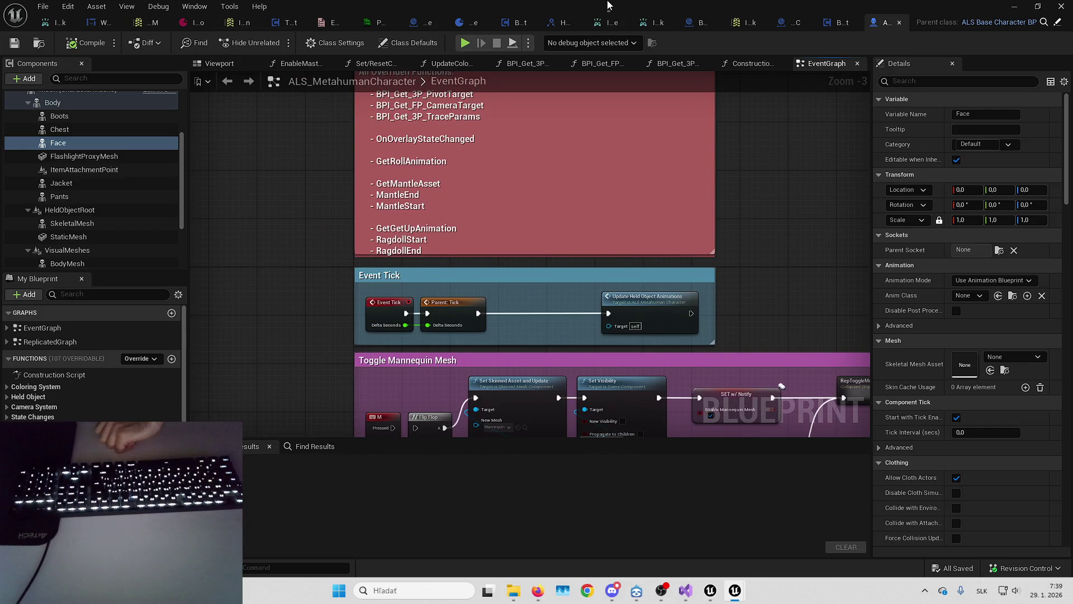
key("alt+Tab")
Close the B_Hero Size Map, the B_Hero blueprint editor and the ALS_MetahumanCharacter Reference Viewer.
mouse_move(734, 592)
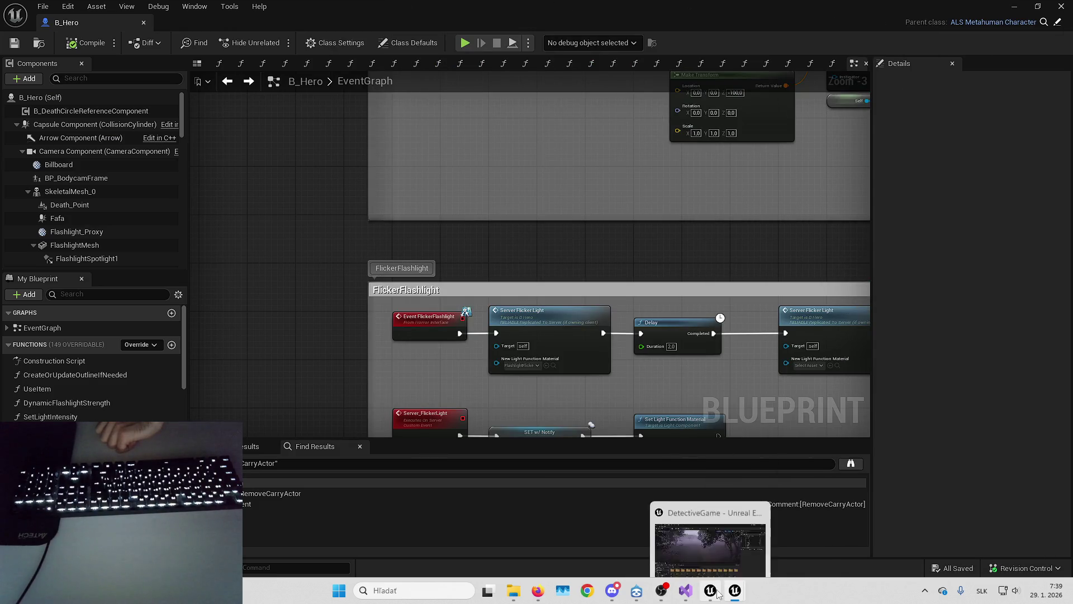
left_click(855, 534)
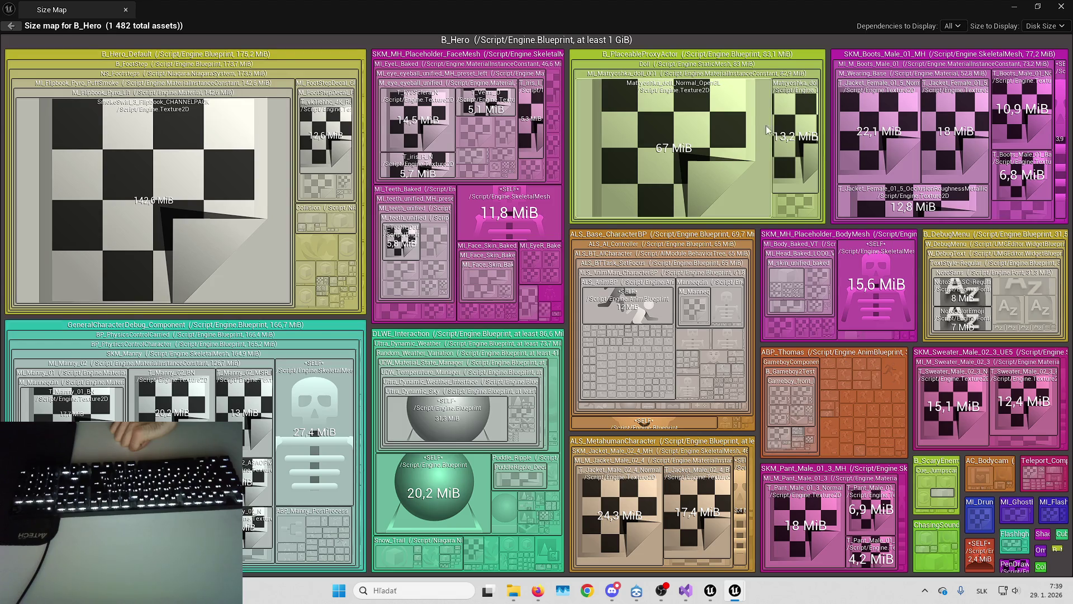
left_click(1061, 6)
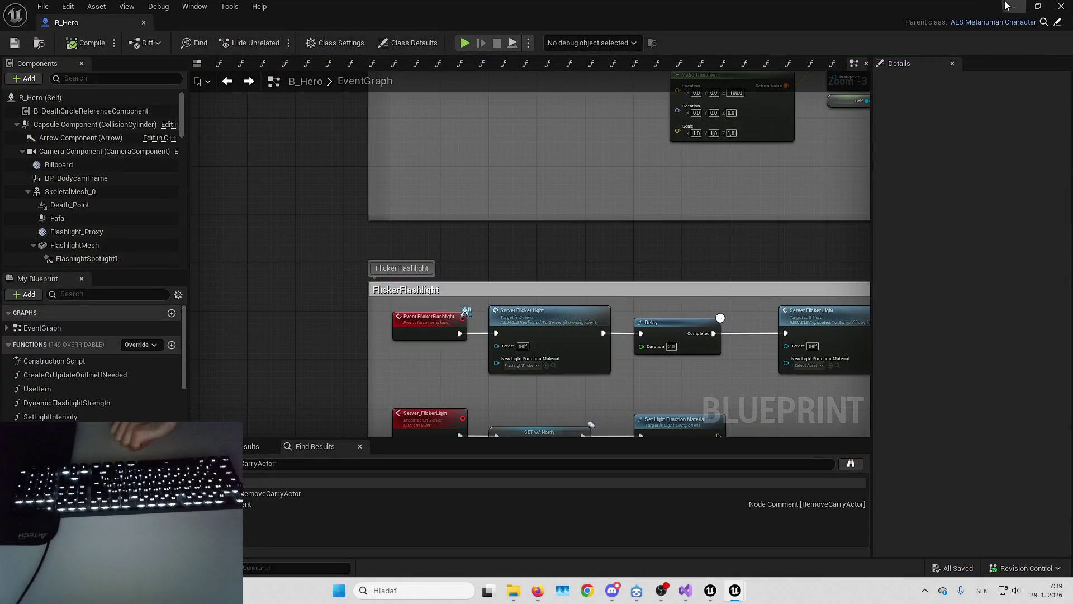
left_click(50, 6)
left_click(98, 89)
left_click(1060, 6)
left_click(1060, 6)
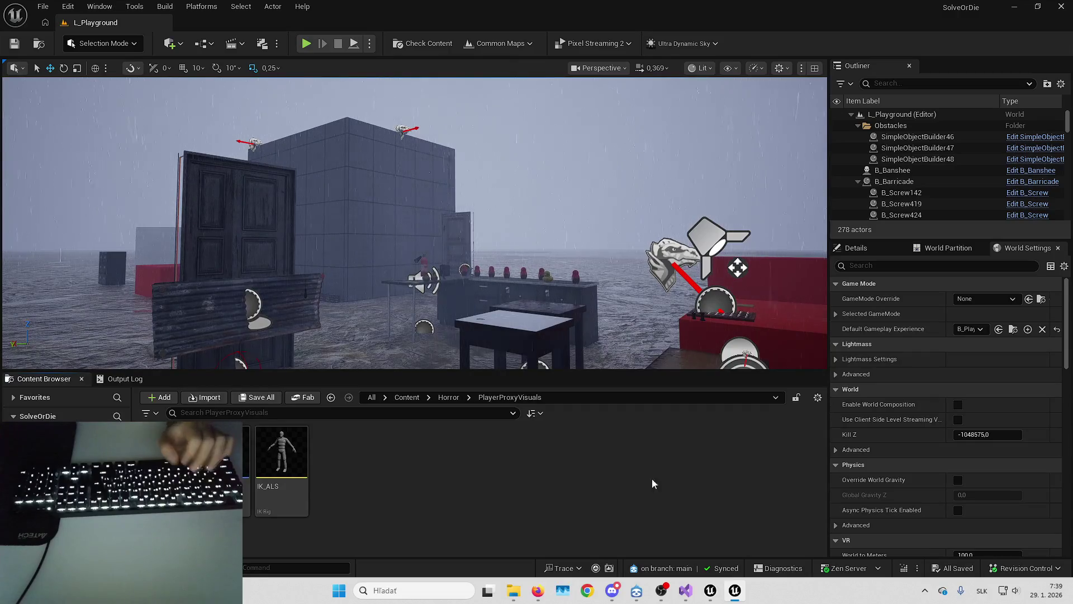
left_click(706, 586)
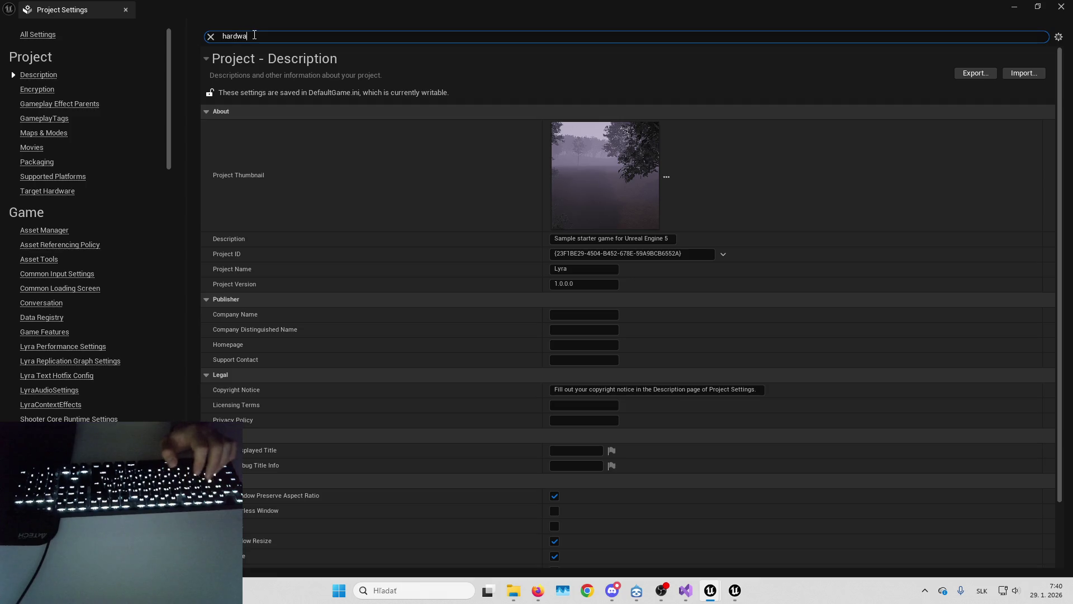
type("re")
key("ctrl+a")
type("ursor")
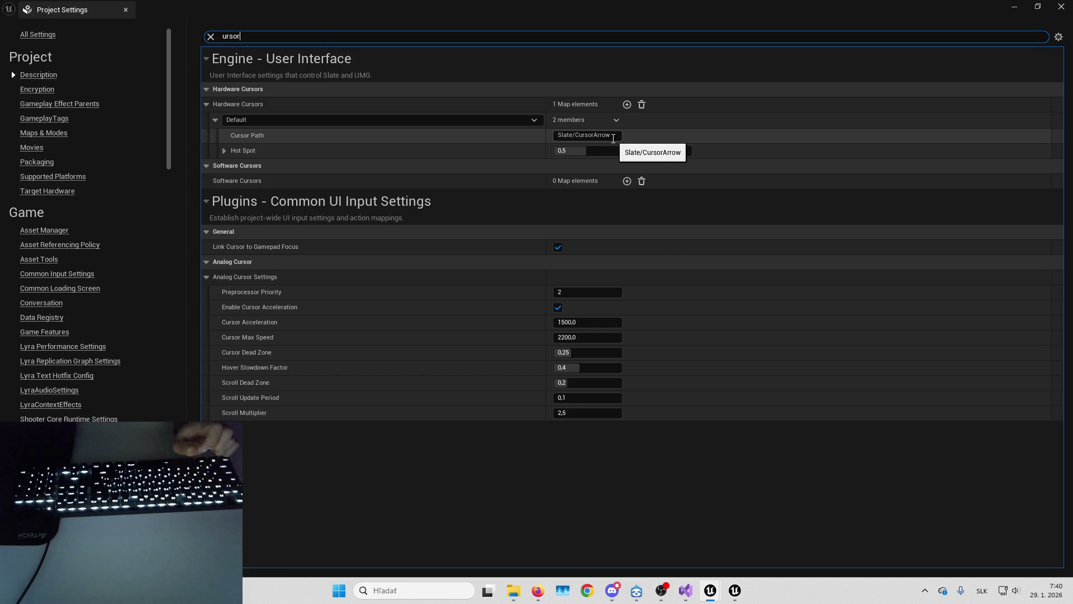
left_click(125, 10)
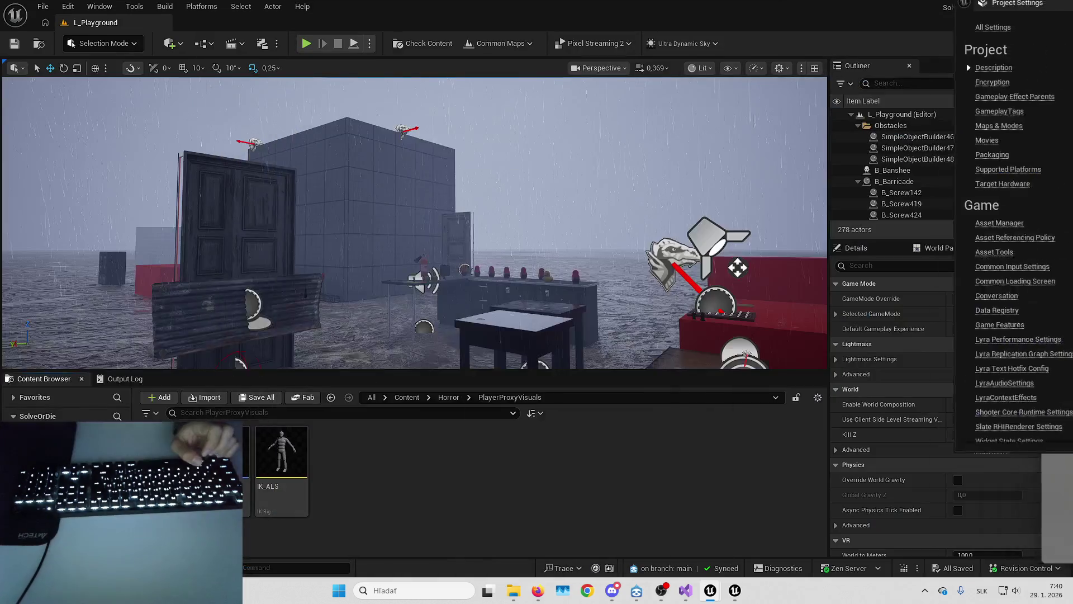
Open and close the Editor Preferences window.
left_click(43, 6)
left_click(108, 173)
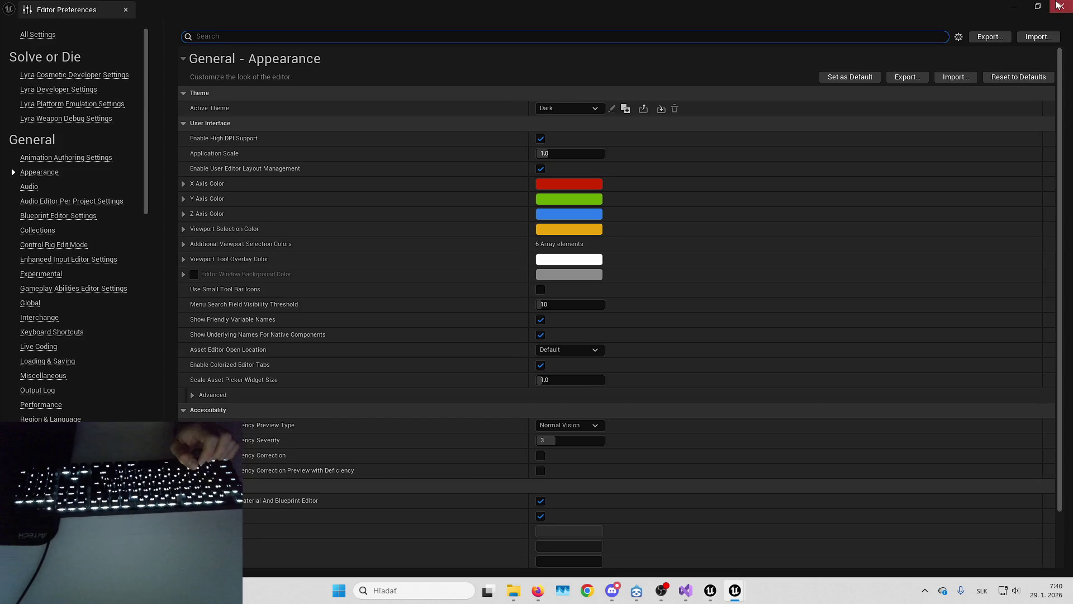
left_click(1059, 6)
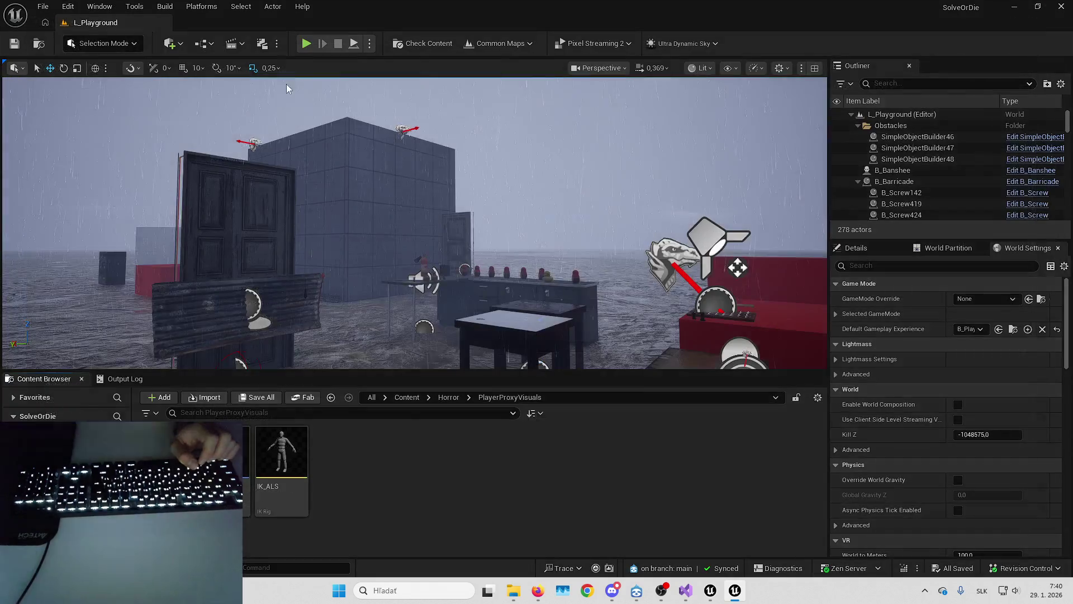
In Project Settings, add a Default hardware cursor (Slate/CursorArrow, hot spot 0.5/0.5).
left_click(68, 6)
left_click(163, 180)
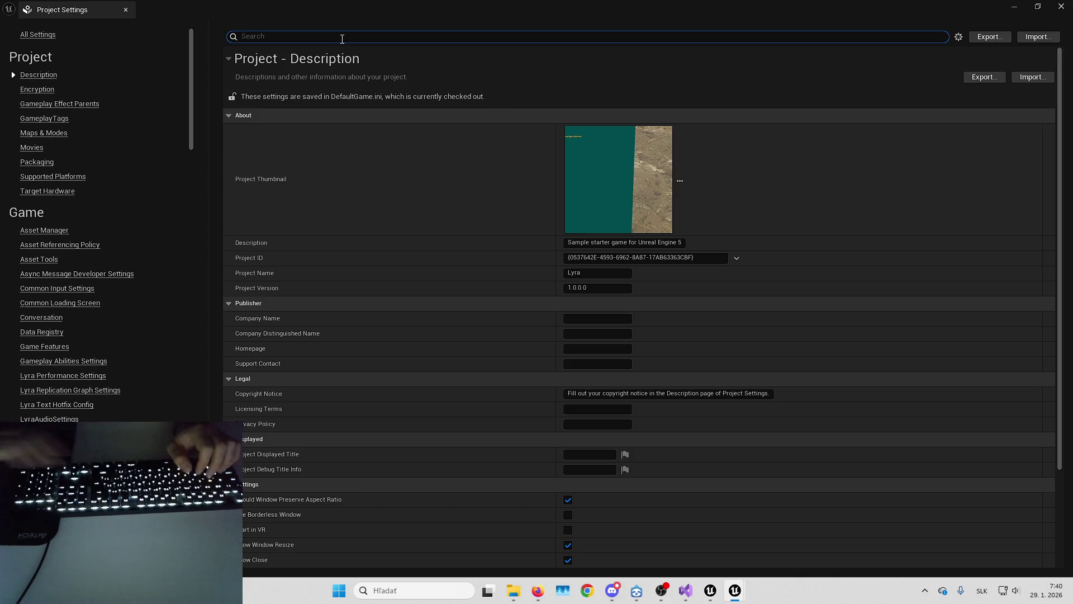
type("cursro")
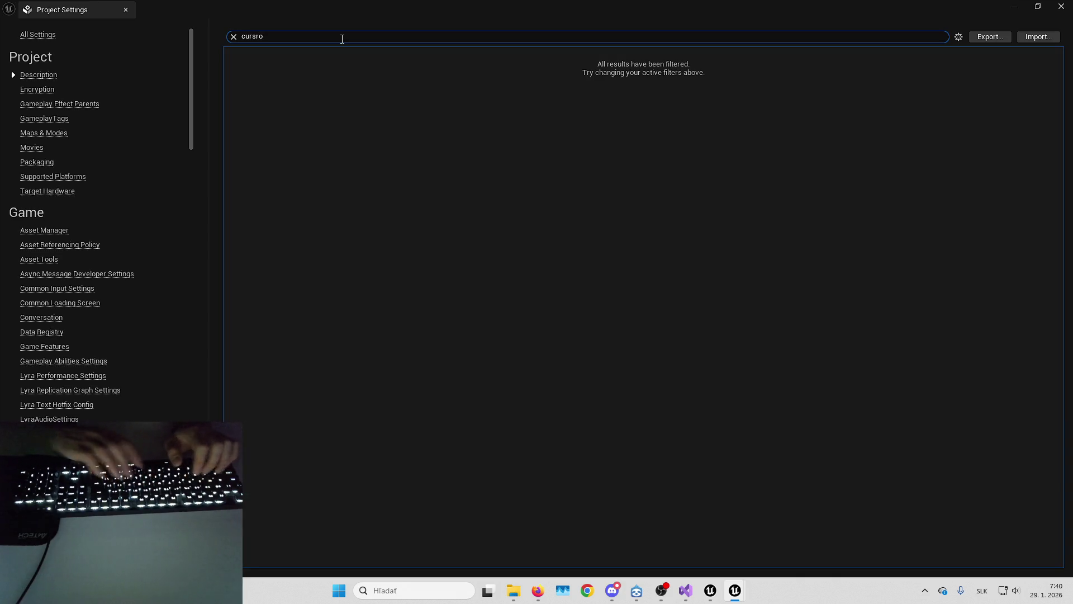
key("BackSpace")
key("BackSpace")
type("or")
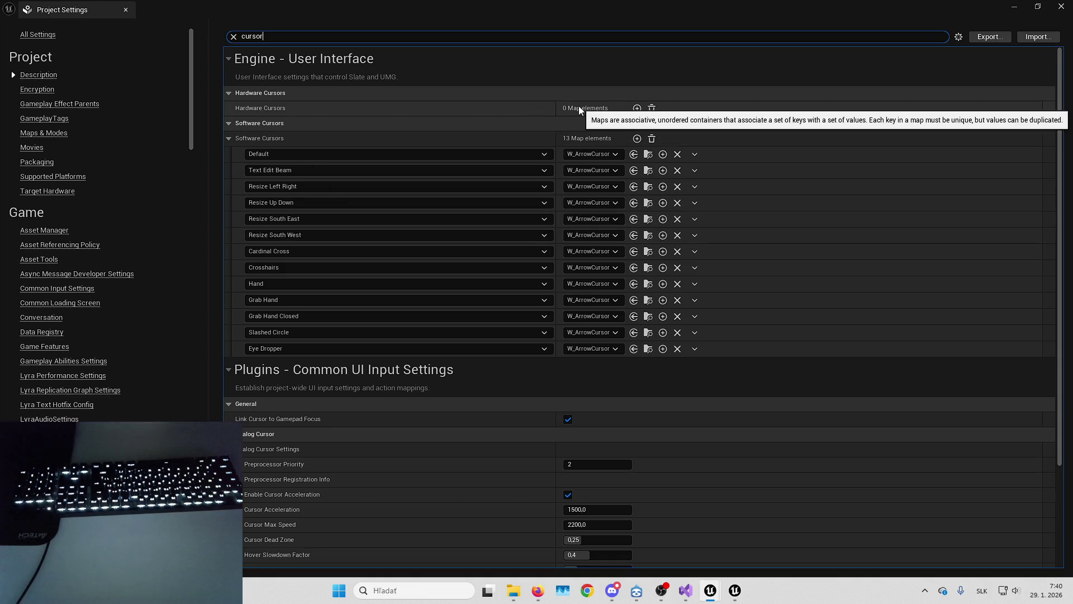
left_click(637, 109)
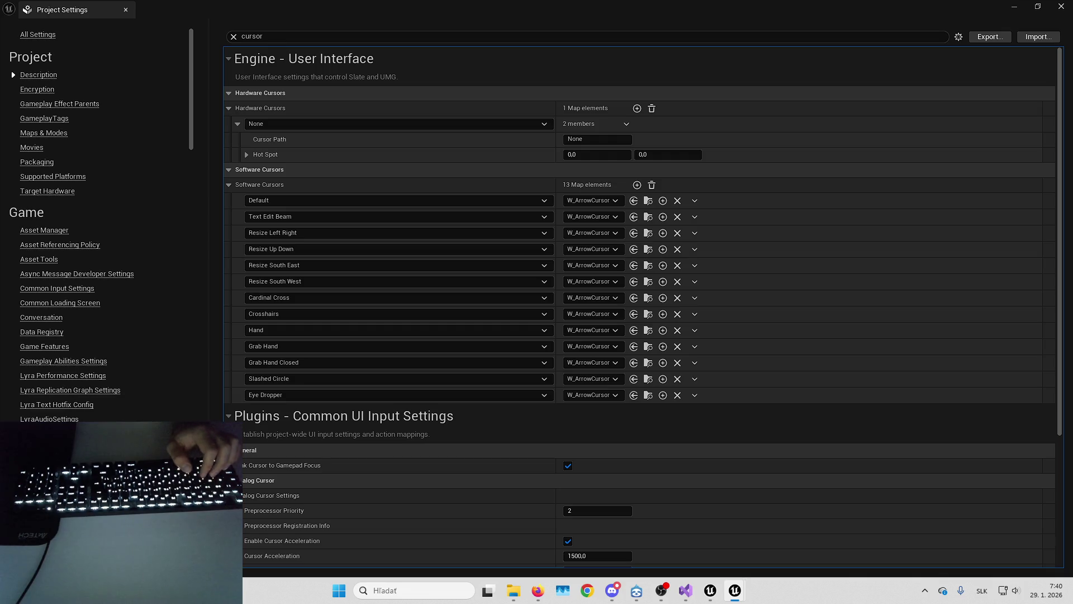
left_click(538, 109, "shift")
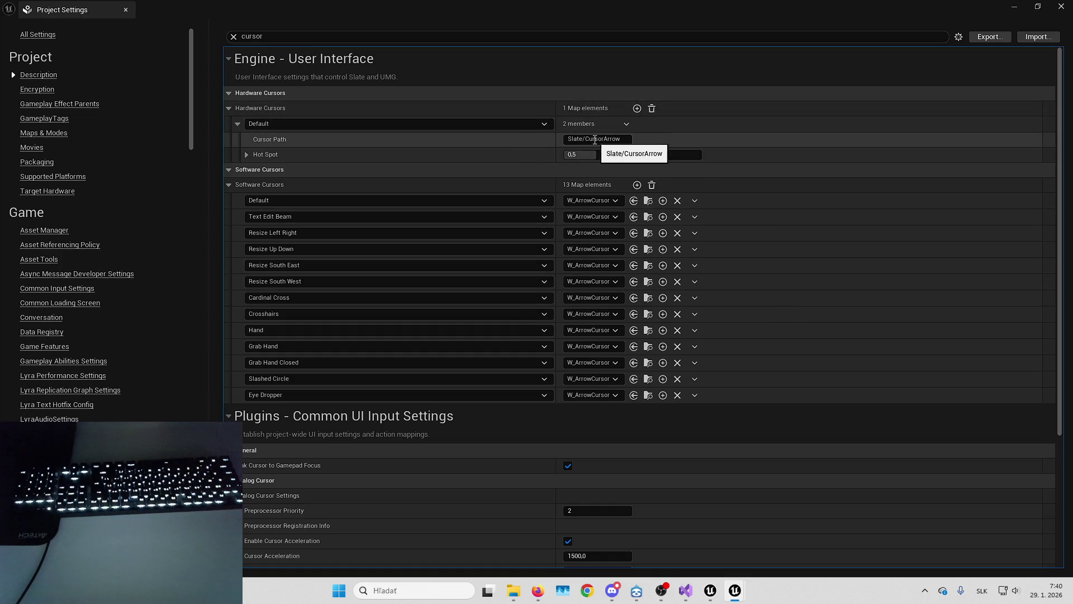
left_click(1062, 7)
left_click(414, 397)
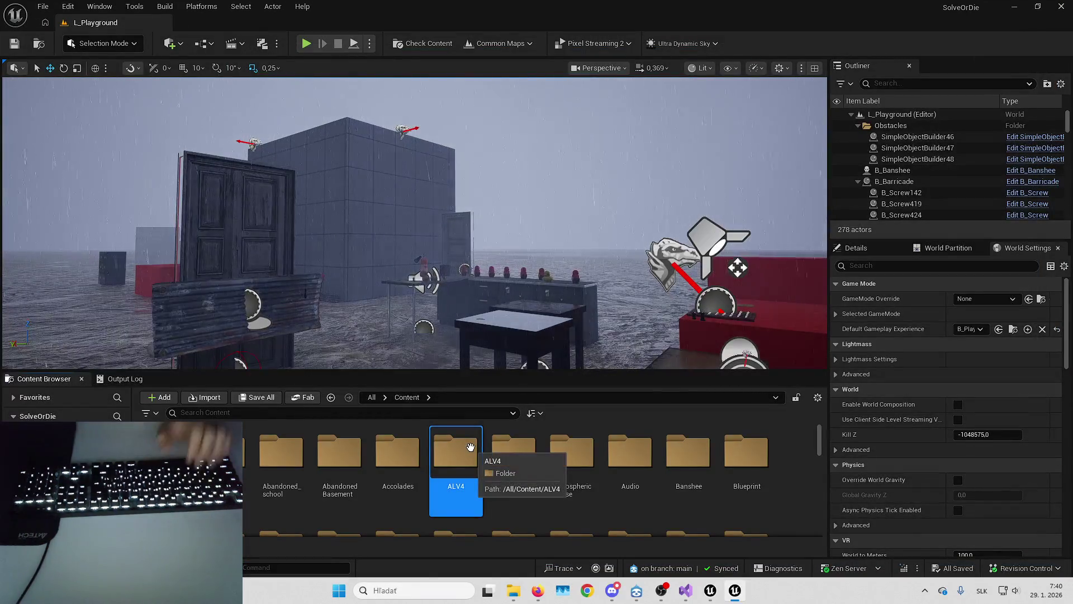
Jump to the S folders in the Content root and select the Tools folder.
key("s")
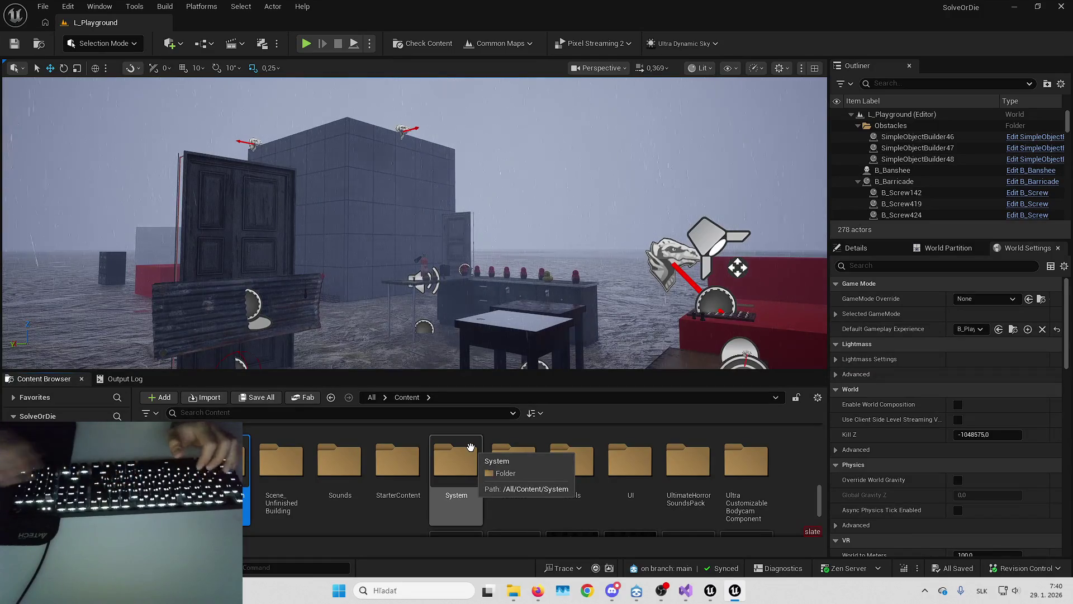
left_click(561, 467)
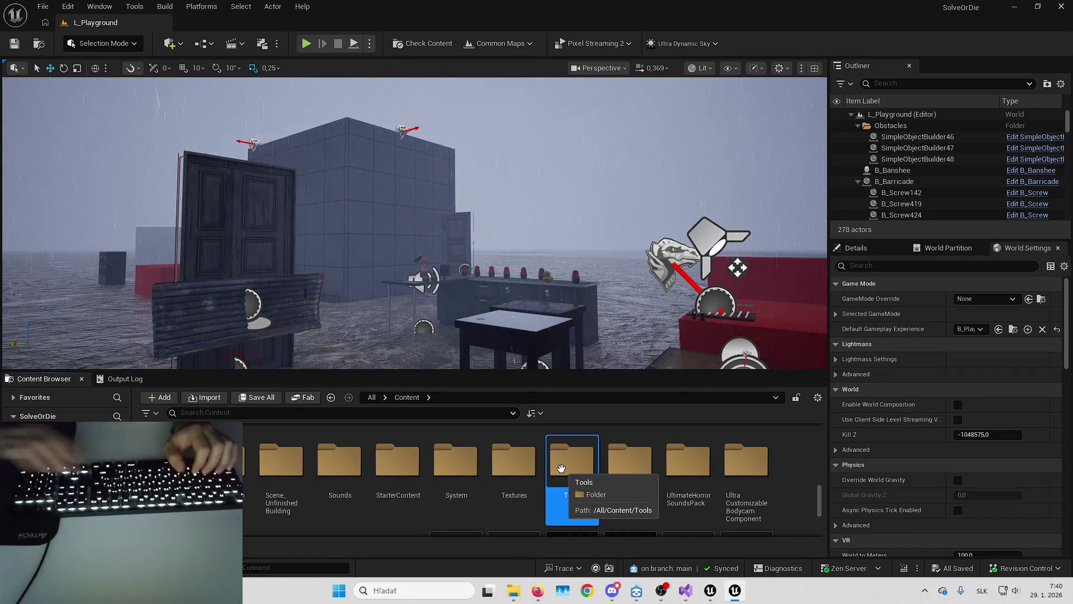
key("s")
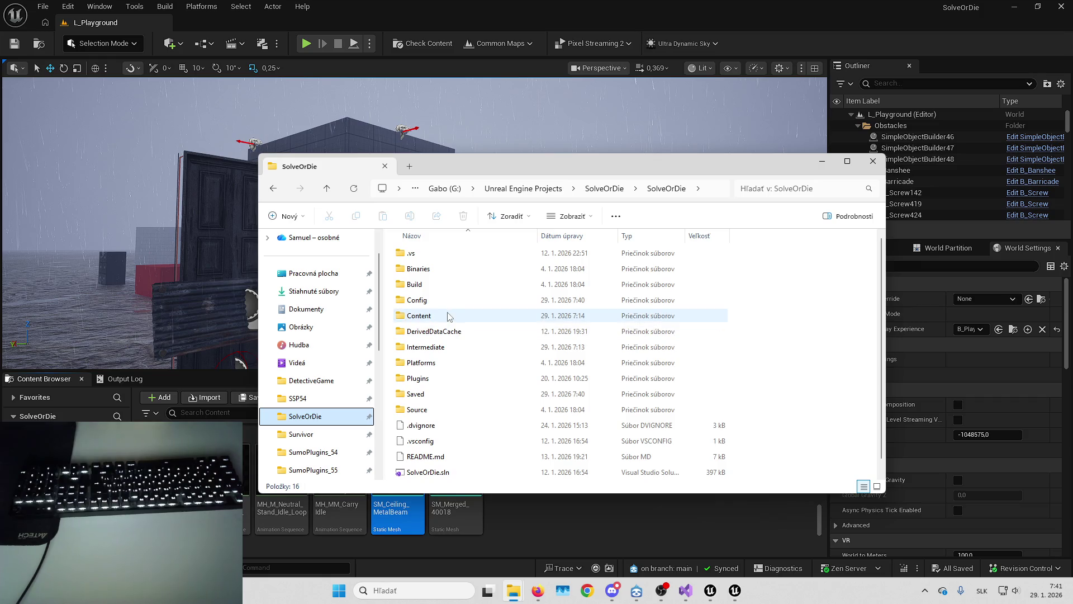
Go to DetectiveGame's Content\Slate folder and open Blue_pen.png.
double_click(449, 317)
type("scene_s")
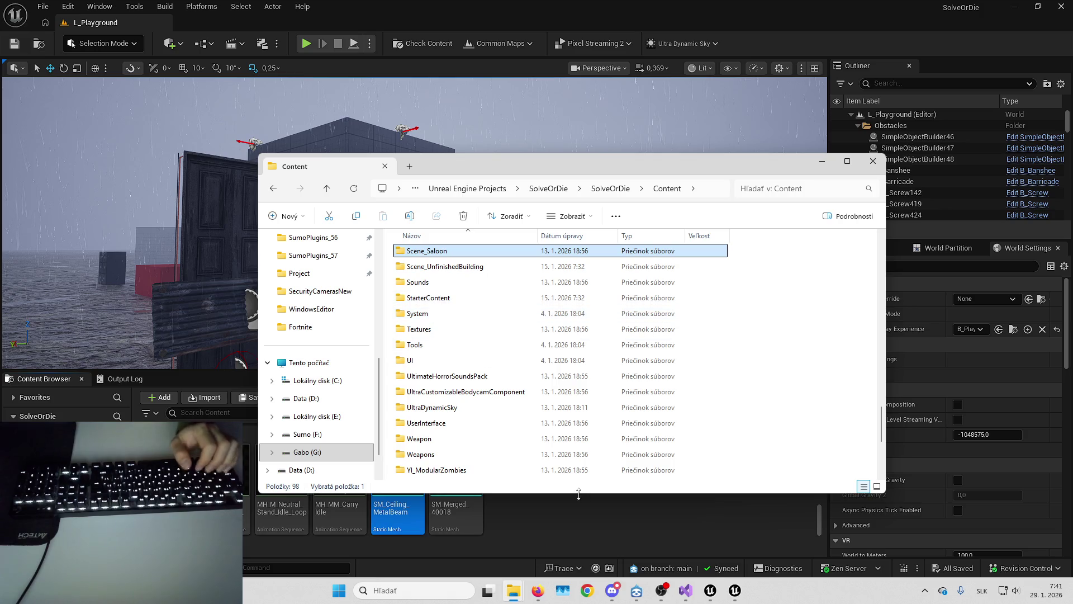
mouse_move(513, 590)
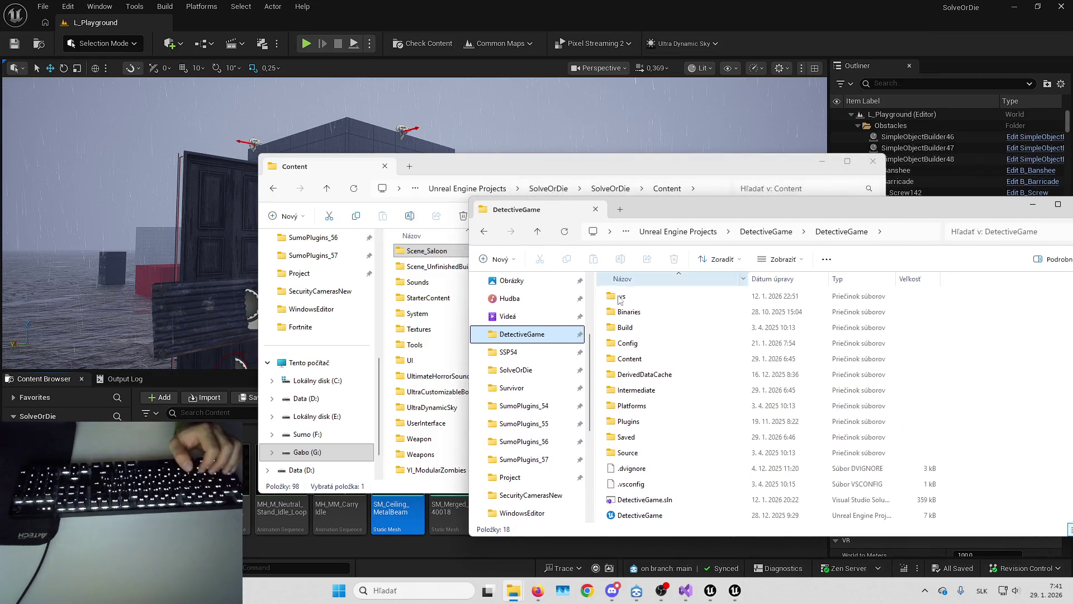
double_click(647, 360)
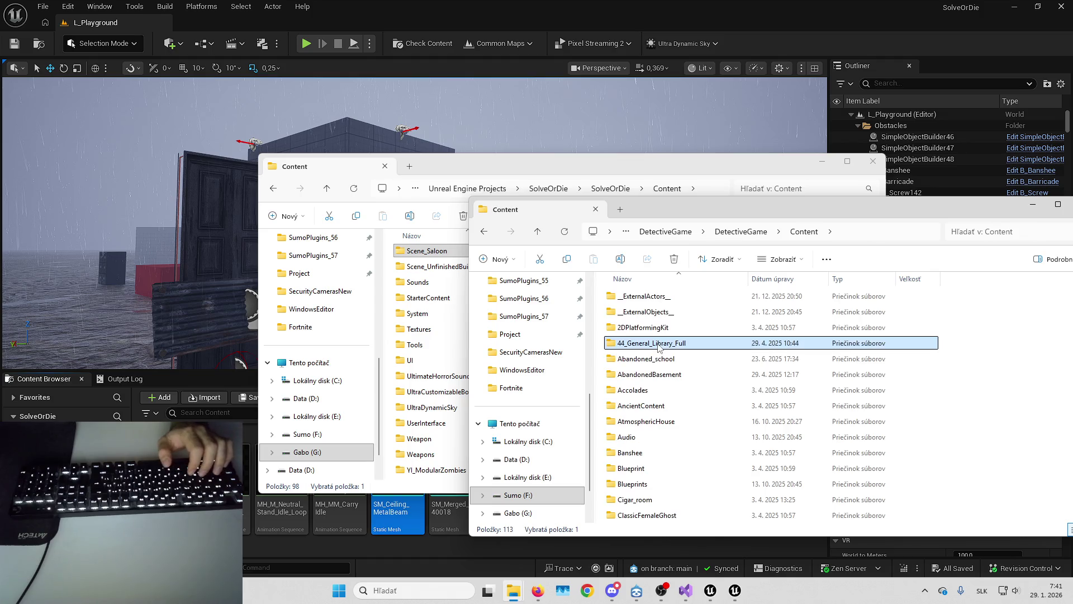
type("sl")
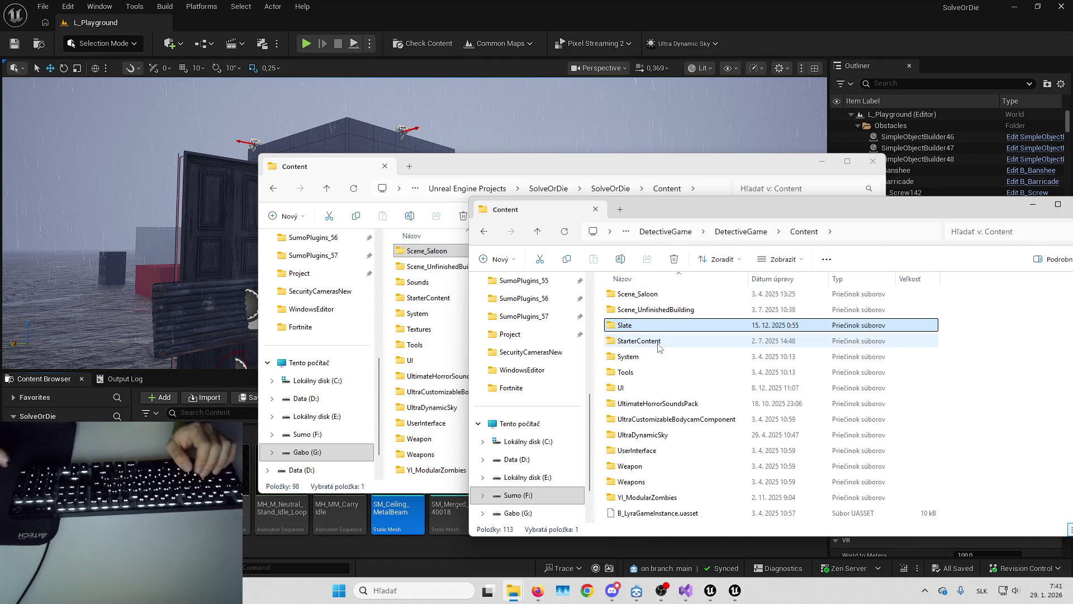
key("Return")
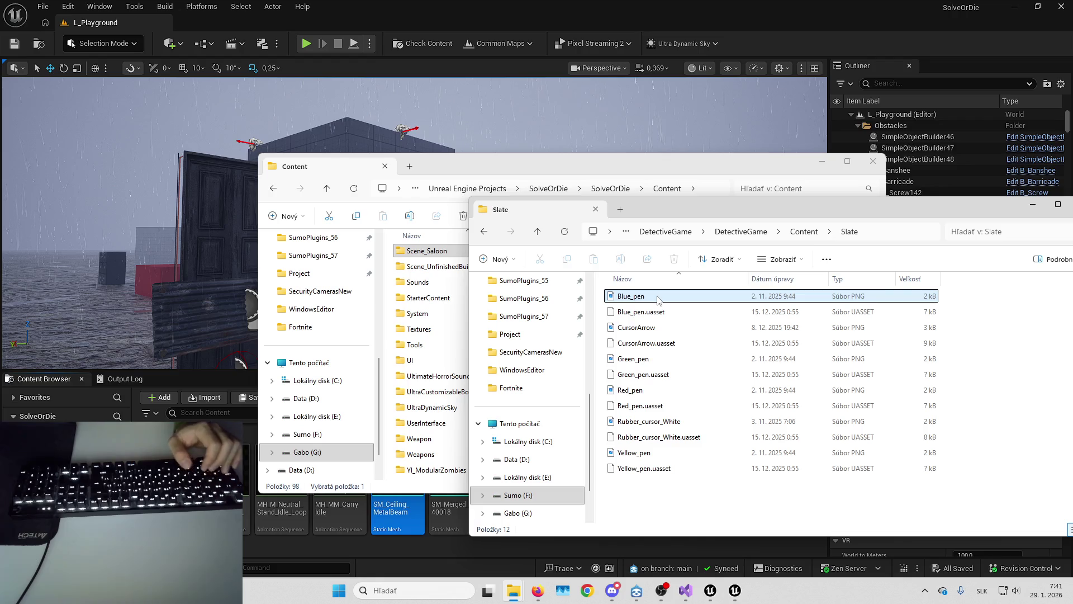
left_click(658, 301)
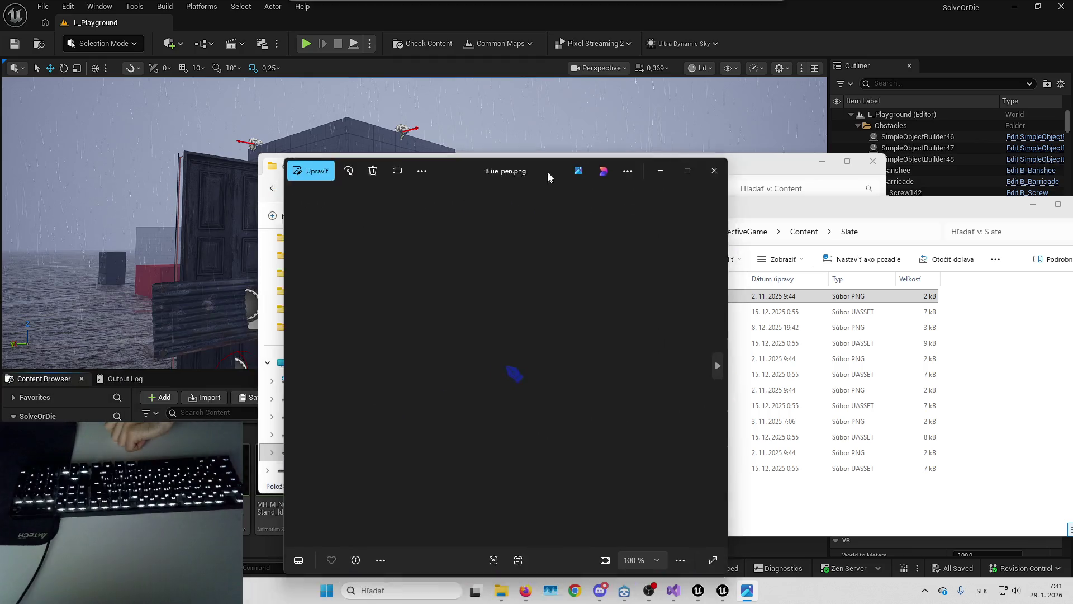
Close the Blue_pen image viewer to return to DetectiveGame's Slate folder listing.
left_click(721, 156)
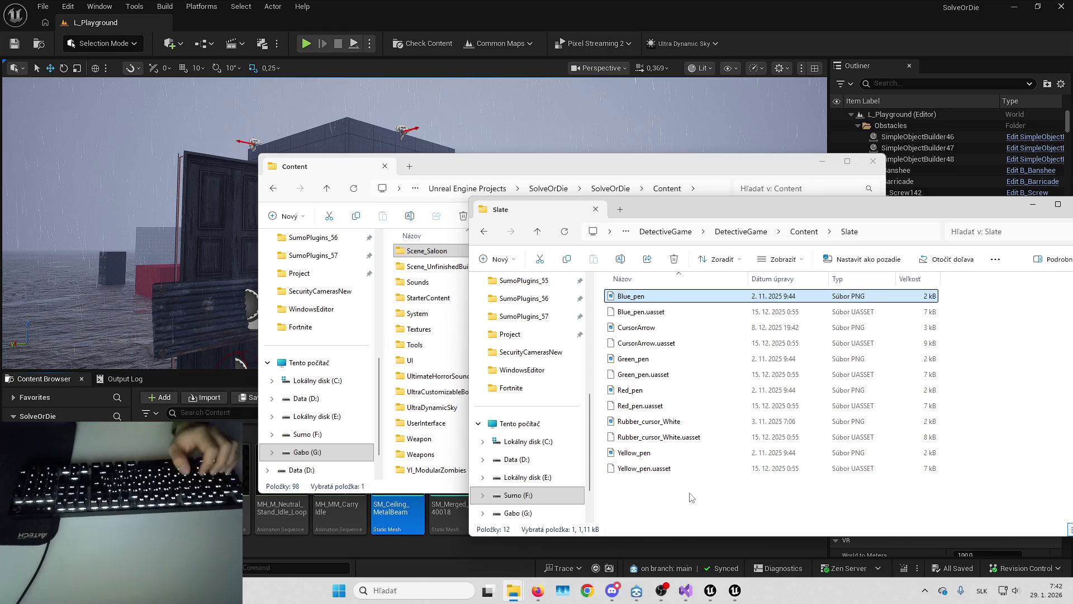
Copy DetectiveGame's Slate folder into SolveOrDie's Content folder, then return to Unreal.
key("ctrl+a")
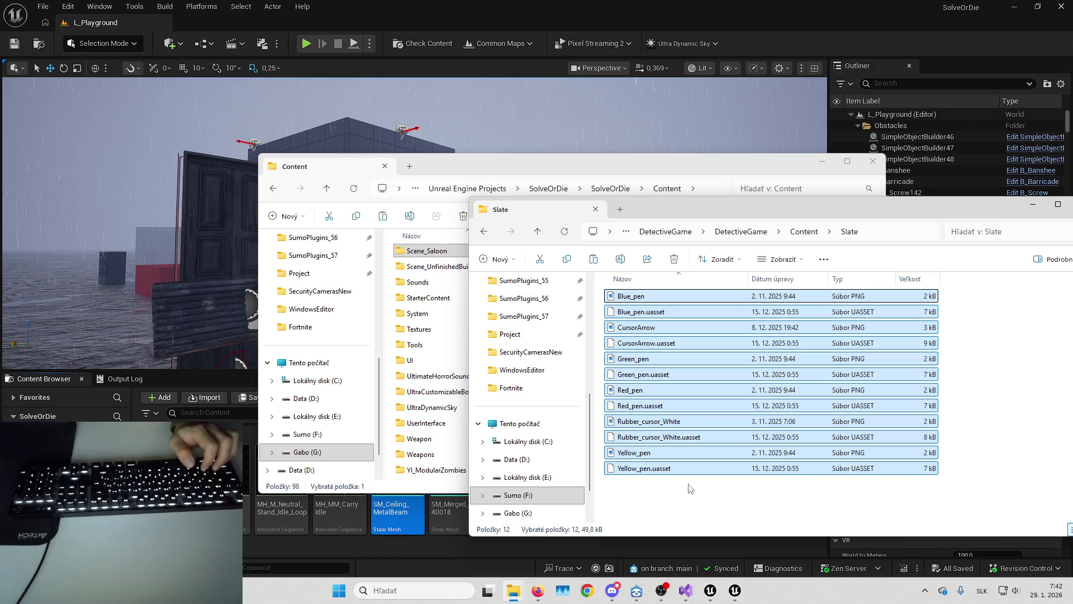
left_click(806, 232)
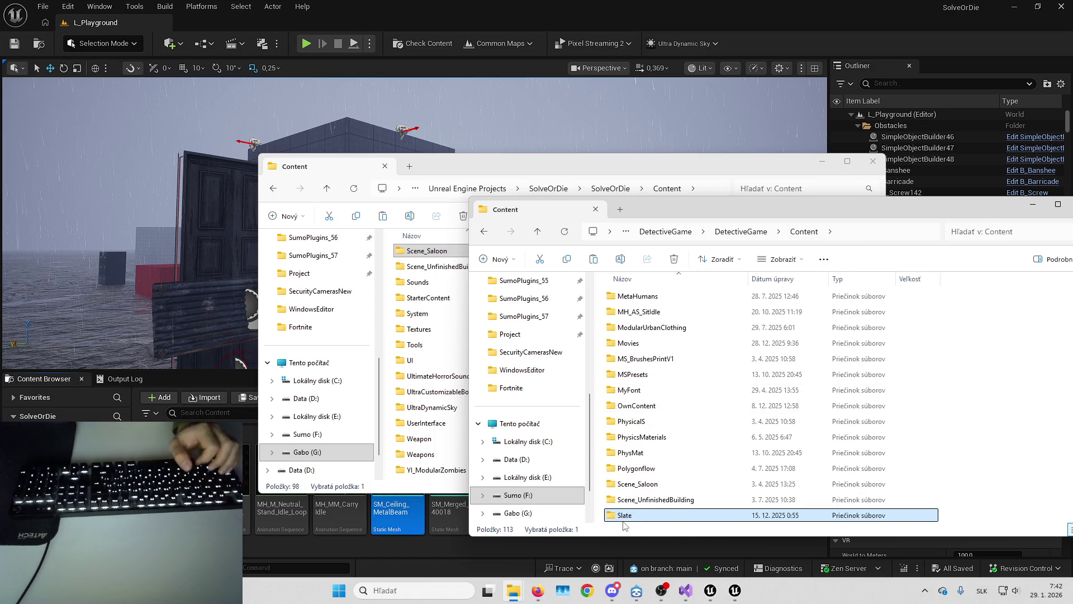
left_click(641, 174)
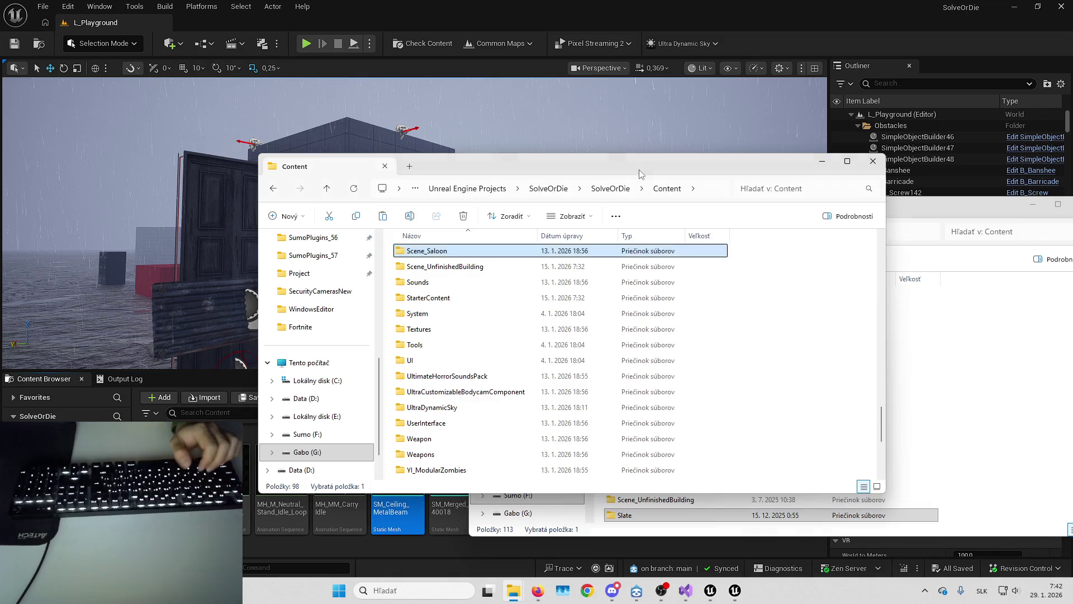
left_click(745, 336)
key("ctrl+v")
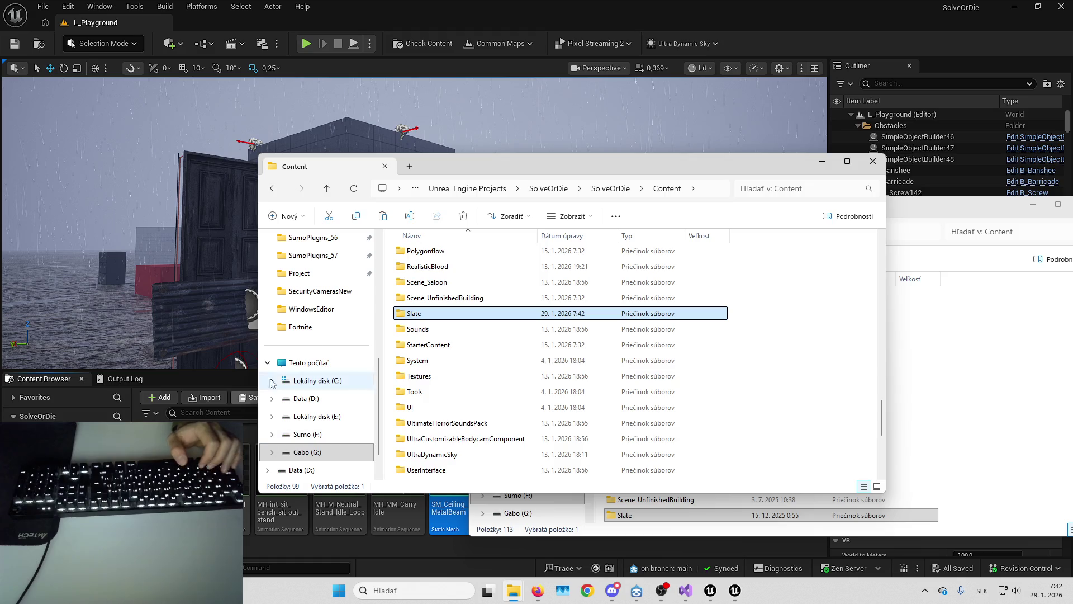
left_click(821, 160)
left_click(416, 401)
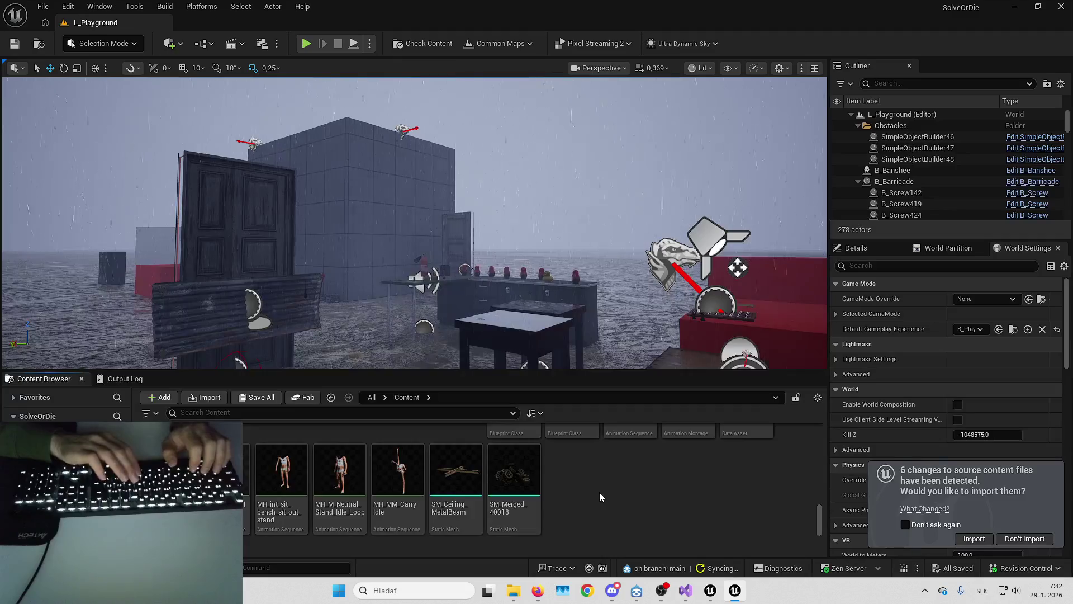
type("slate")
Open the new Slate folder, import the 6 detected source changes, and reload changed assets.
key("Return")
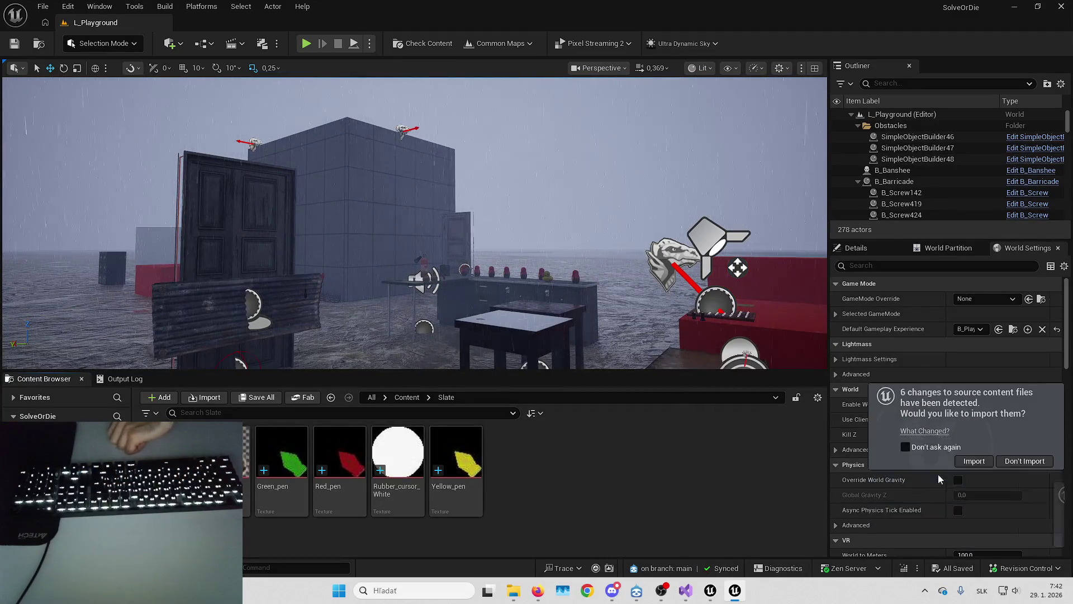
left_click(972, 461)
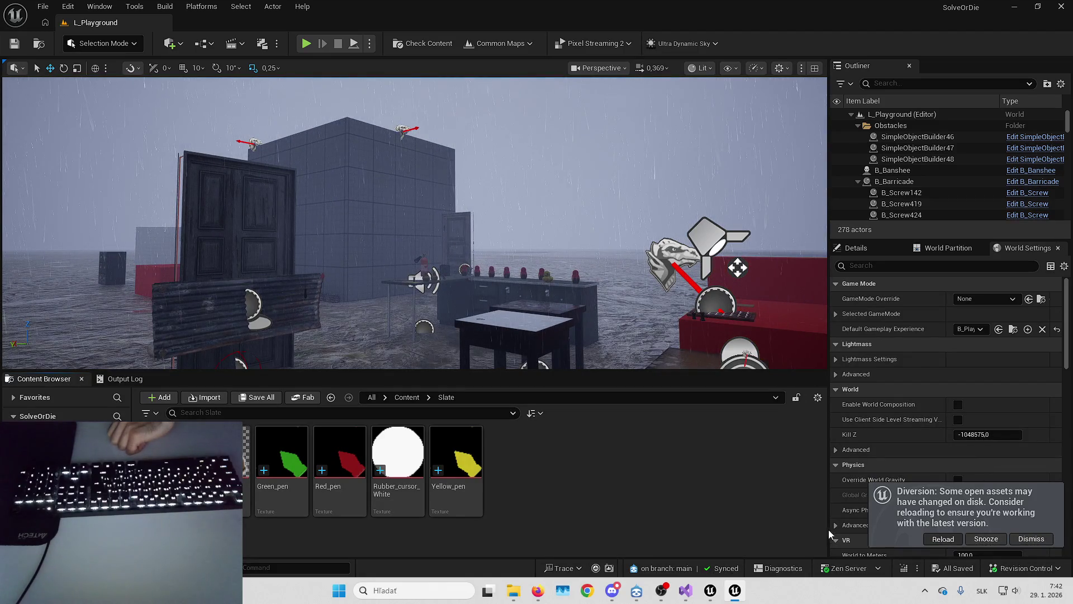
left_click(936, 540)
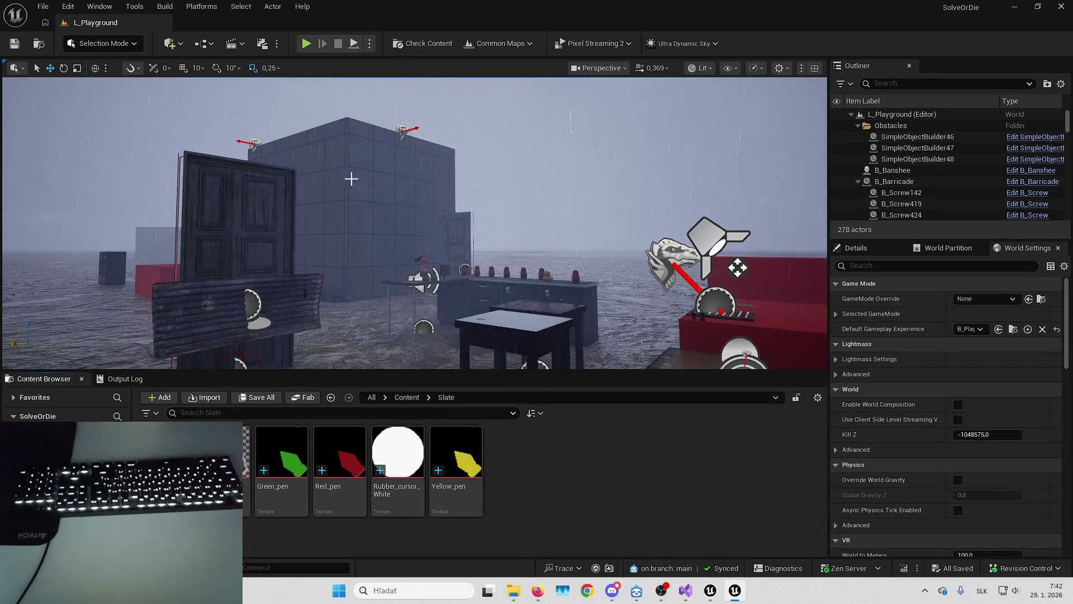
Start a fullscreen playtest, open the notebook and draw a red loop on the left page.
left_click(312, 48)
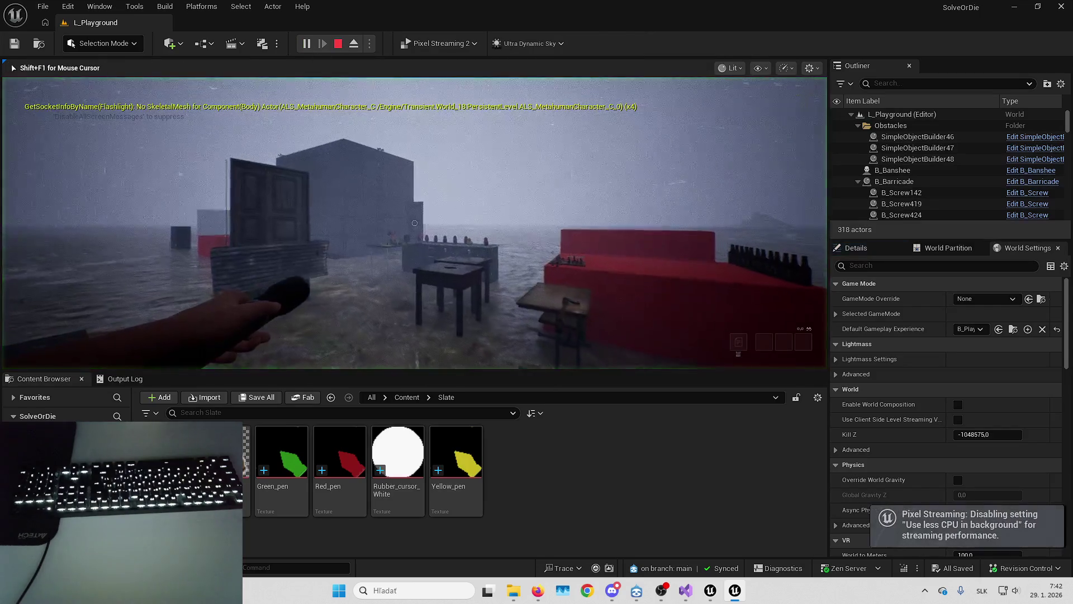
key("F11")
key("Tab")
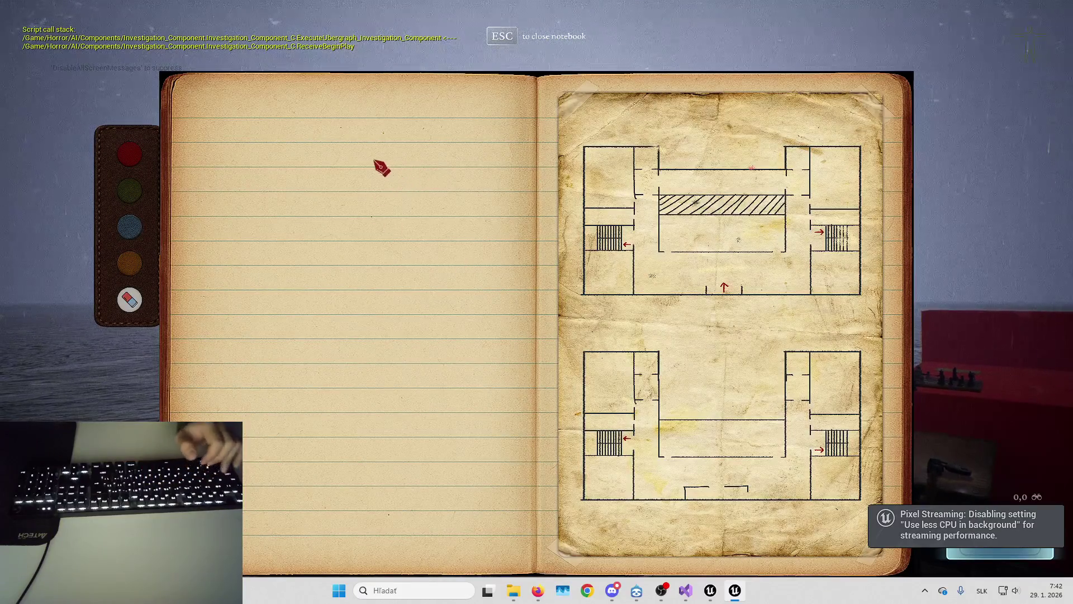
left_click_drag(373, 162, 394, 200)
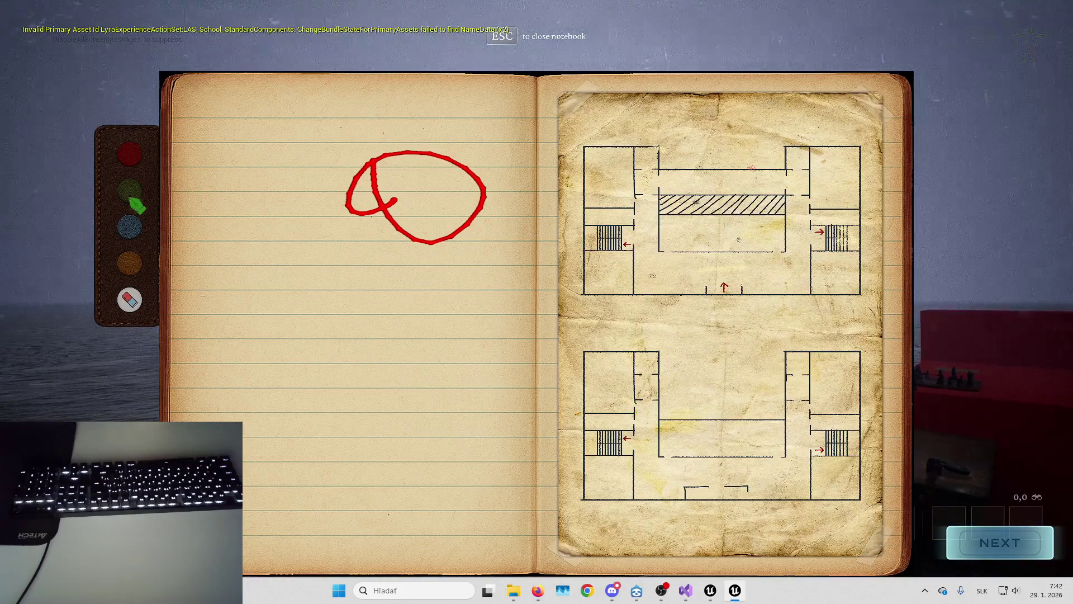
Erase the red loop from the notebook page with the eraser.
left_click(141, 263)
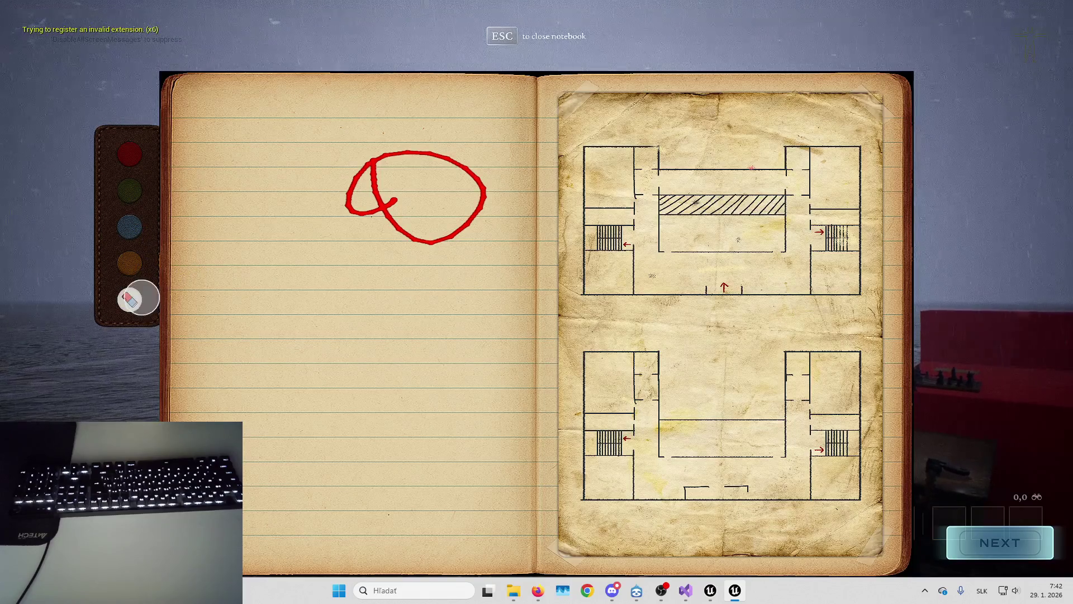
left_click_drag(343, 266, 347, 207)
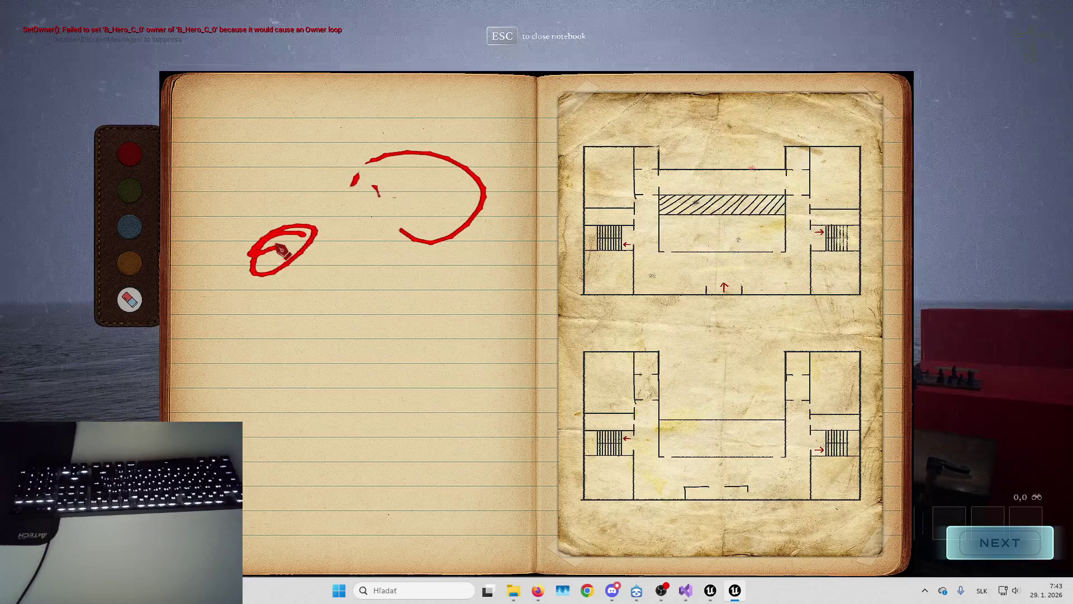
left_click_drag(322, 237, 260, 262)
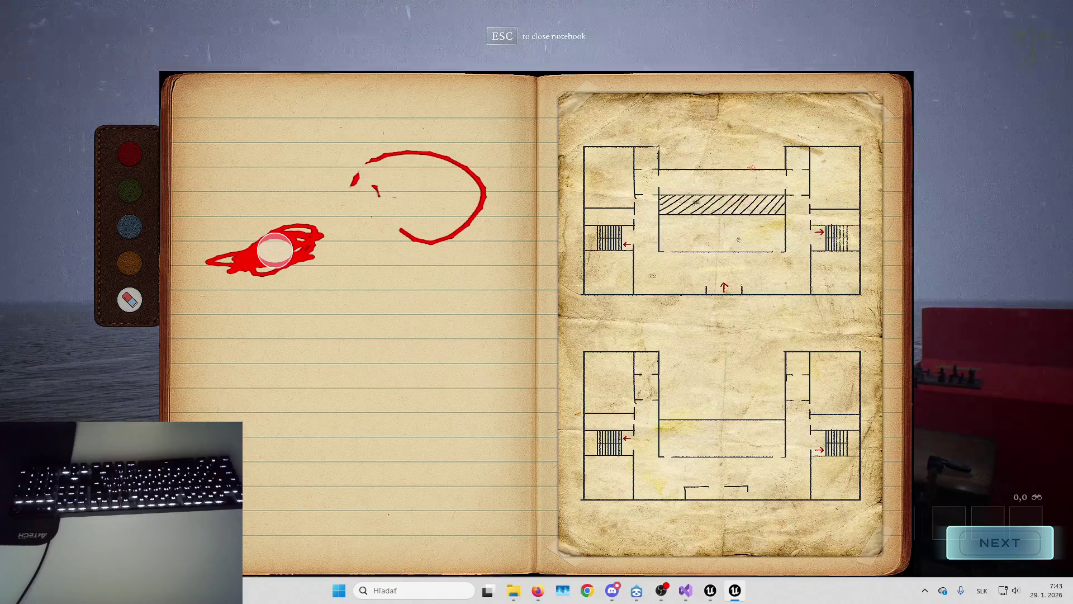
left_click_drag(275, 249, 313, 239)
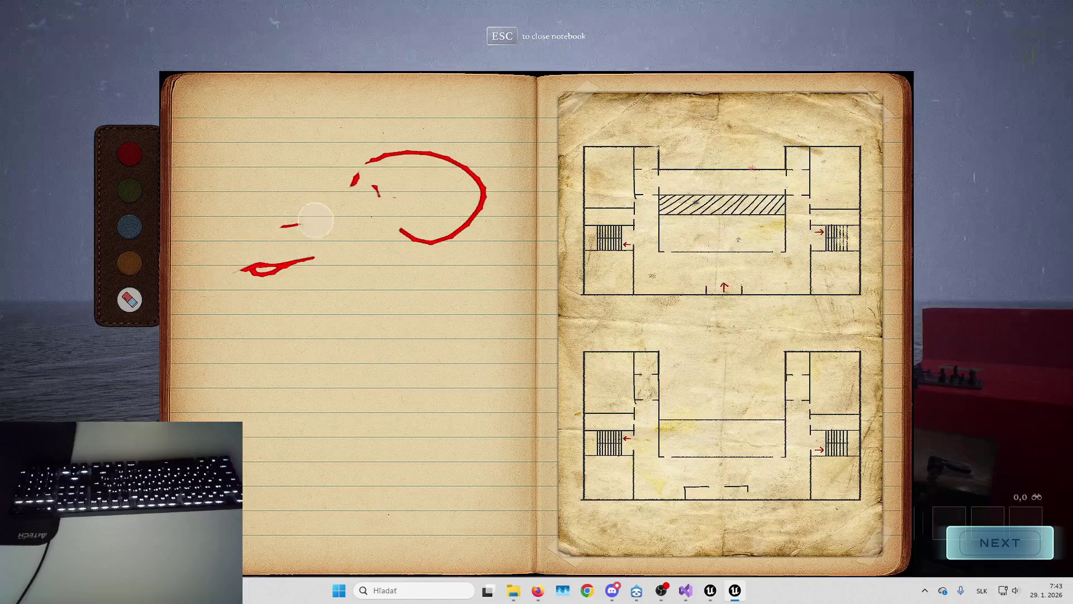
mouse_move(512, 159)
left_mouse_down()
mouse_move(522, 204)
mouse_move(395, 209)
left_mouse_up()
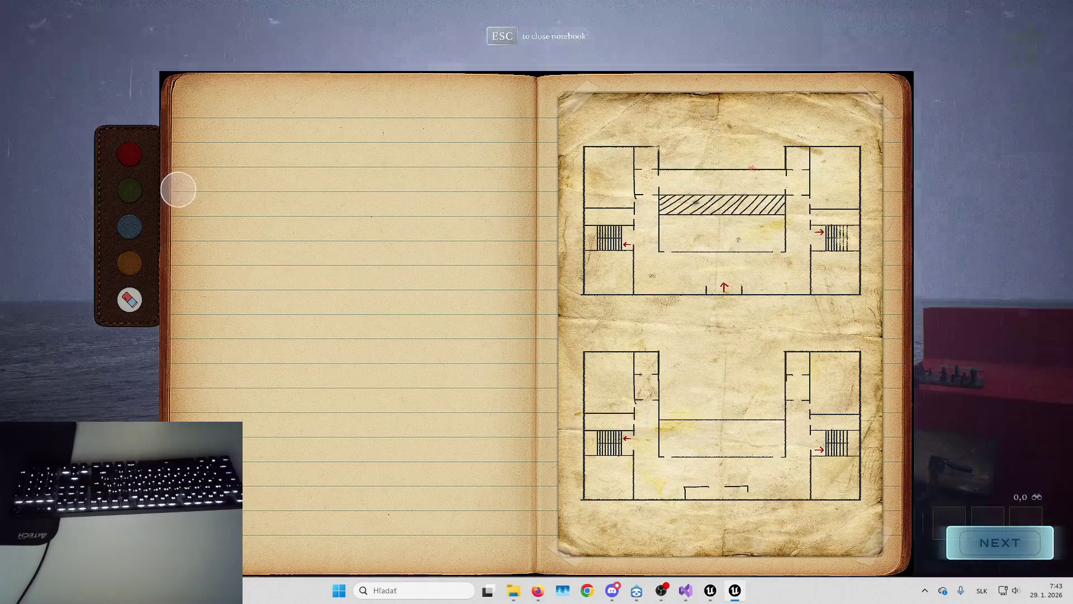
Pick the green pen, scribble and erase on the left page, then close the notebook.
left_click(131, 191)
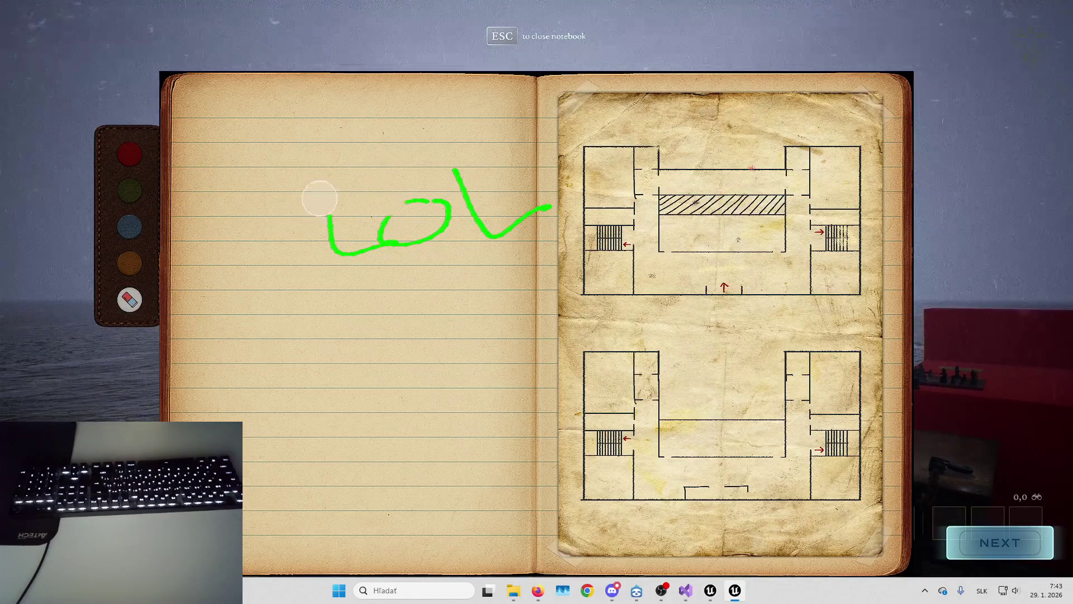
mouse_move(413, 209)
left_mouse_down()
mouse_move(438, 175)
mouse_move(483, 175)
left_mouse_up()
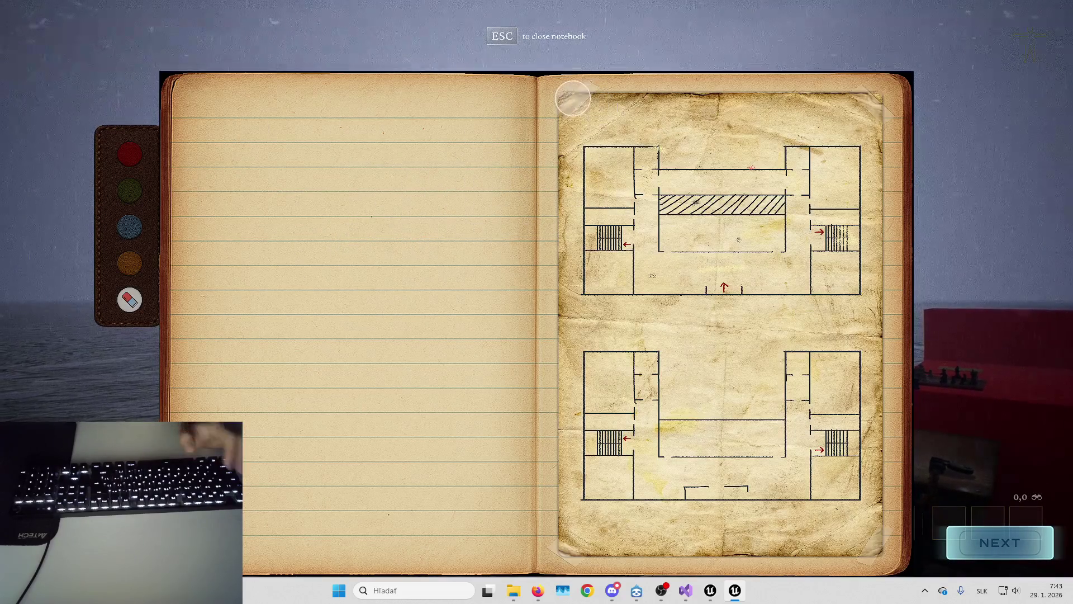
key("Escape")
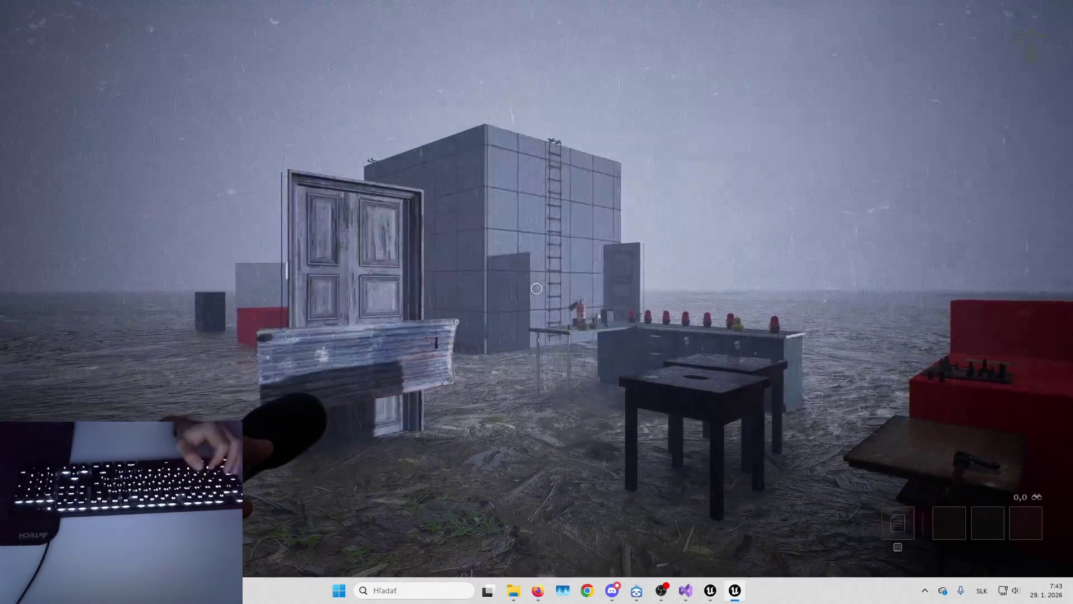
Stop the playtest, restore the editor layout, and open FirstPersonMap from Recent Levels.
key("Escape")
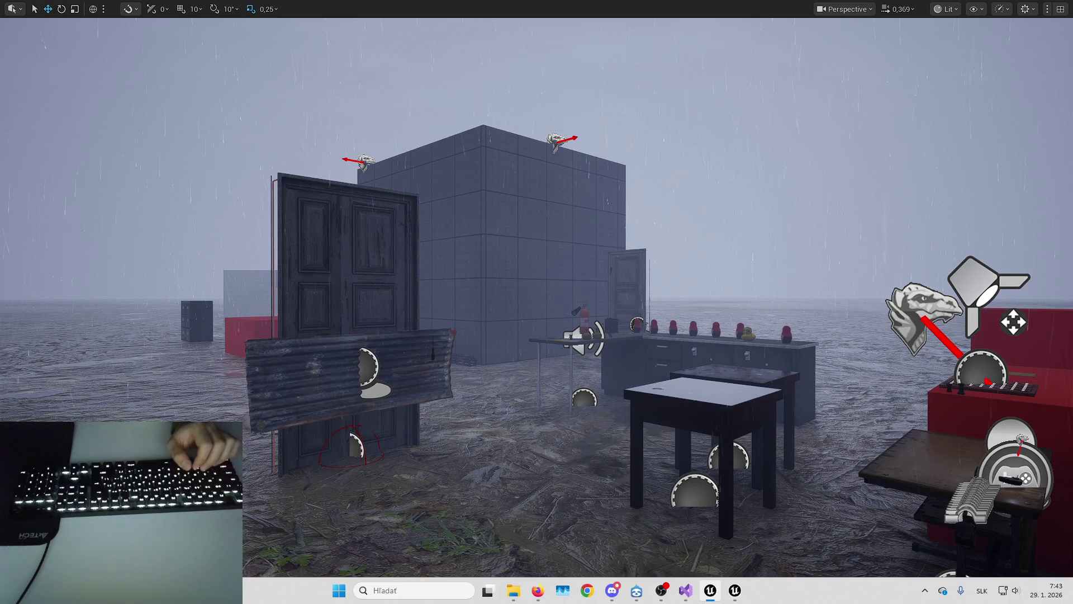
scroll(536, 302, "down", 2)
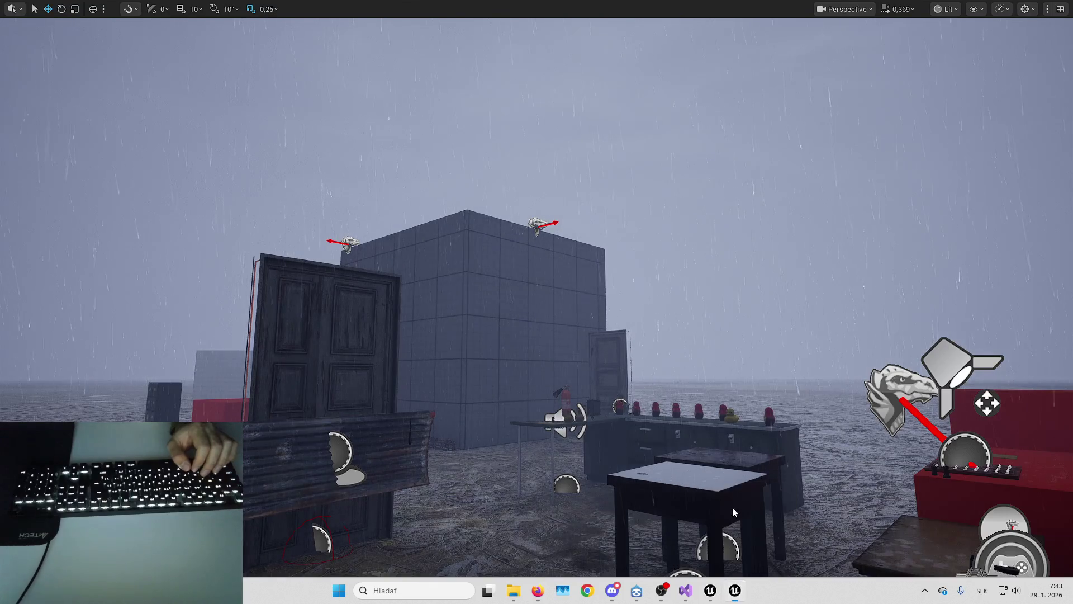
key("F11")
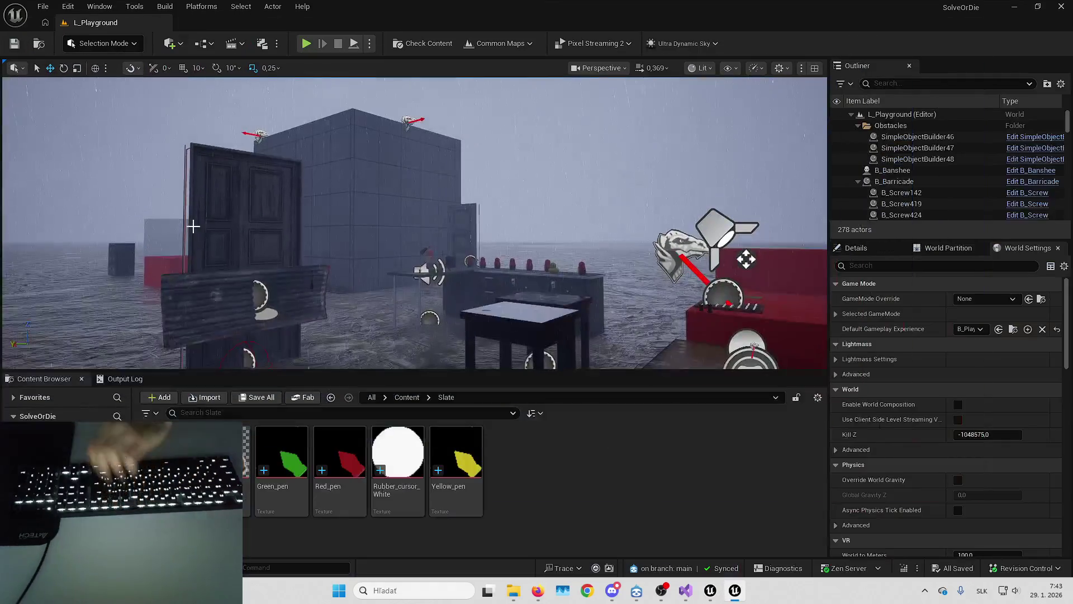
left_click(53, 5)
left_click(53, 6)
left_click(45, 6)
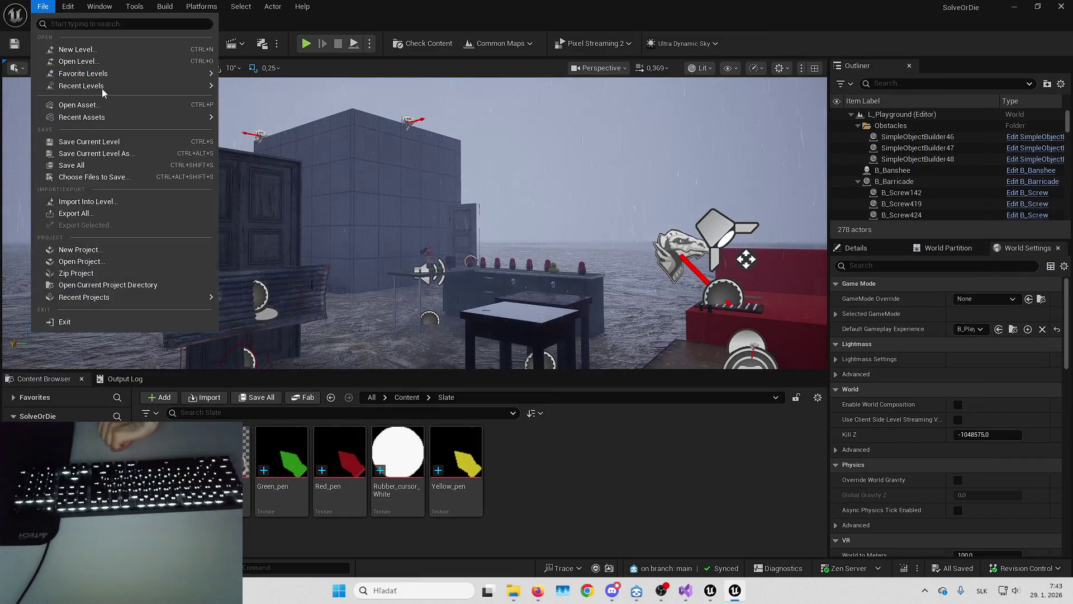
mouse_move(102, 86)
left_click(278, 121)
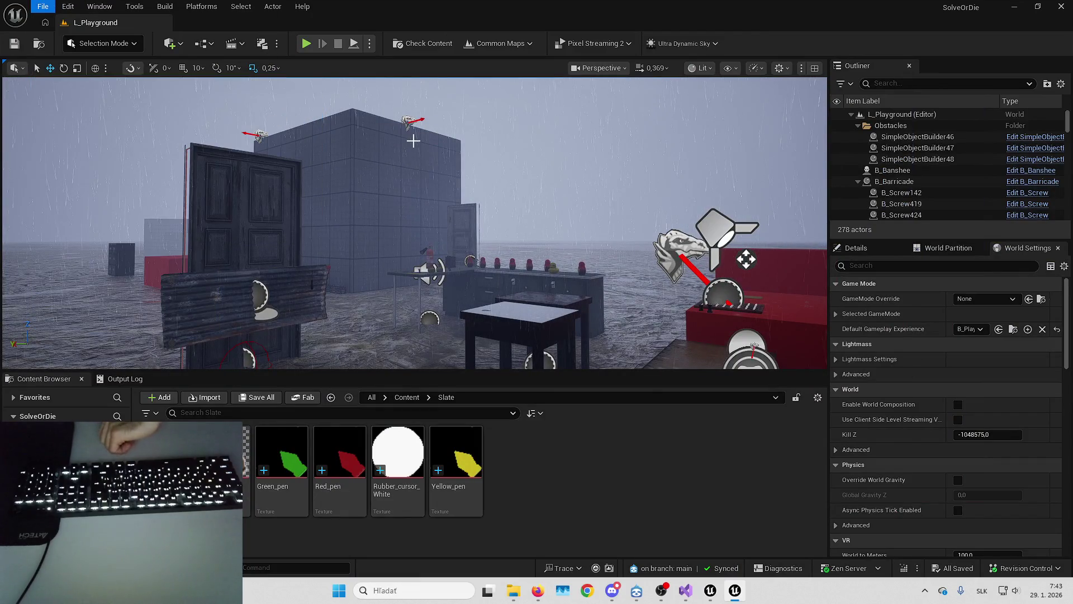
Load FirstPersonMap, fly to the seated man, test-play briefly, then select the seated character.
key("F11")
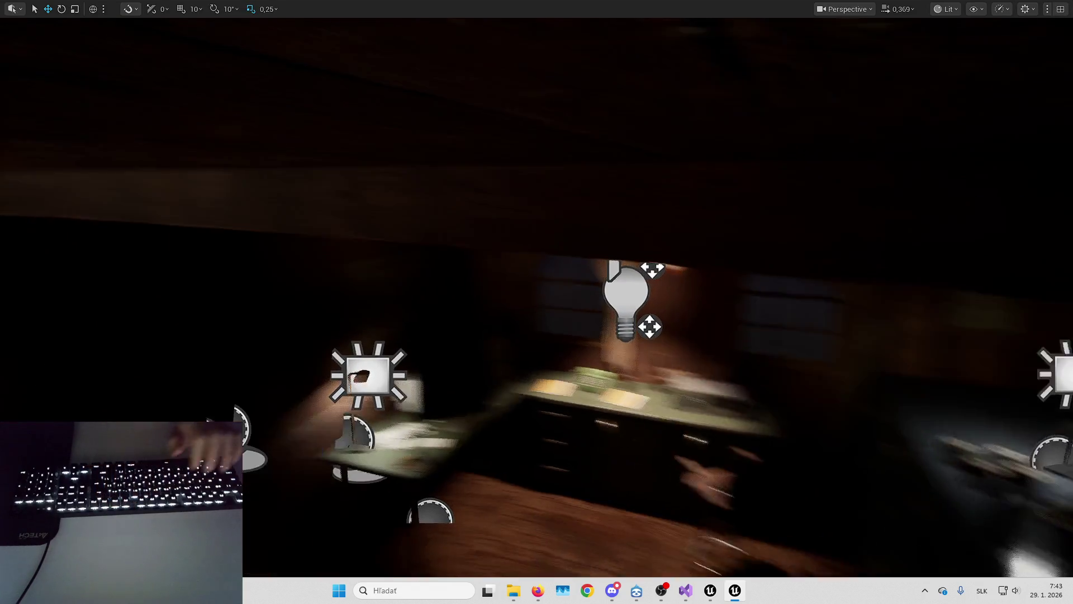
scroll(537, 302, "down", 2)
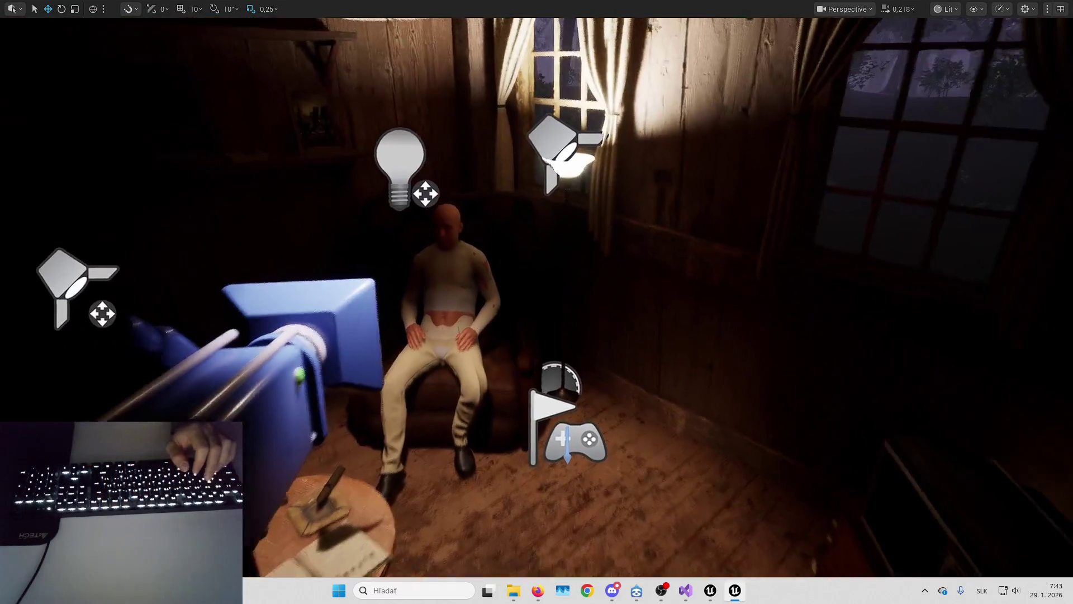
key("w")
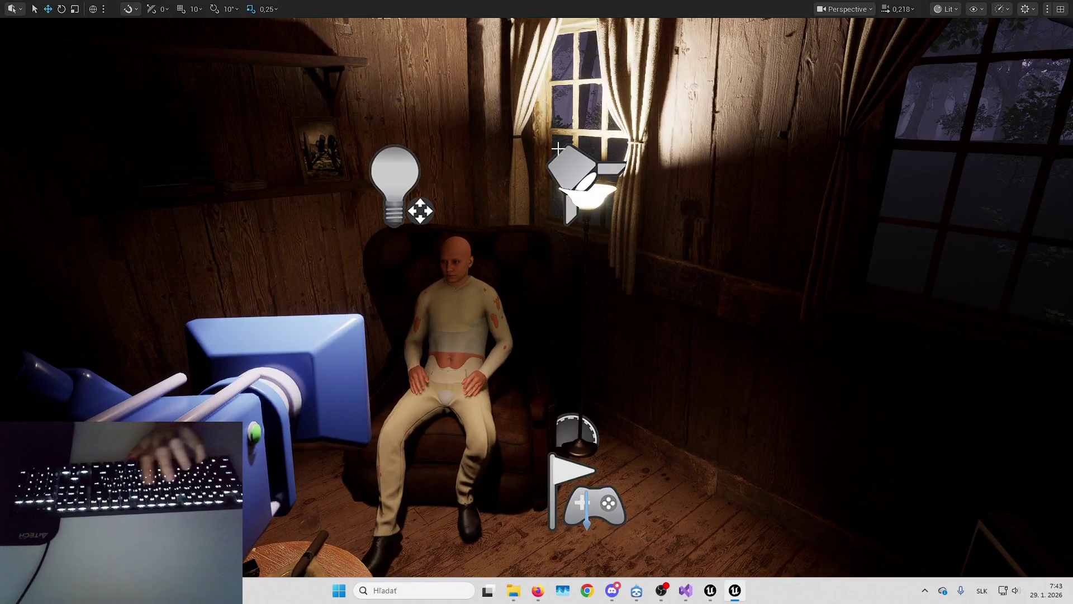
key("alt+p")
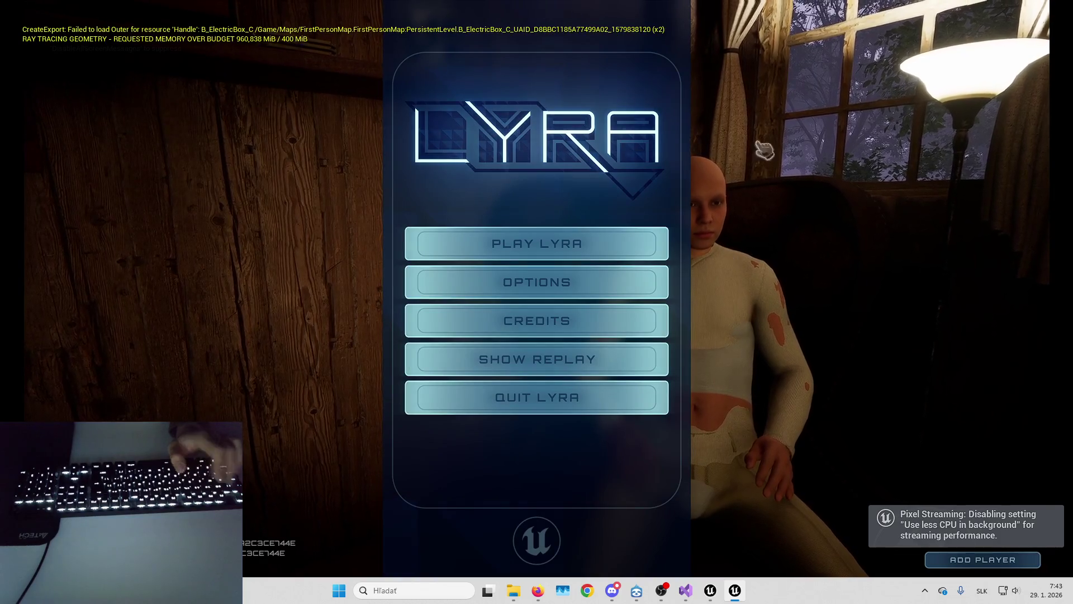
key("Escape")
left_click(682, 304)
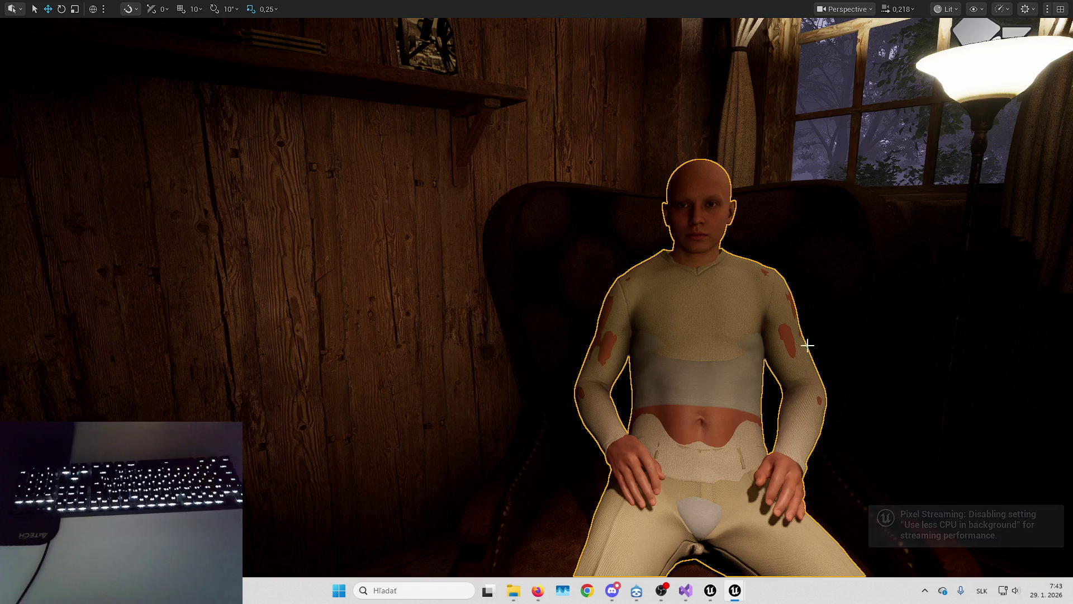
Open B_HubSittingCharacter's blueprint, view its EventGraph and inspect the Body component.
key("ctrl+e")
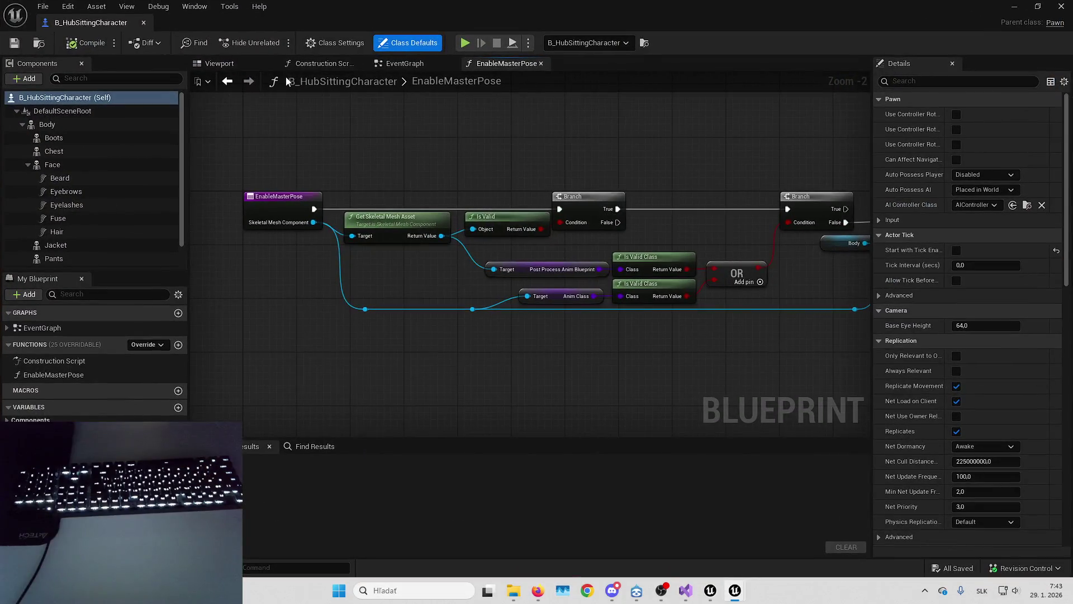
left_click(391, 69)
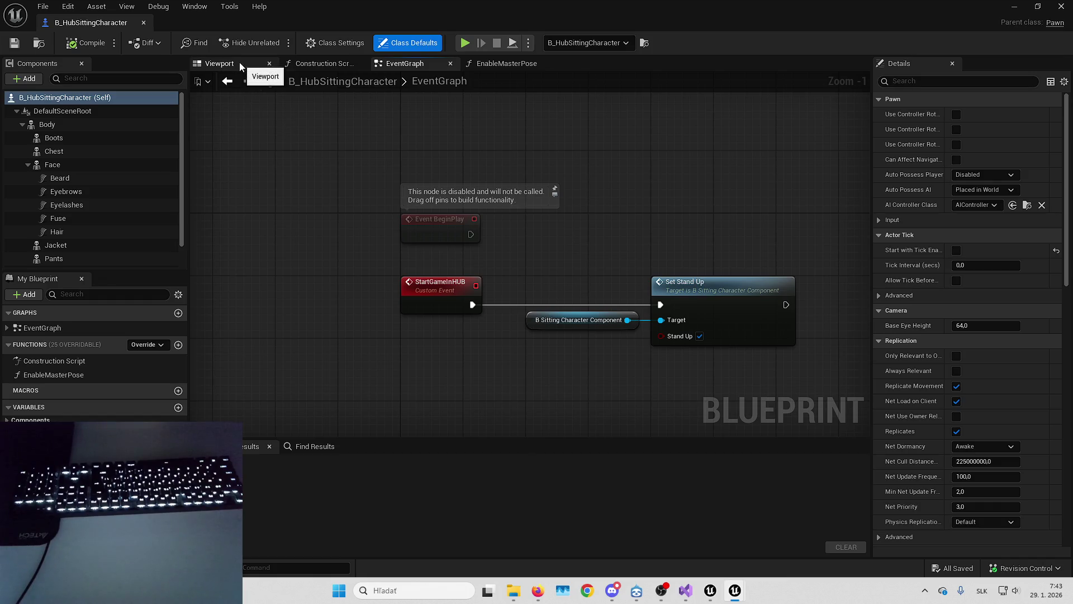
left_click(99, 120)
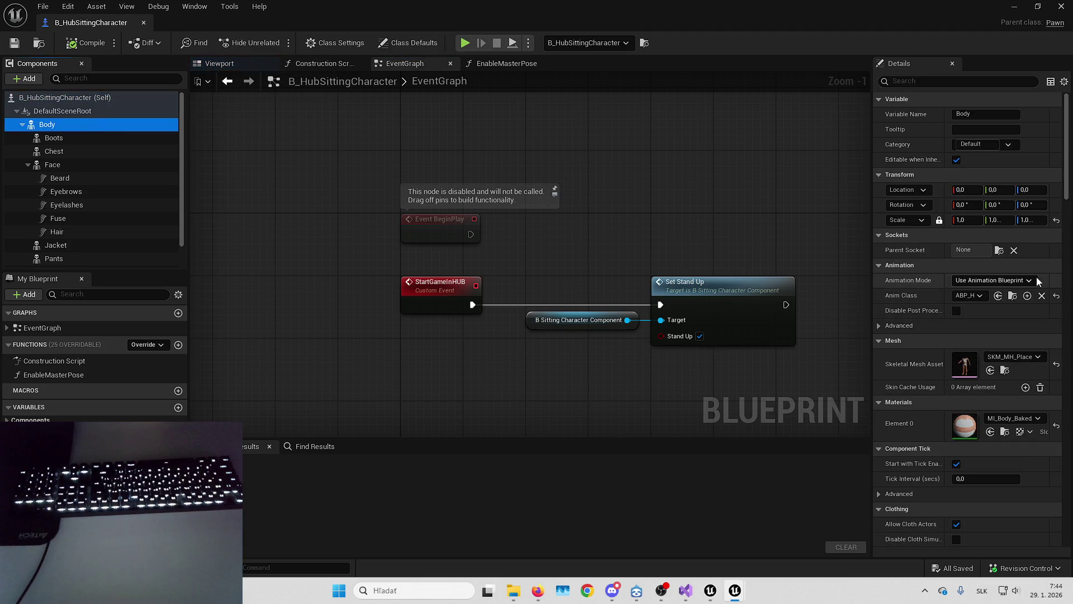
key("alt+Tab")
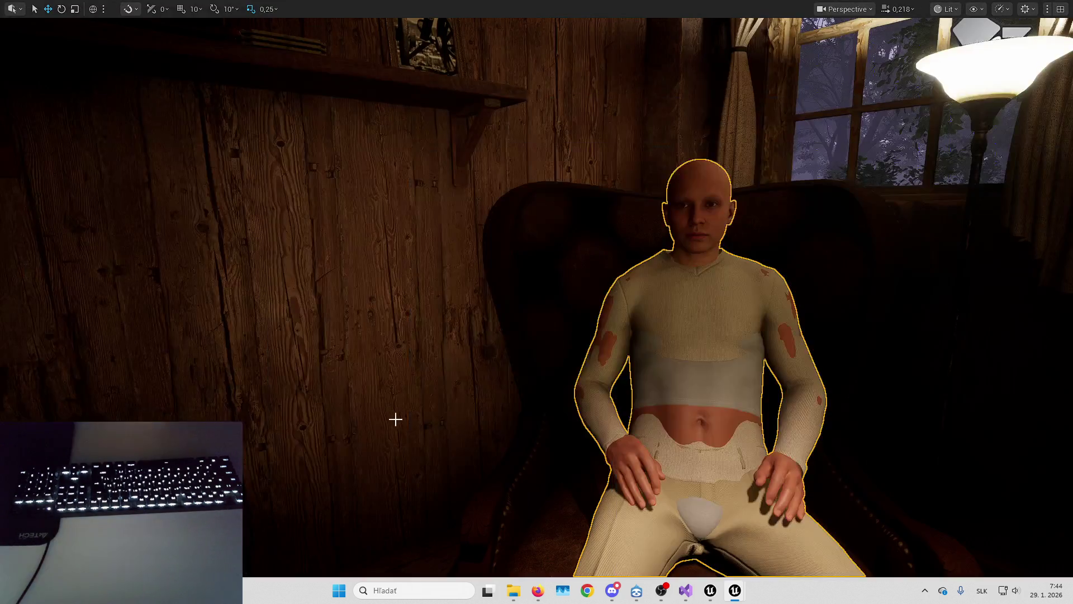
key("F11")
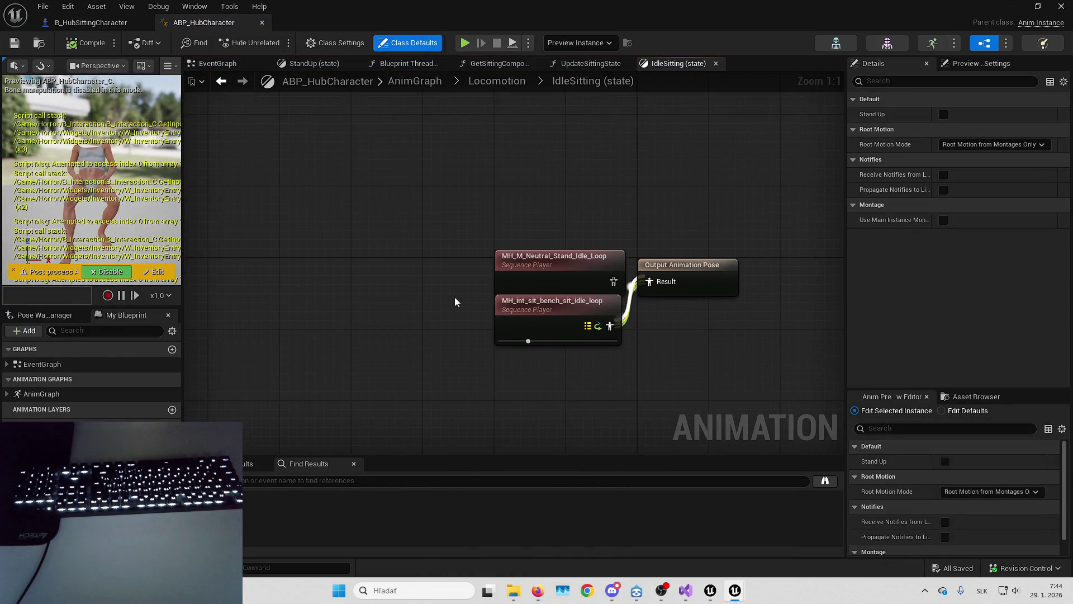
Open the IdleSitting state's sitting idle loop animation from the Locomotion state machine.
left_click(497, 81)
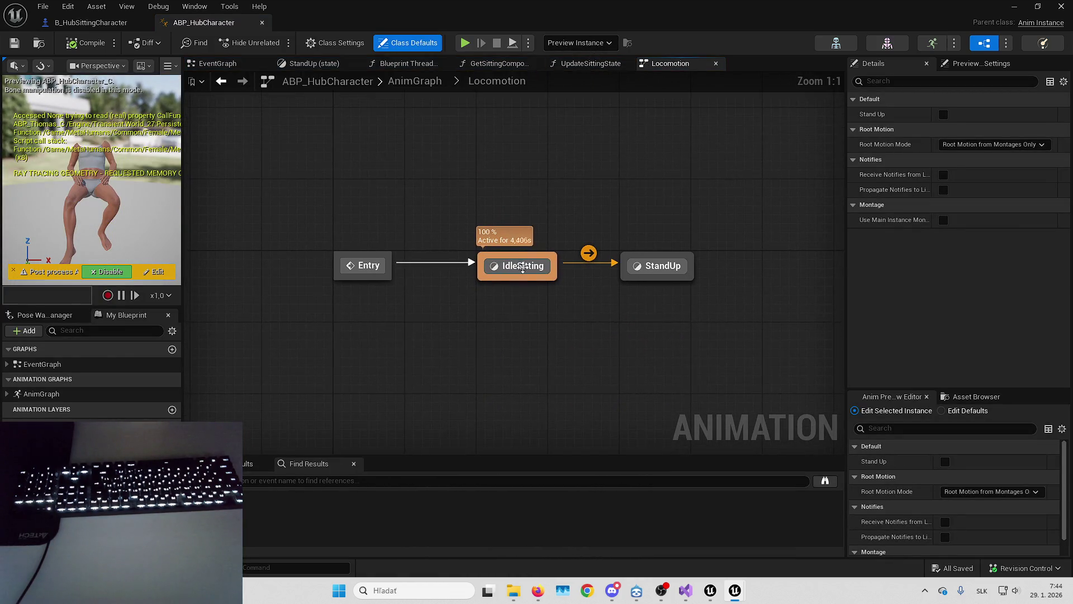
double_click(523, 270)
double_click(444, 274)
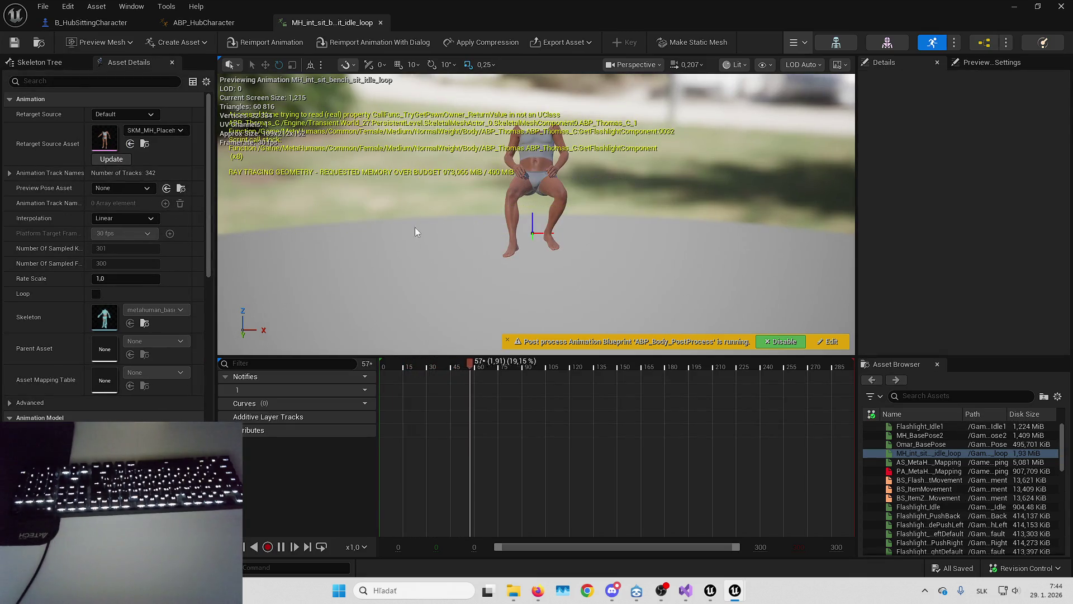
left_click(198, 25)
Enable Root Motion and Force Root Lock on the StandUp state's sit-out-stand animation.
left_click(497, 81)
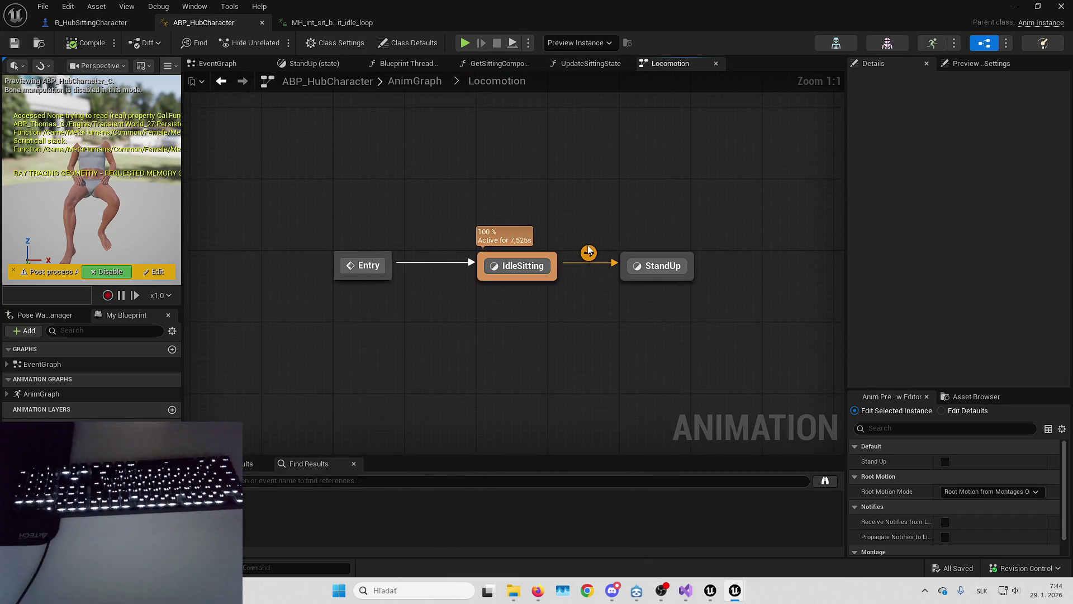
double_click(652, 266)
double_click(451, 256)
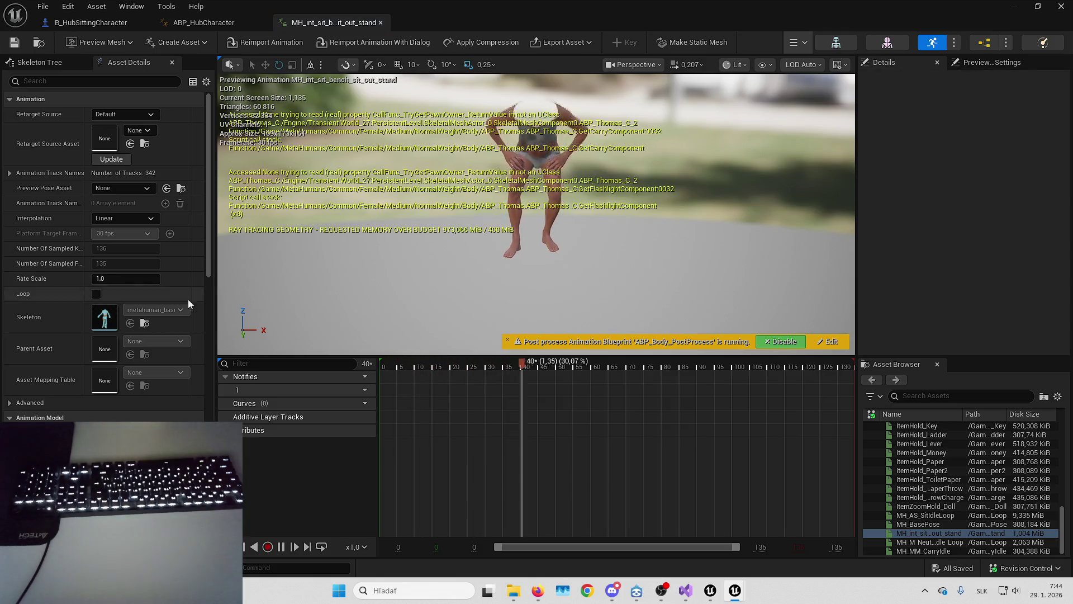
scroll(140, 102, "down", 10)
left_click(96, 362)
left_click(96, 392)
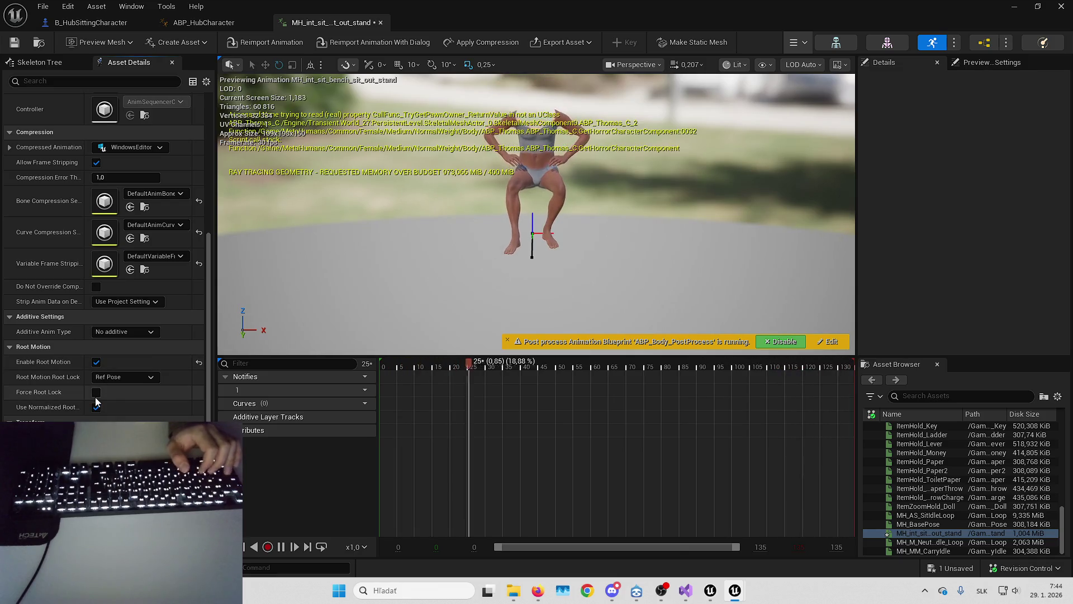
left_click(178, 26)
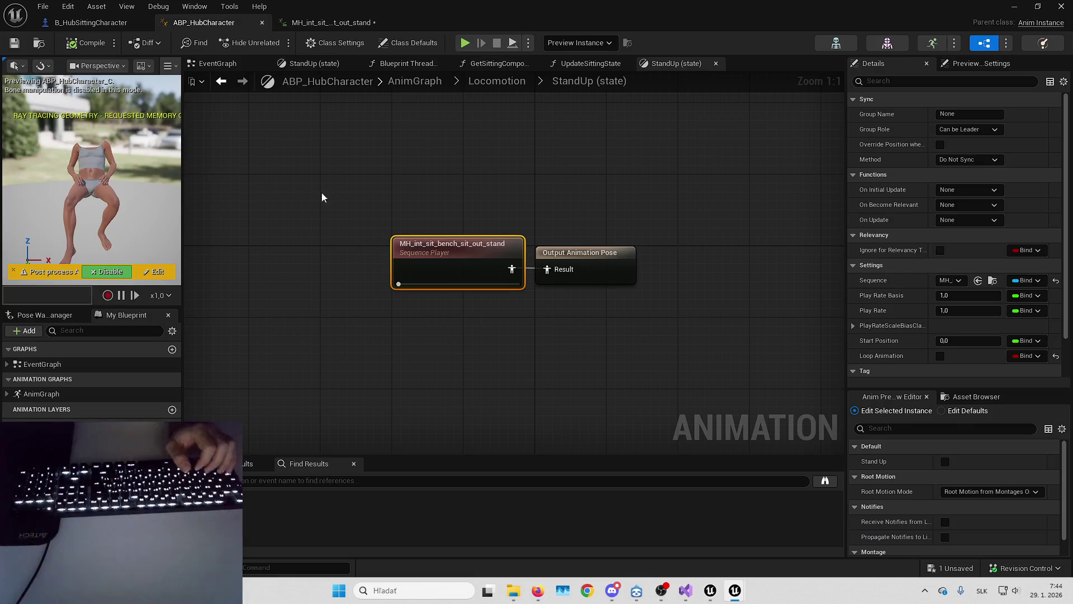
Reopen the sitting idle loop animation to review its settings, then minimize the editor.
left_click(497, 81)
double_click(507, 269)
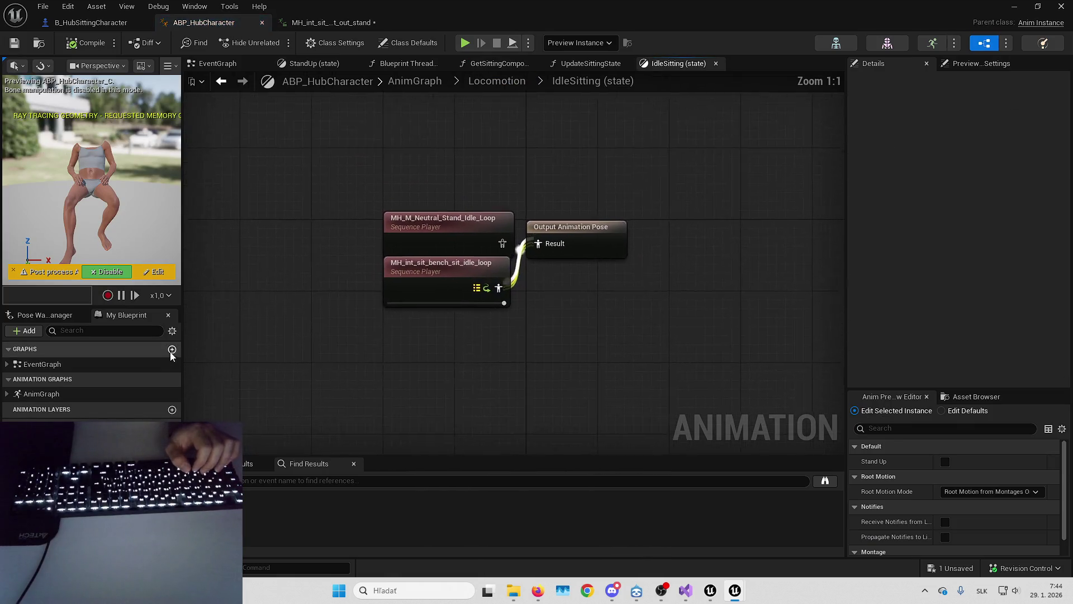
double_click(420, 273)
scroll(128, 257, "down", 9)
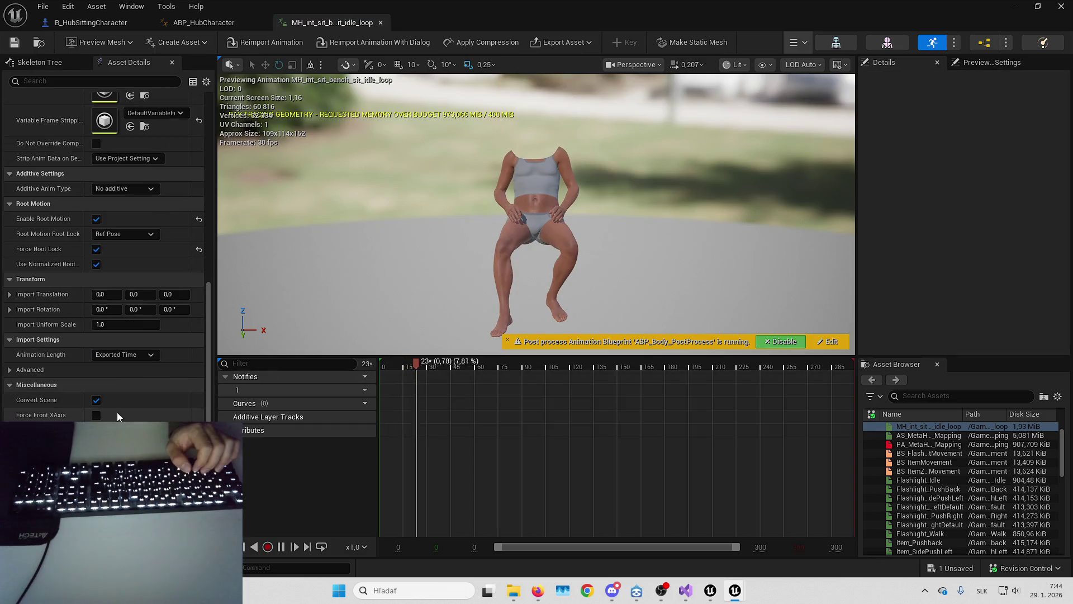
scroll(128, 258, "up", 15)
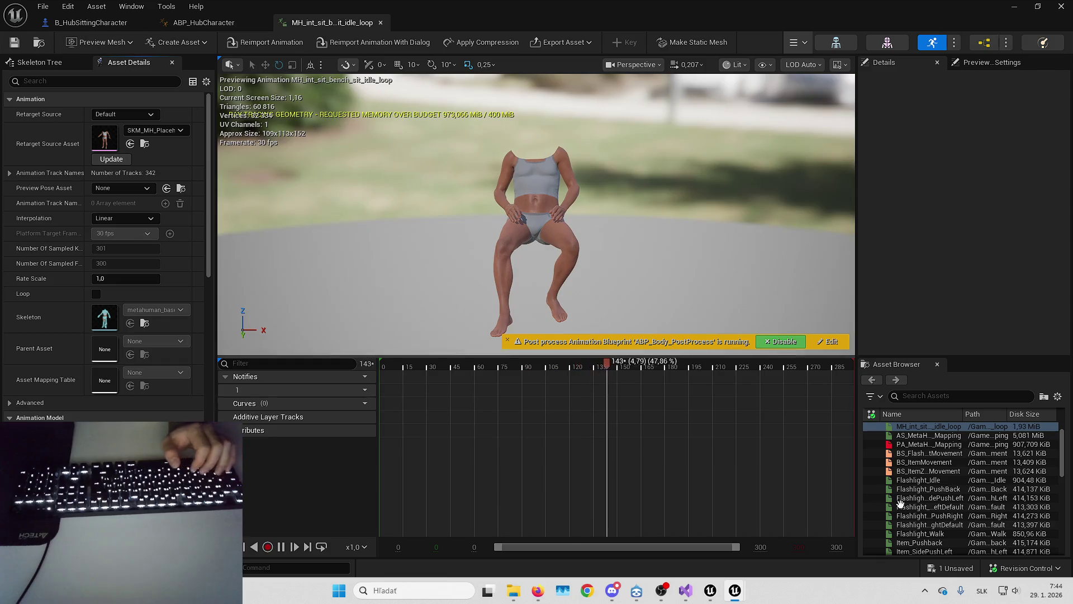
left_click(1014, 11)
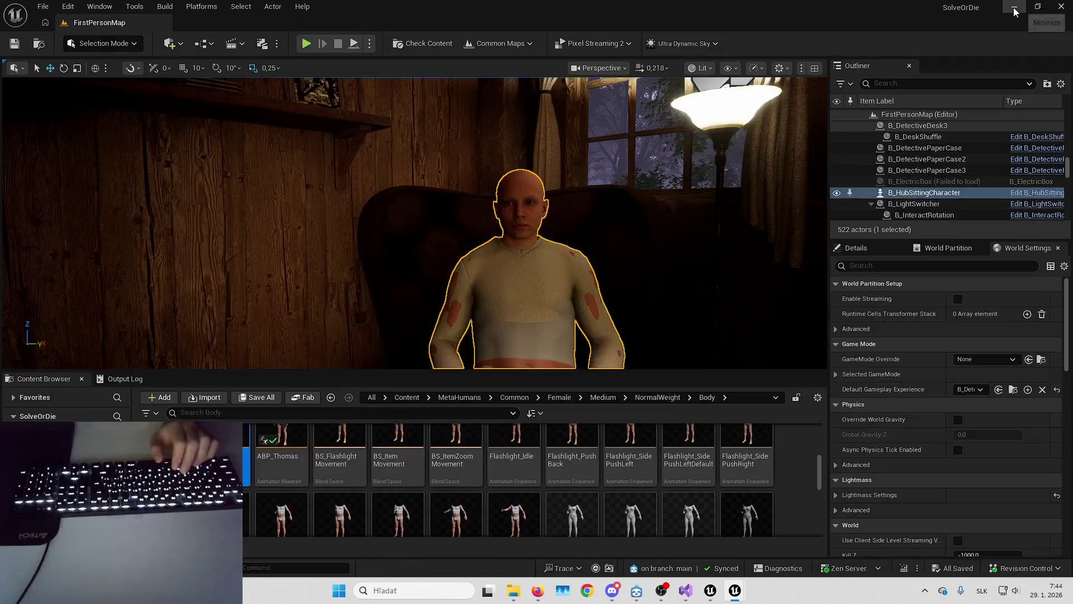
Play-test FirstPersonMap via PLAY LYRA, then switch to the DetectiveGame level editor.
key("alt+p")
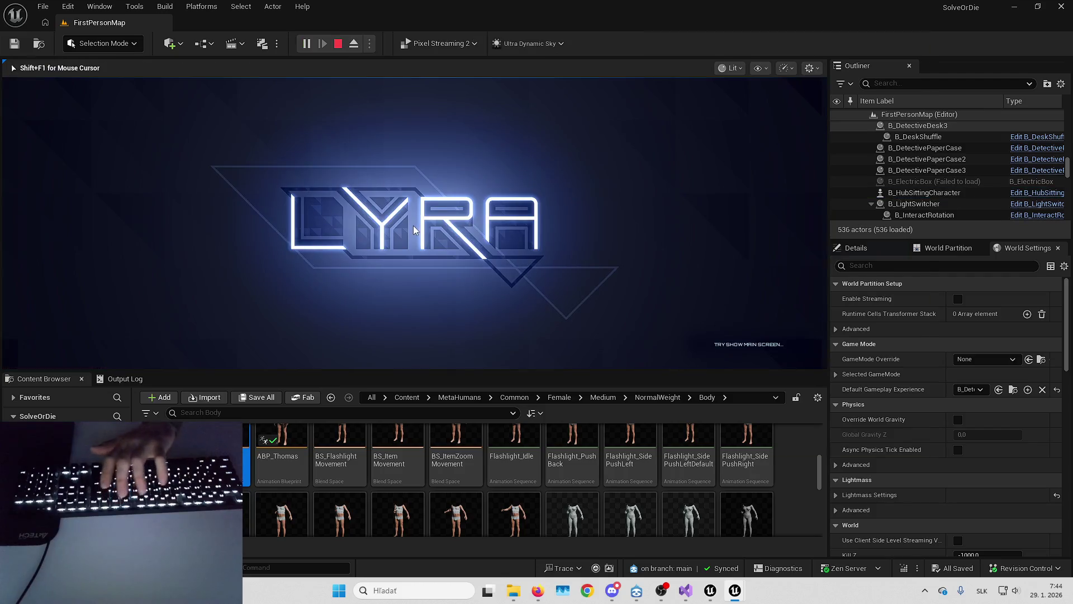
key("F11")
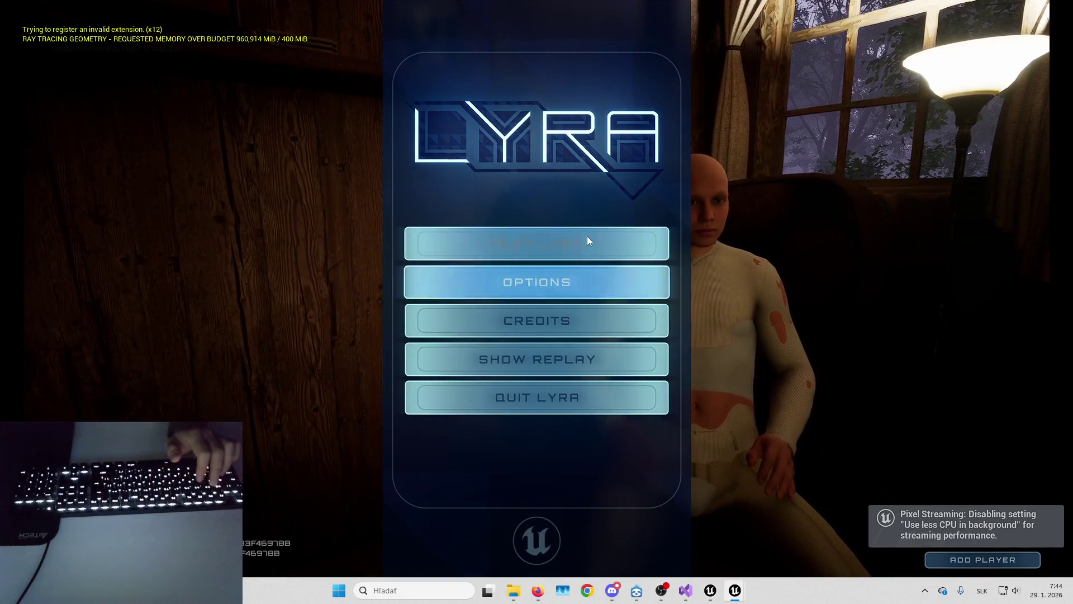
left_click(588, 237)
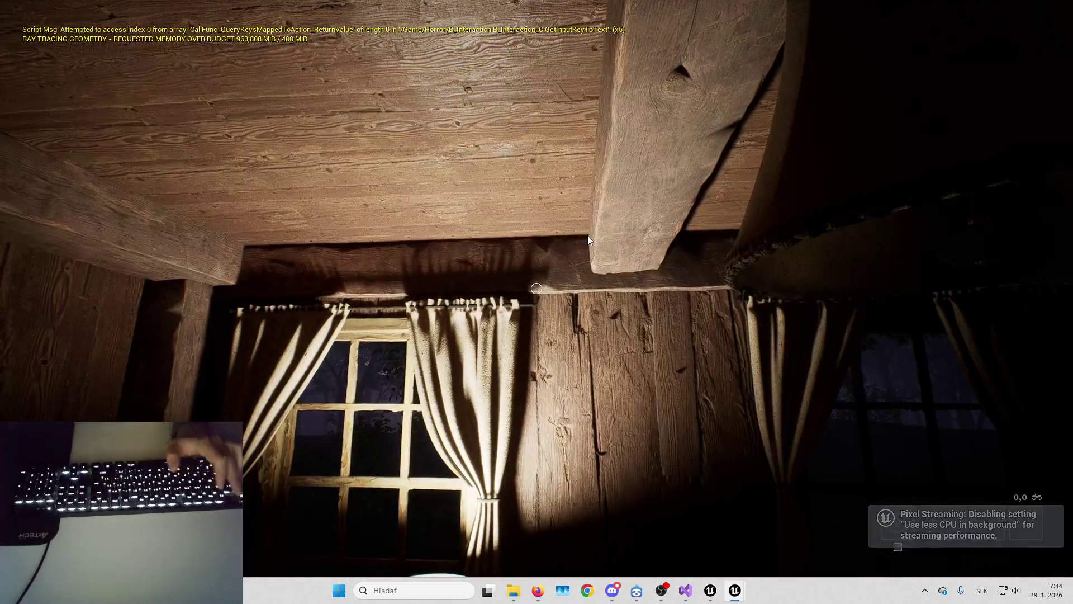
key("F11")
mouse_move(735, 590)
left_click(759, 548)
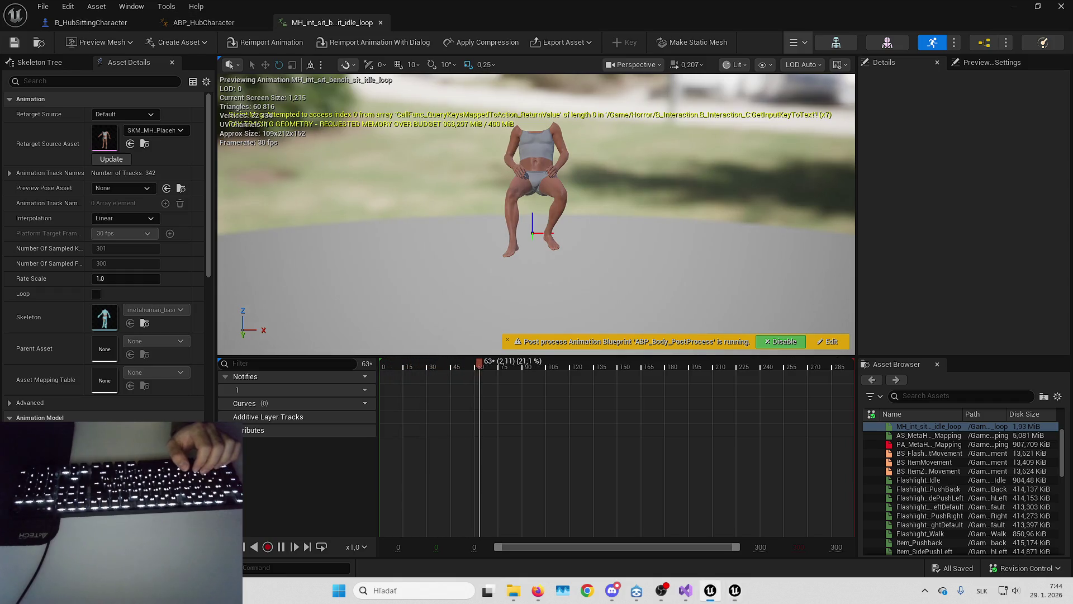
left_click(710, 590)
Fly to the seated man in the DetectiveGame level and open B_HubSittingCharacter's blueprint.
key("w")
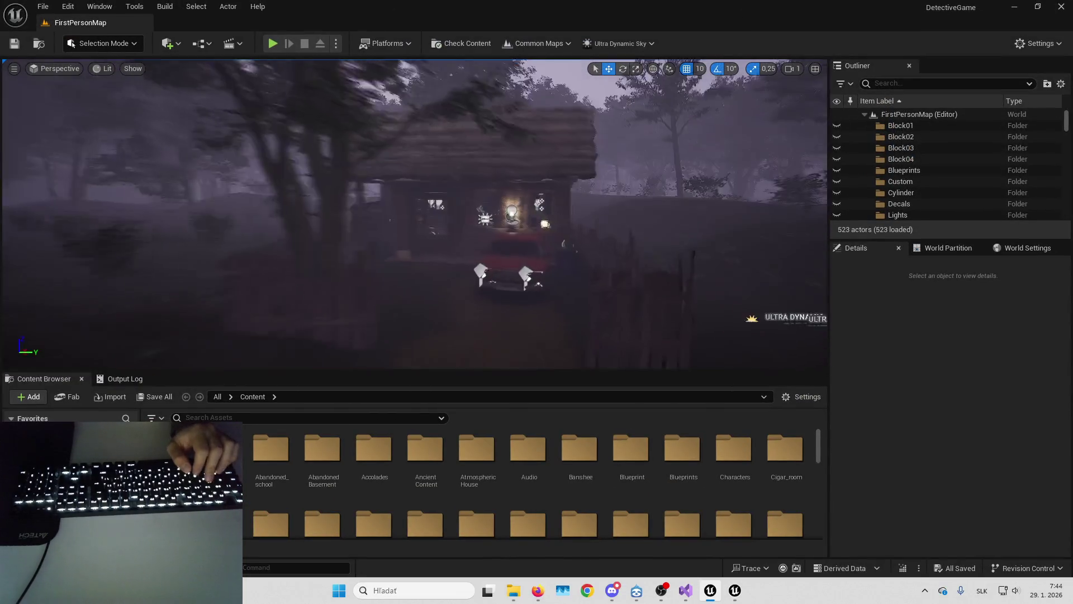
key("w")
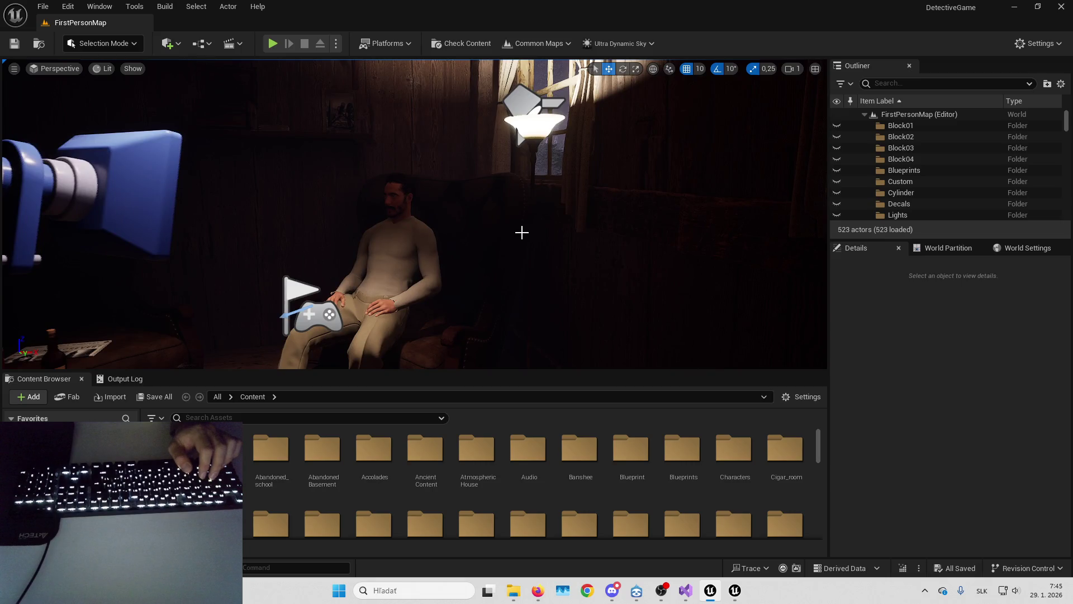
left_click(397, 246)
key("w")
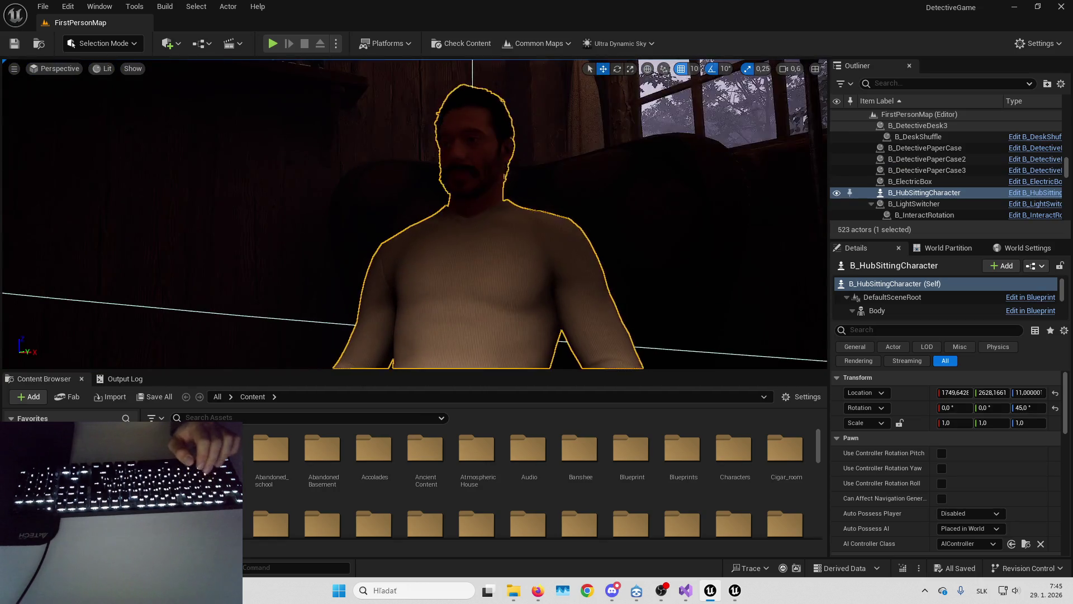
key("f")
key("ctrl+e")
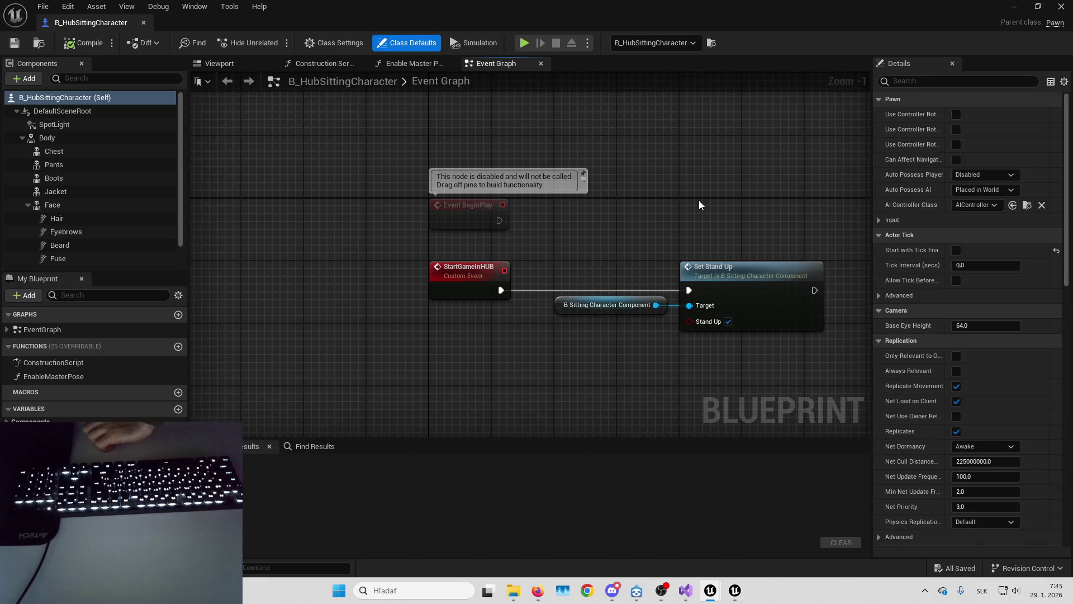
Inspect the Body component in the Viewport preview, then open ABP_HubSittingCharacter.
left_click(236, 62)
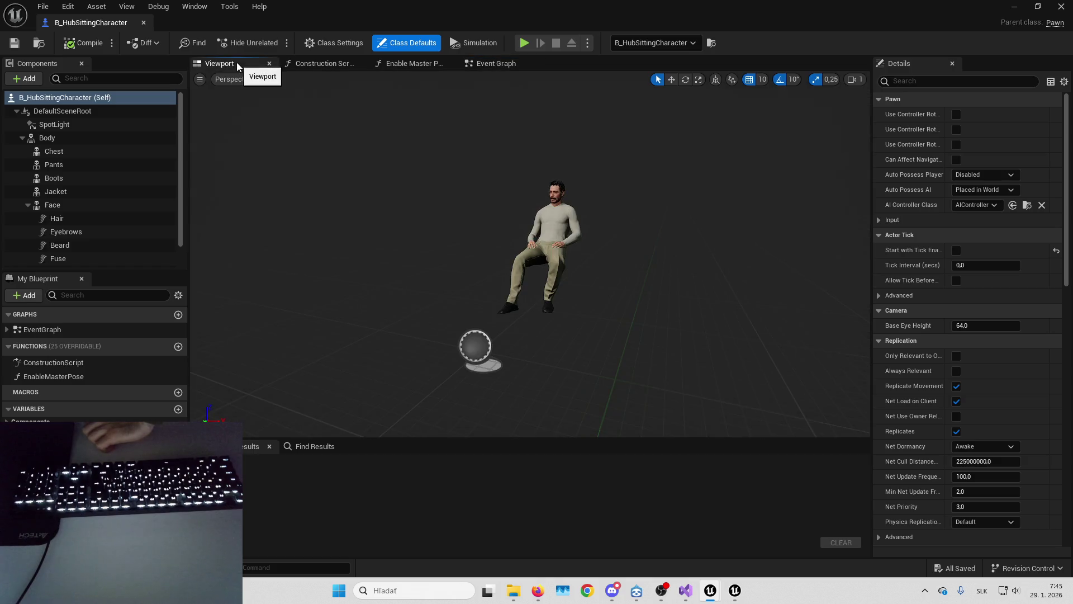
scroll(99, 185, "down", 1)
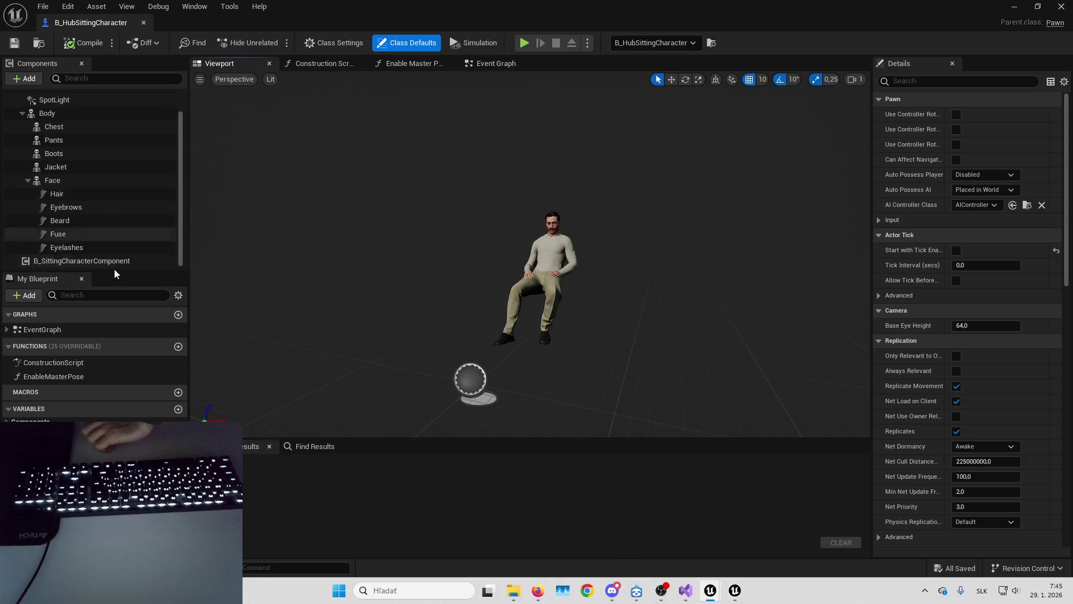
scroll(99, 133, "up", 1)
left_click(91, 138)
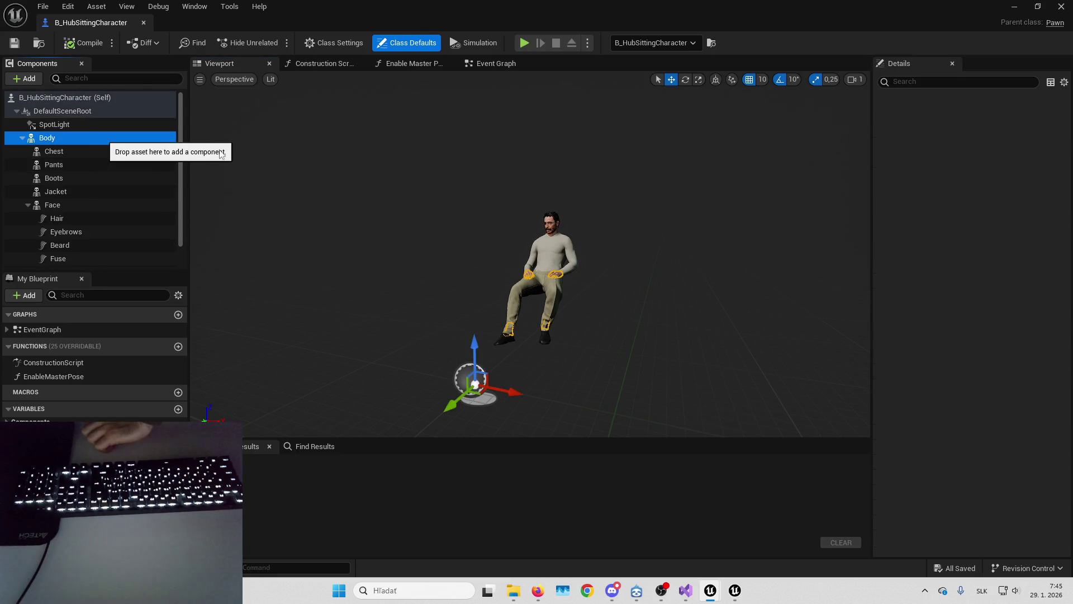
left_click(1040, 296)
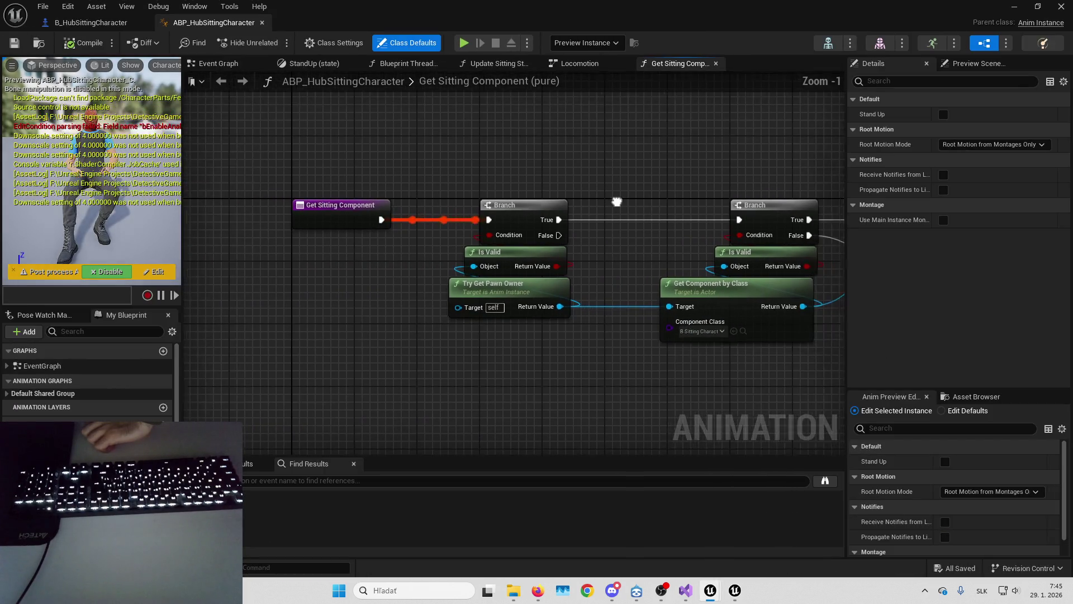
Inspect the MH_AS_SitIdleLoop animation used in ABP_HubSittingCharacter's IdleSitting state.
left_click(580, 65)
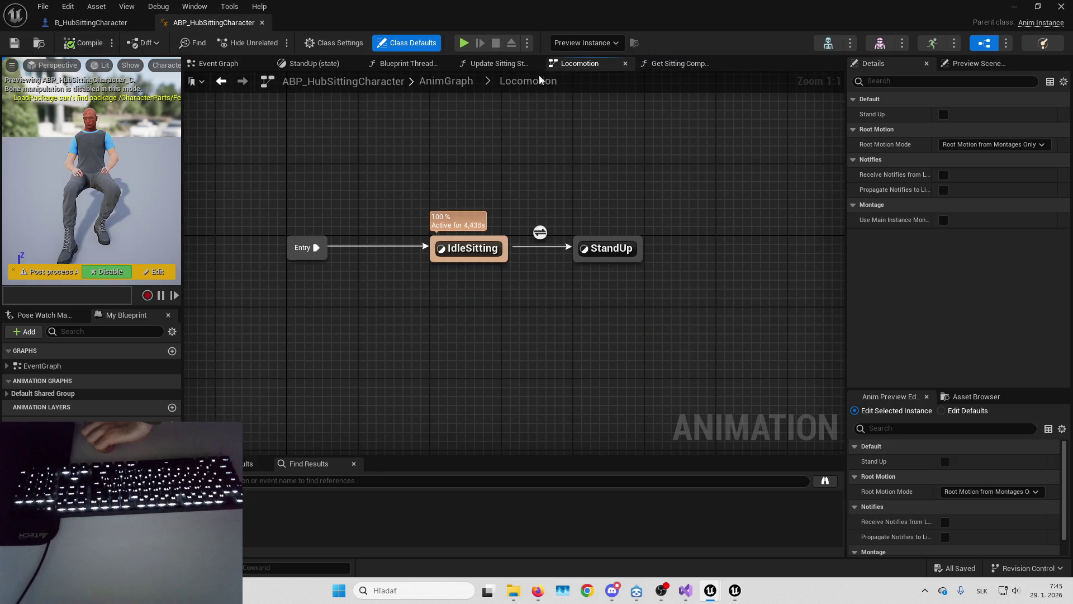
double_click(466, 254)
double_click(466, 256)
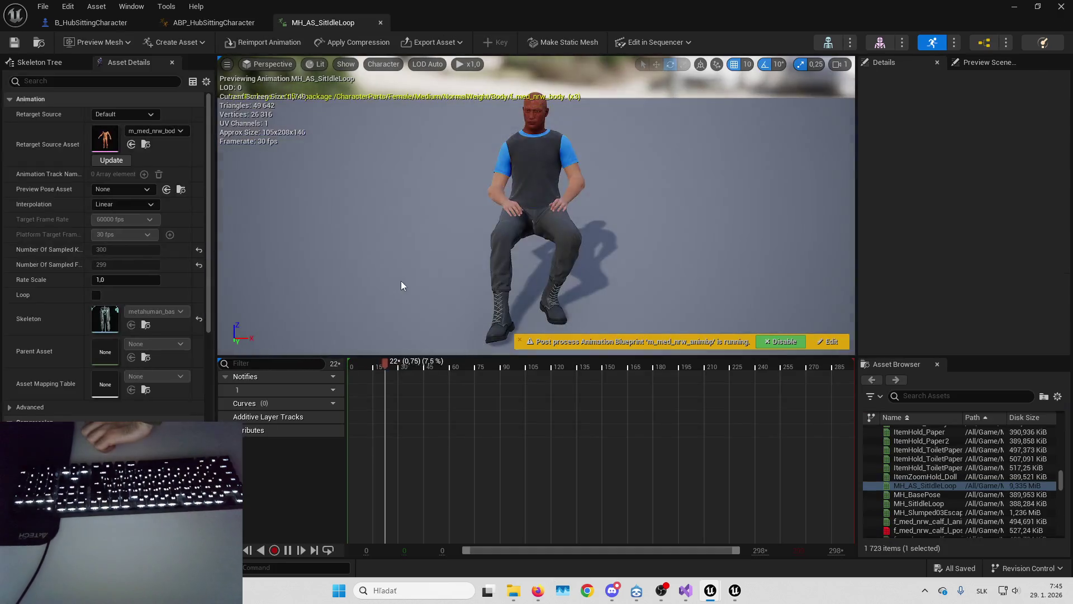
scroll(170, 317, "down", 10)
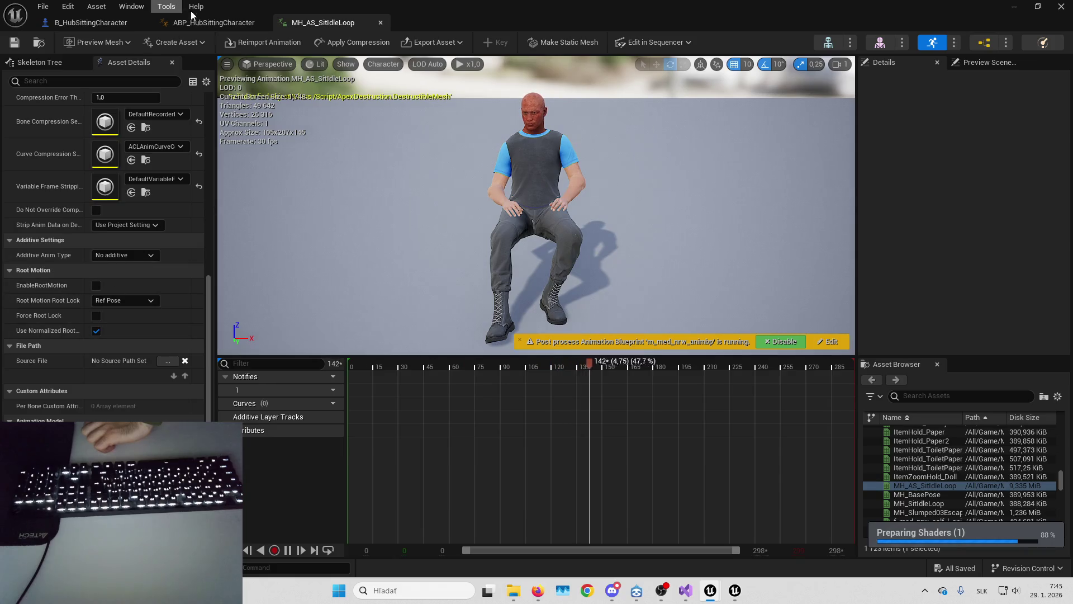
Check the sit-out-stand animation in the StandUp state, then return to Locomotion.
left_click(214, 23)
key("alt+Left")
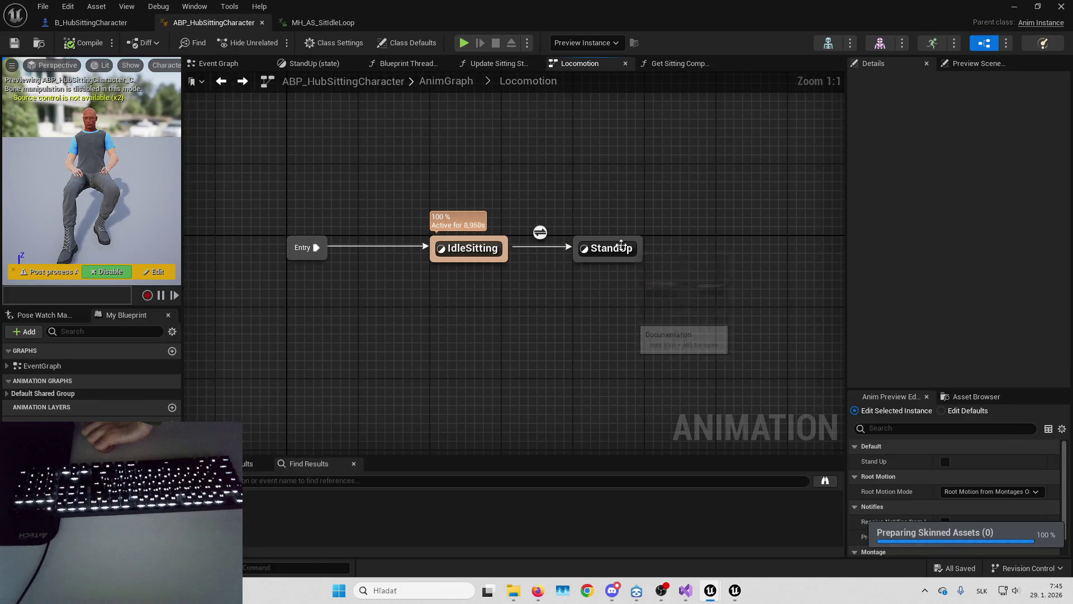
double_click(619, 244)
double_click(424, 239)
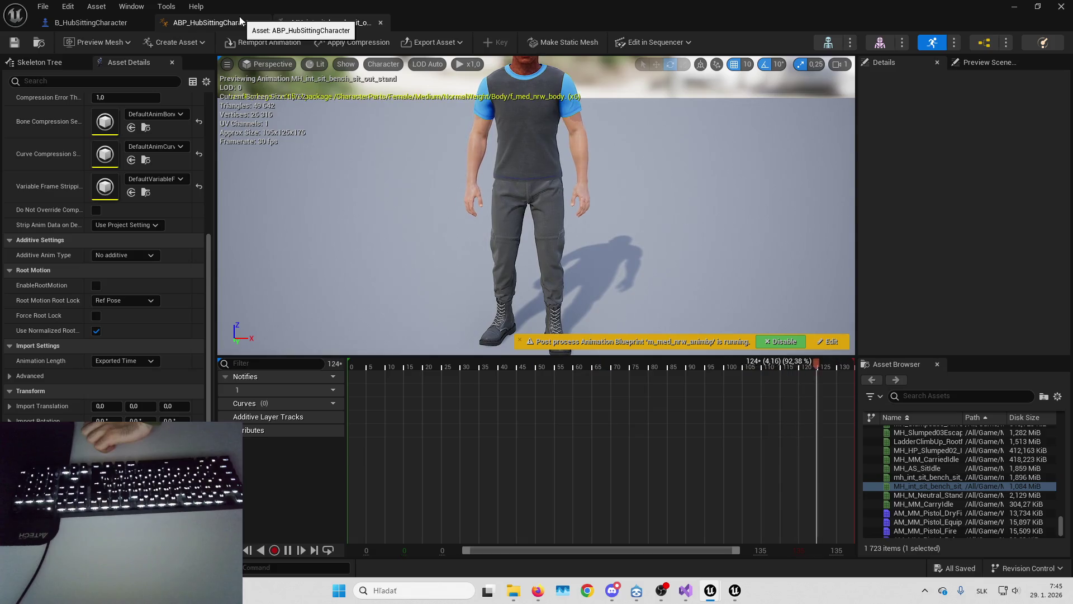
left_click(241, 23)
left_click(554, 82)
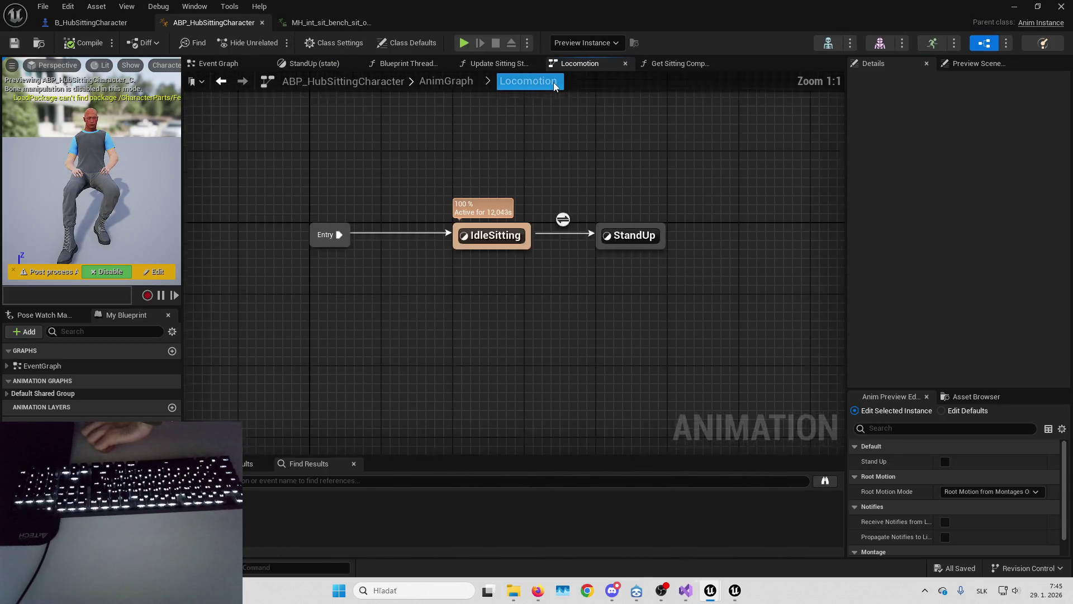
View the B_HubSittingCharacter blueprint's Event Graph.
key("alt+Tab")
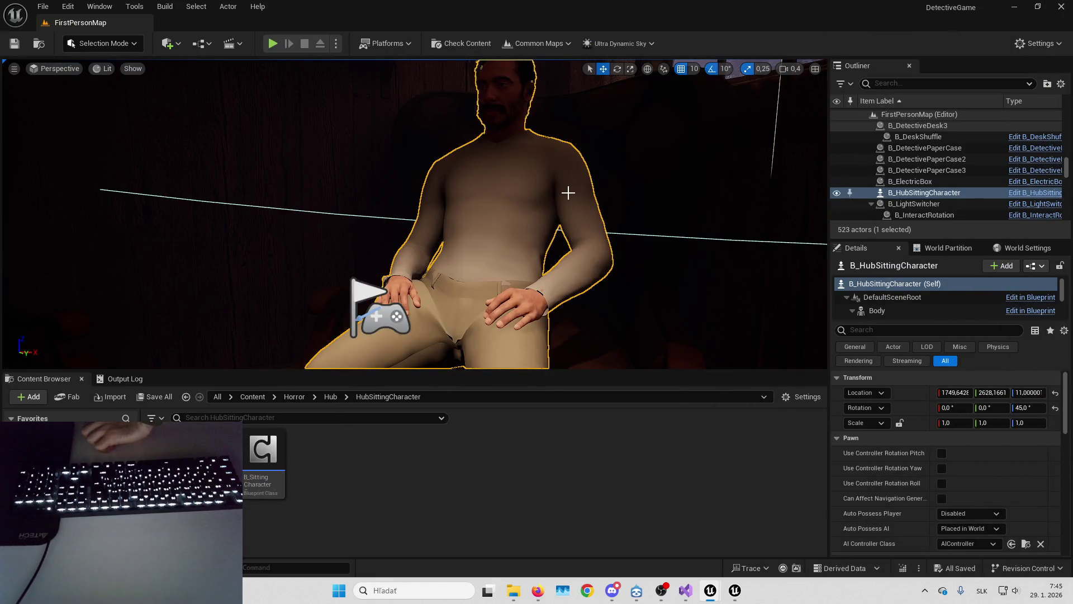
key("alt+Tab")
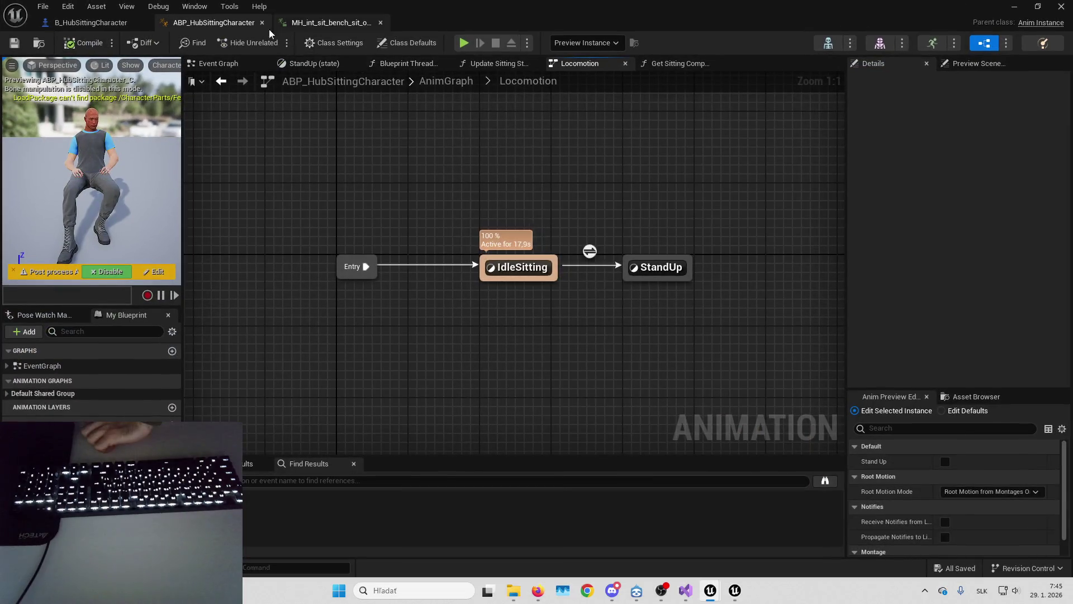
left_click(90, 22)
left_click(492, 63)
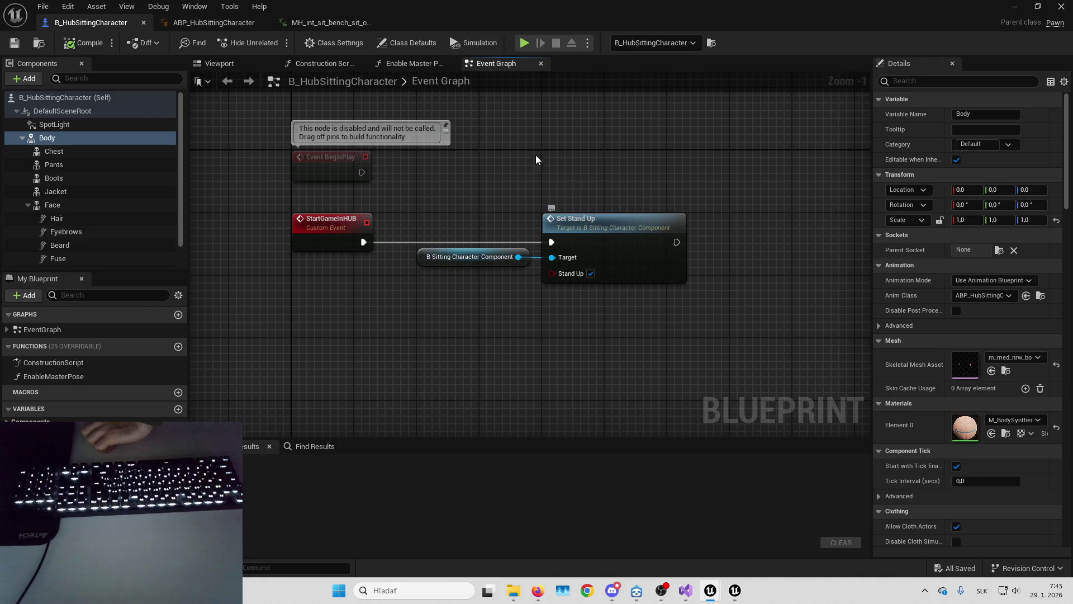
Bring up ABP_HubCharacter's IdleSitting state graph in the other editor window.
key("alt+Tab")
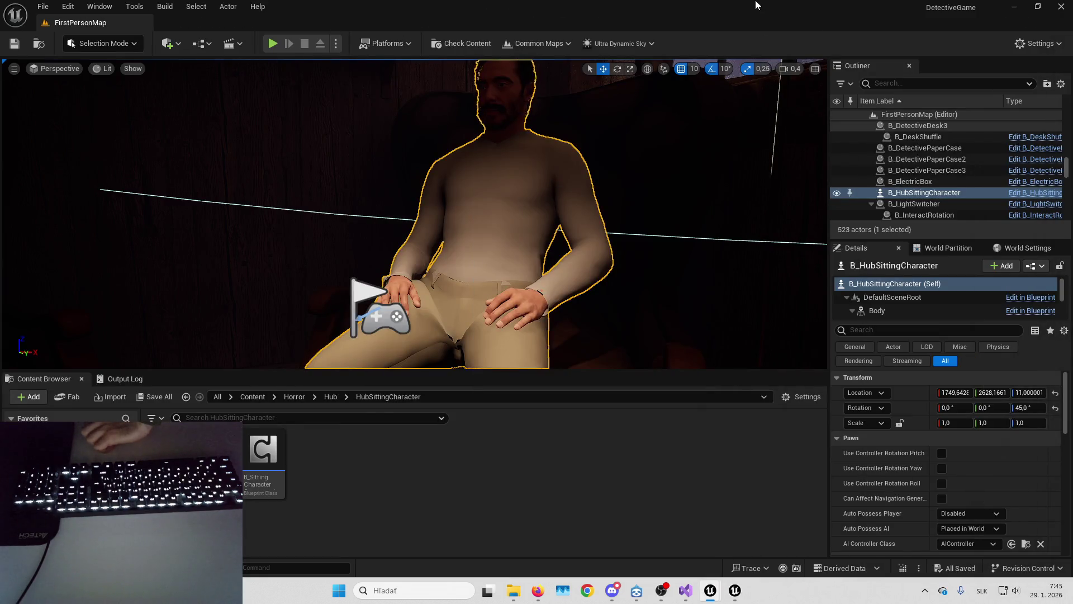
key("alt+Tab")
left_click(203, 23)
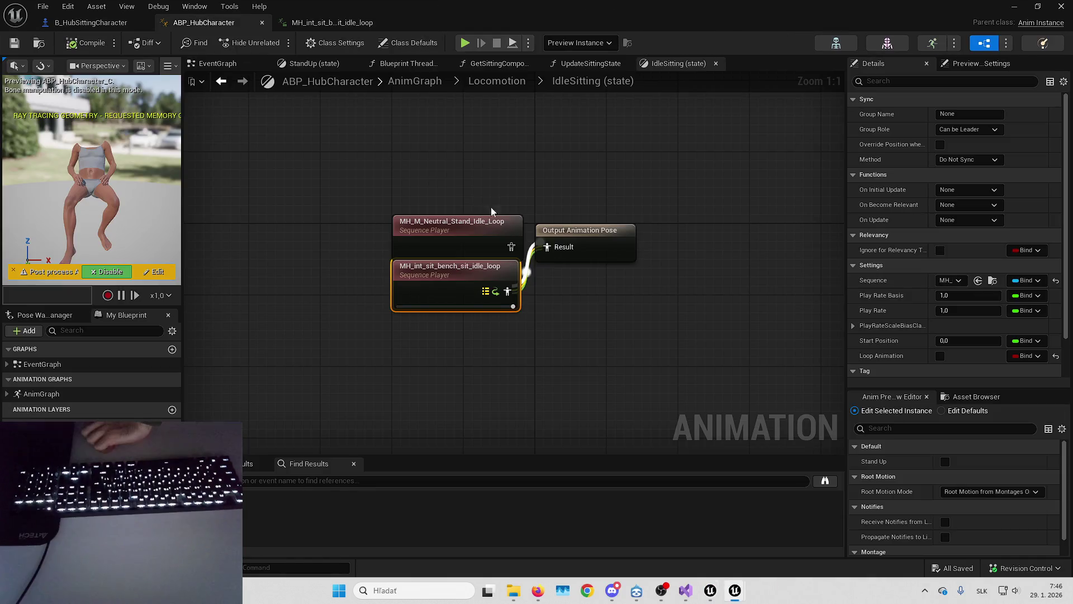
Inspect ABP_HubCharacter's sitting idle loop animation from the IdleSitting state.
left_click(317, 276)
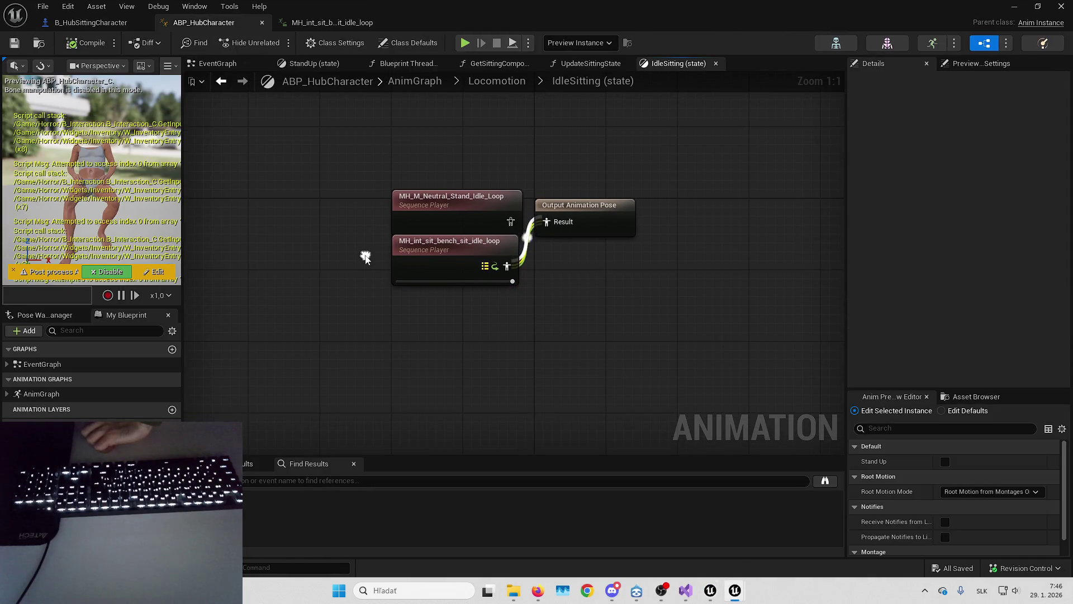
double_click(446, 255)
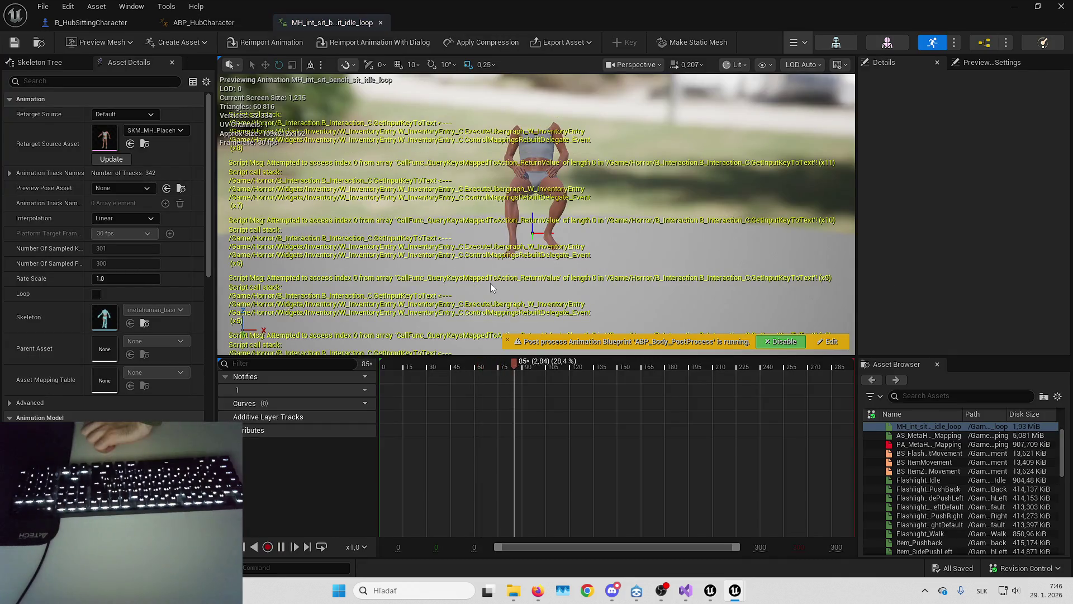
scroll(142, 240, "down", 5)
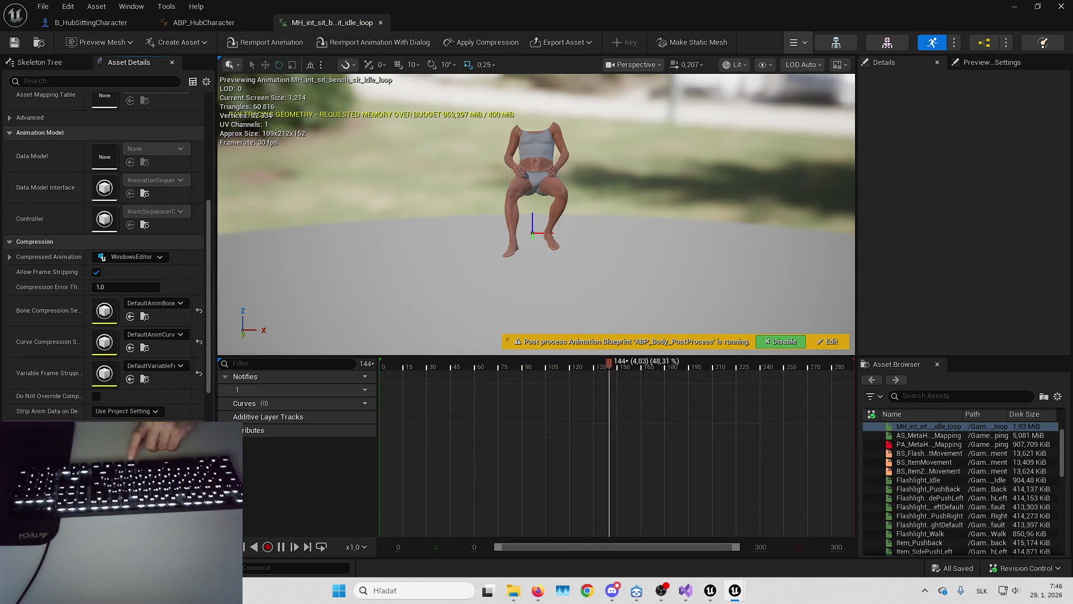
left_click(220, 27)
left_click(509, 85)
double_click(517, 264)
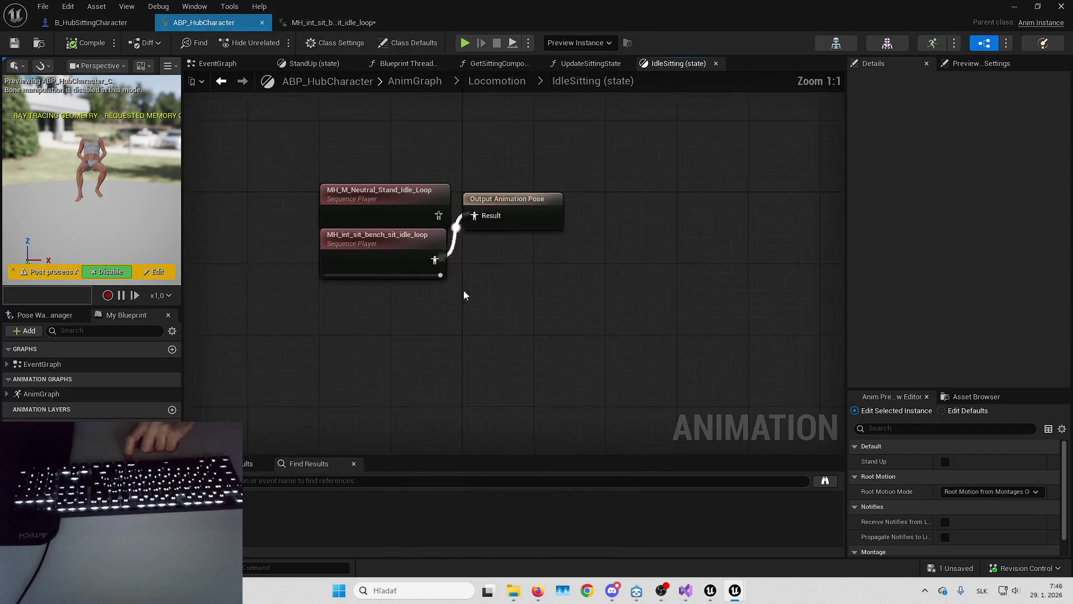
double_click(439, 289)
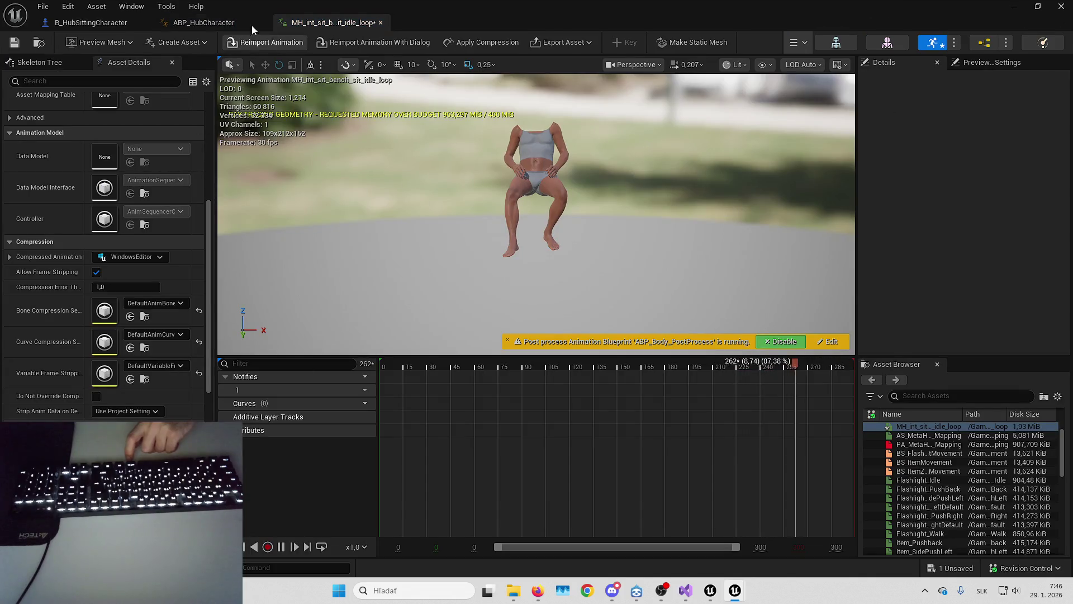
left_click(204, 22)
left_click(512, 81)
Check the StandUp sit-out-stand animation and select the IdleSitting-to-StandUp transition.
double_click(650, 260)
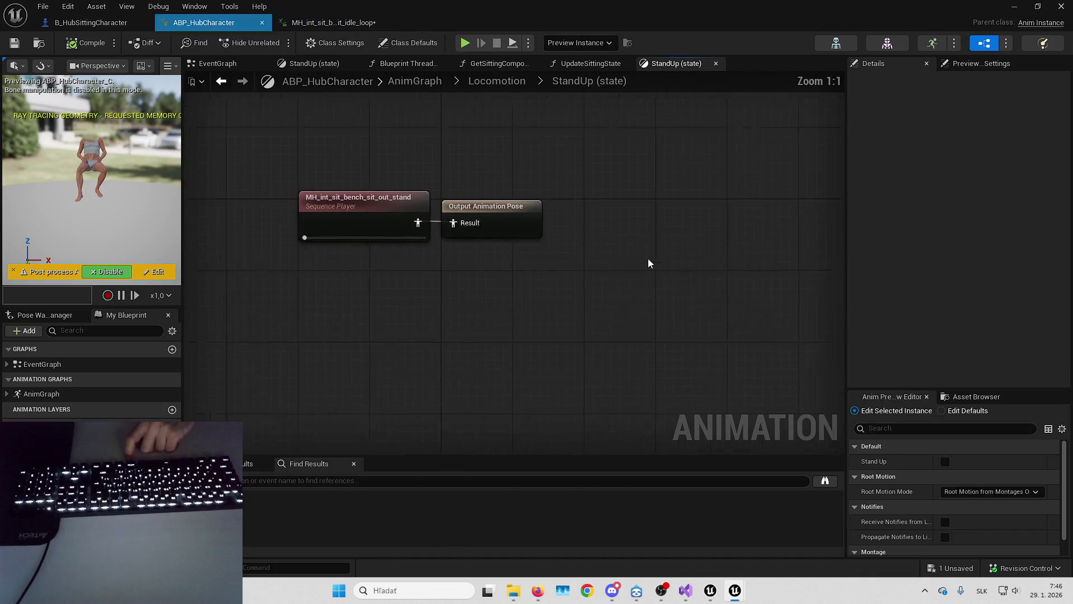
left_click(454, 273)
double_click(453, 272)
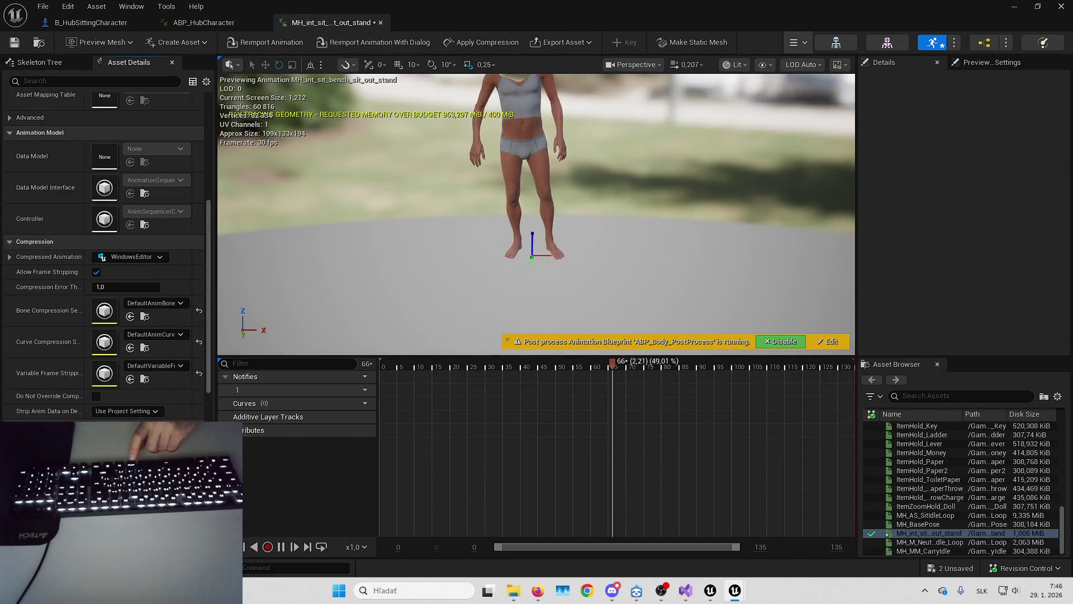
left_click(204, 22)
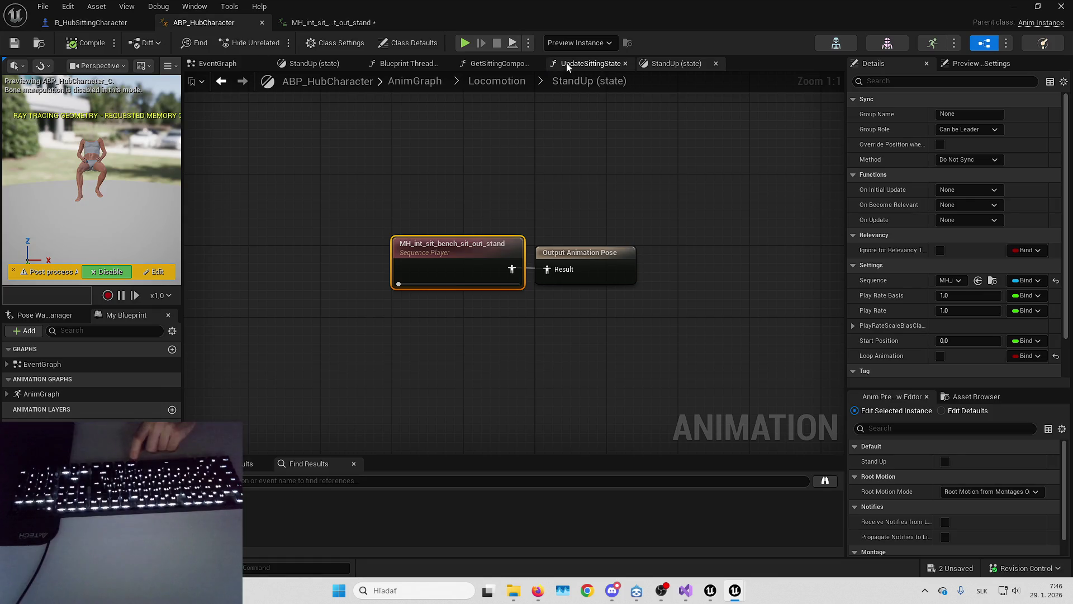
left_click(497, 81)
left_click(588, 252)
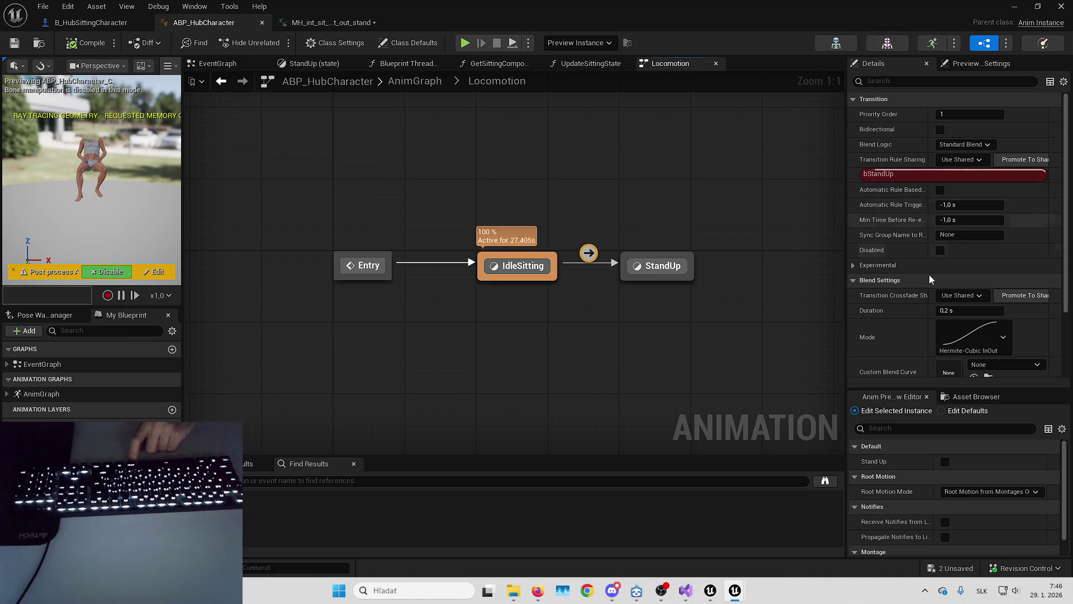
Set the transition's Blend Settings Duration to 0,3 seconds.
left_click(964, 311)
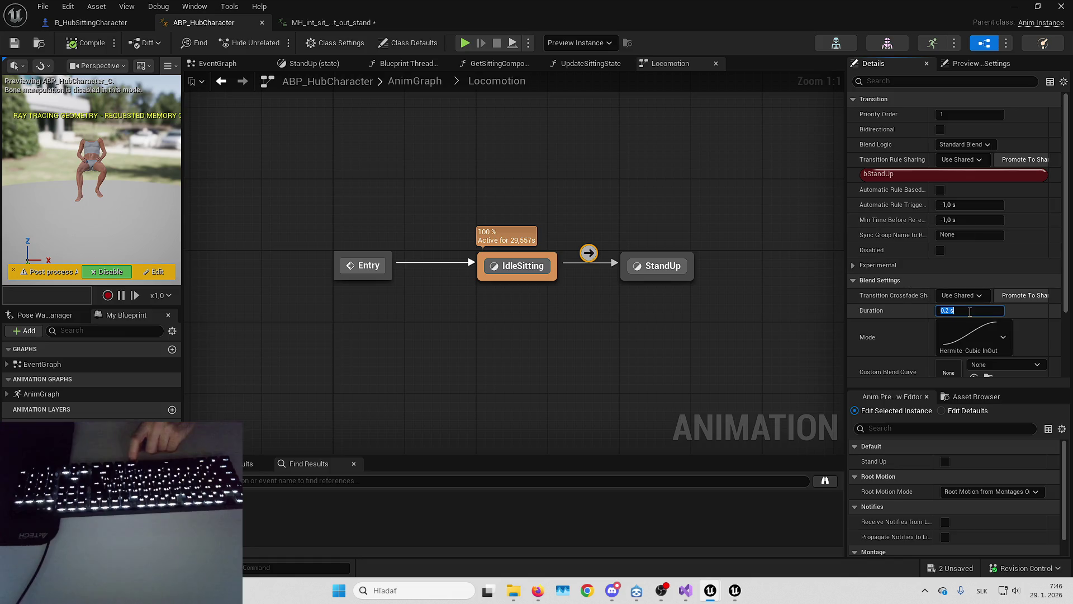
type("0,3")
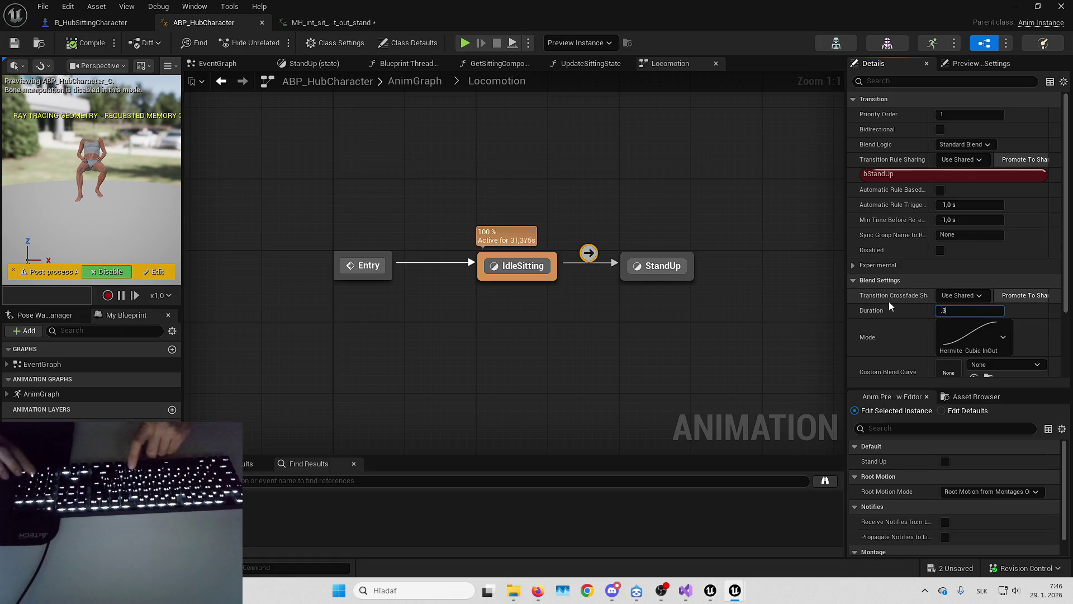
key("Return")
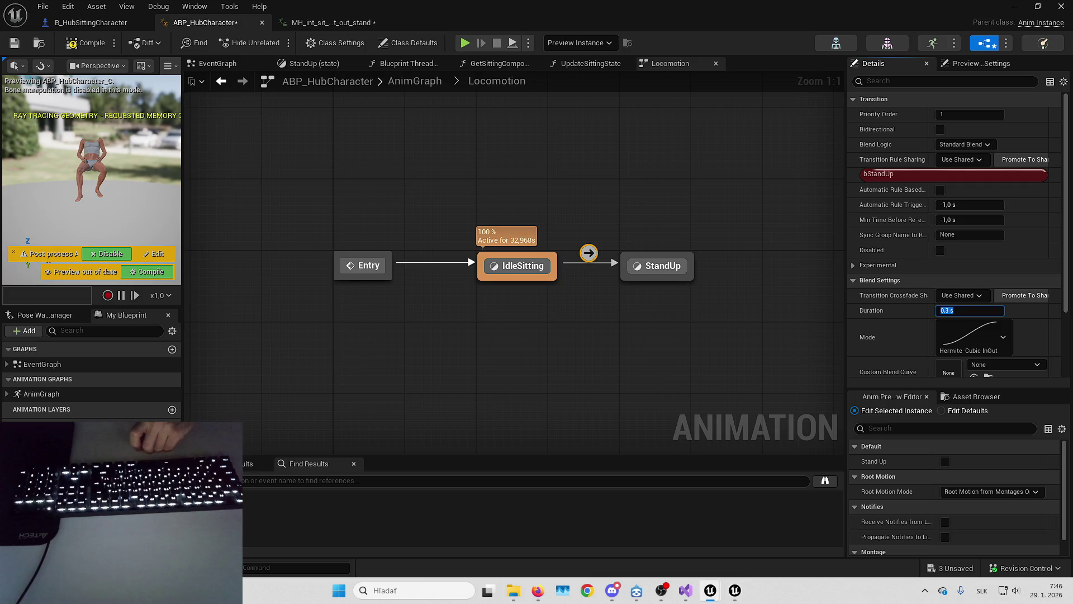
scroll(950, 234, "down", 4)
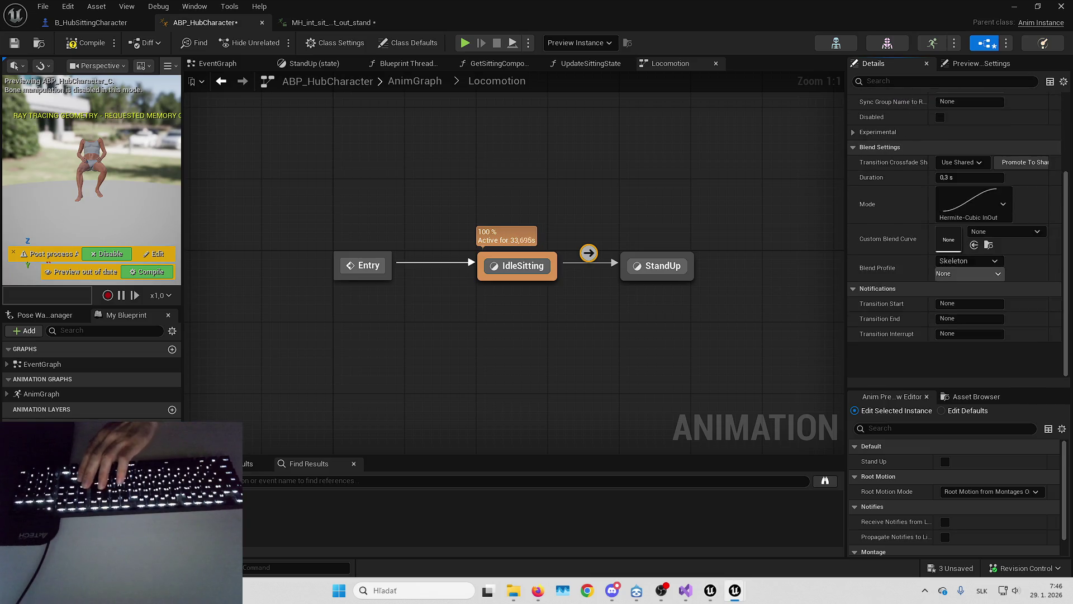
Compile ABP_HubCharacter and save all modified assets.
key("F7")
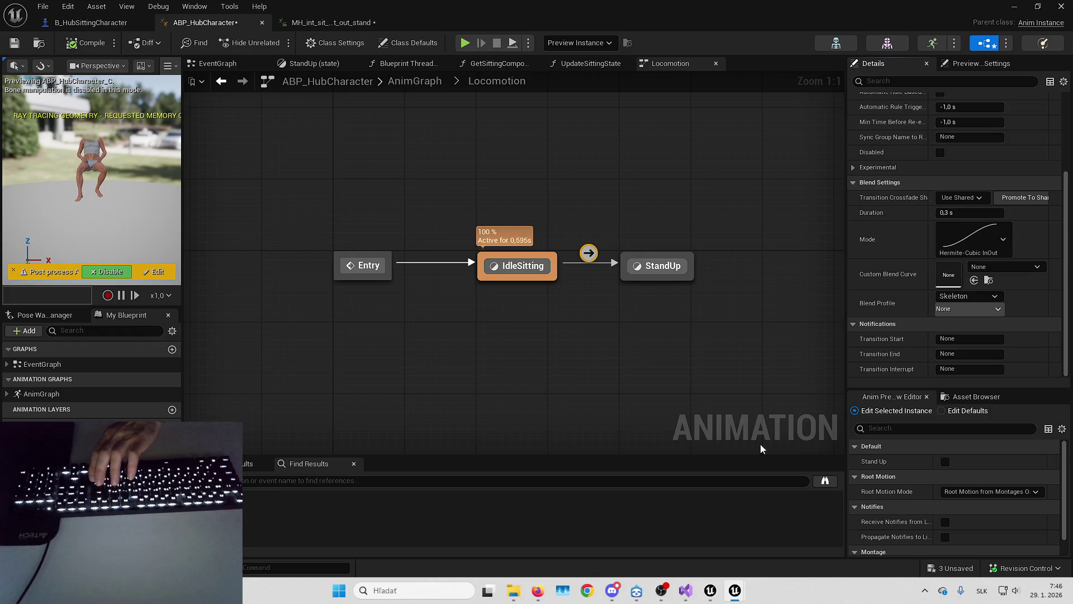
key("ctrl+shift+s")
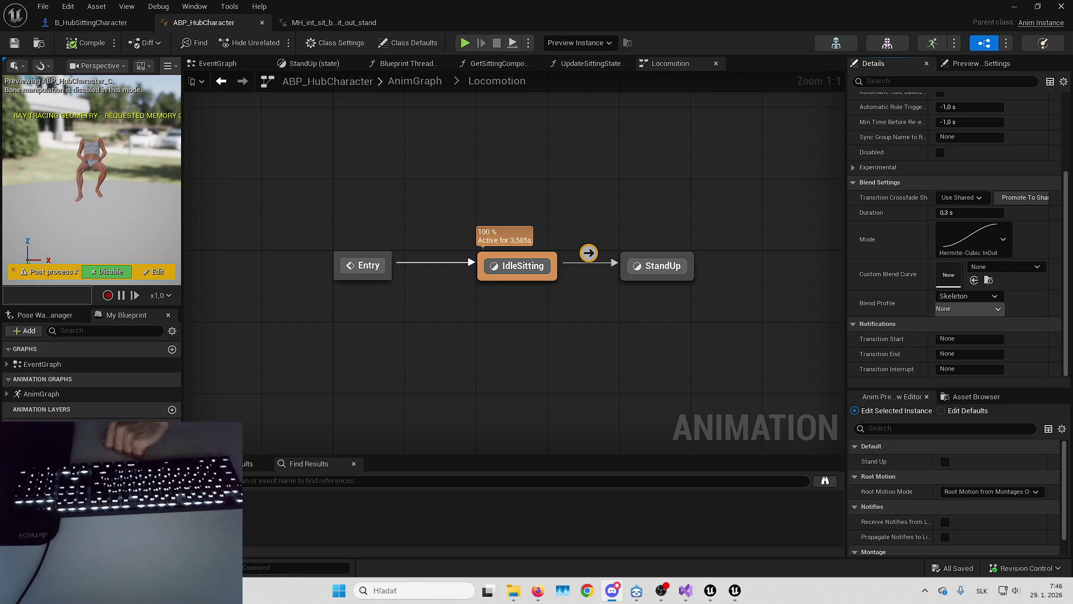
left_click(612, 590)
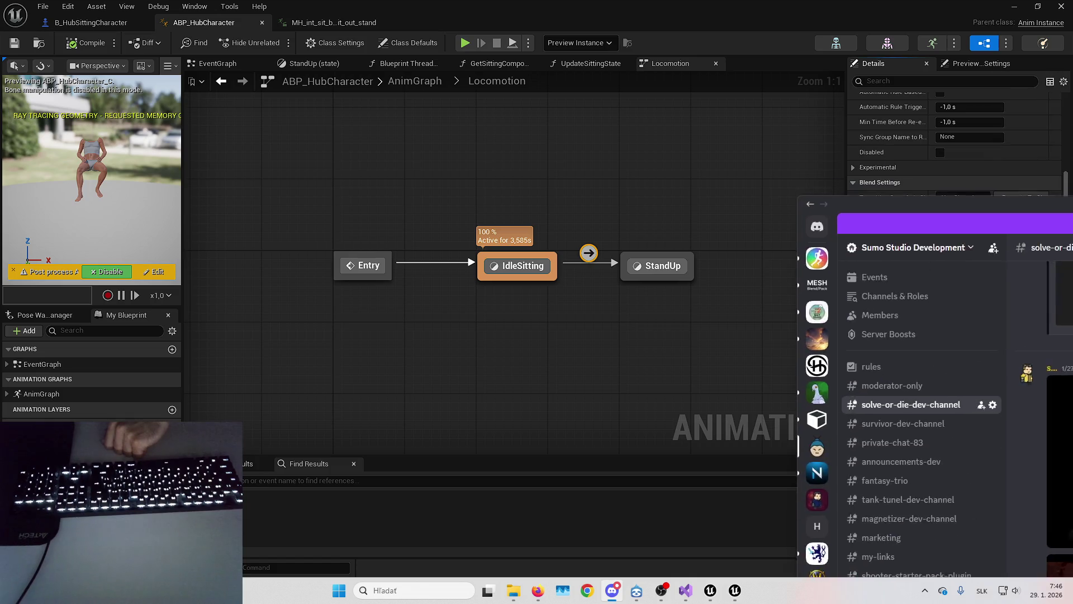
View the doll-woman image in solve-or-die-dev-channel full size, then close it.
left_click(462, 255)
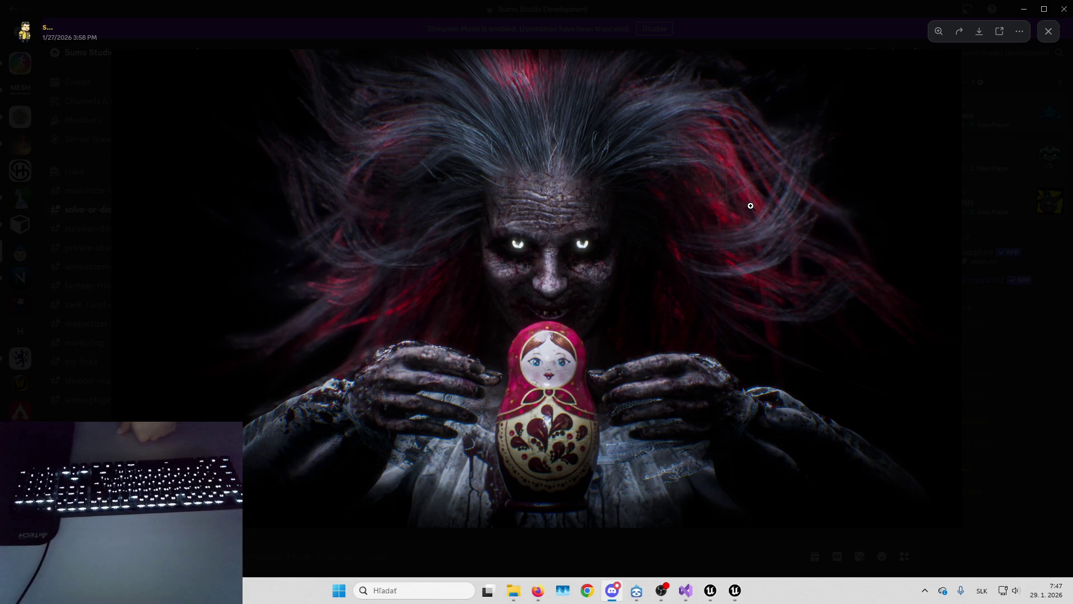
left_click(960, 206)
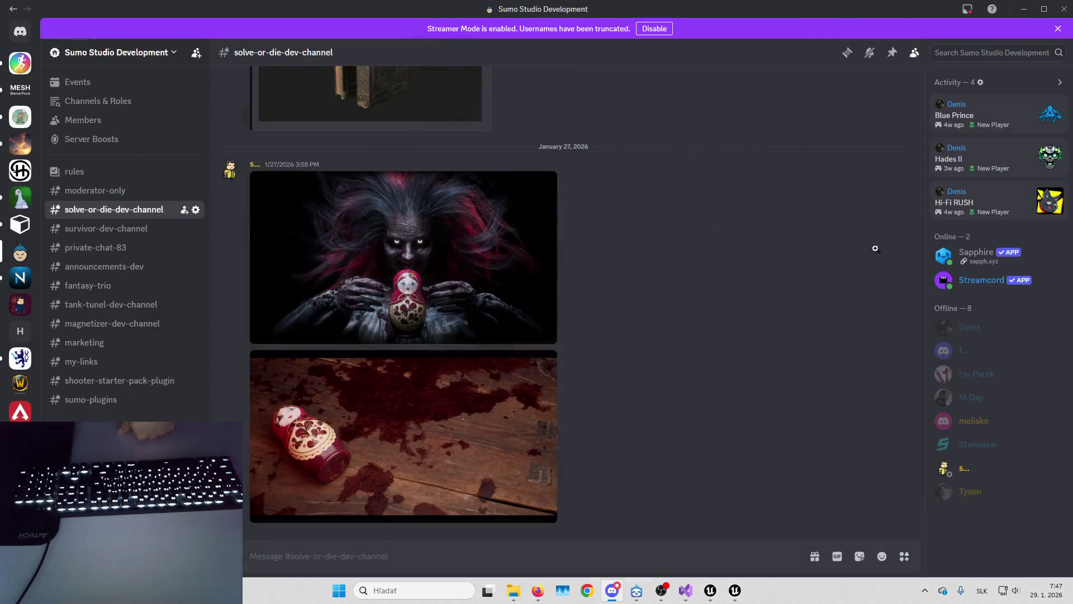
left_click(501, 404)
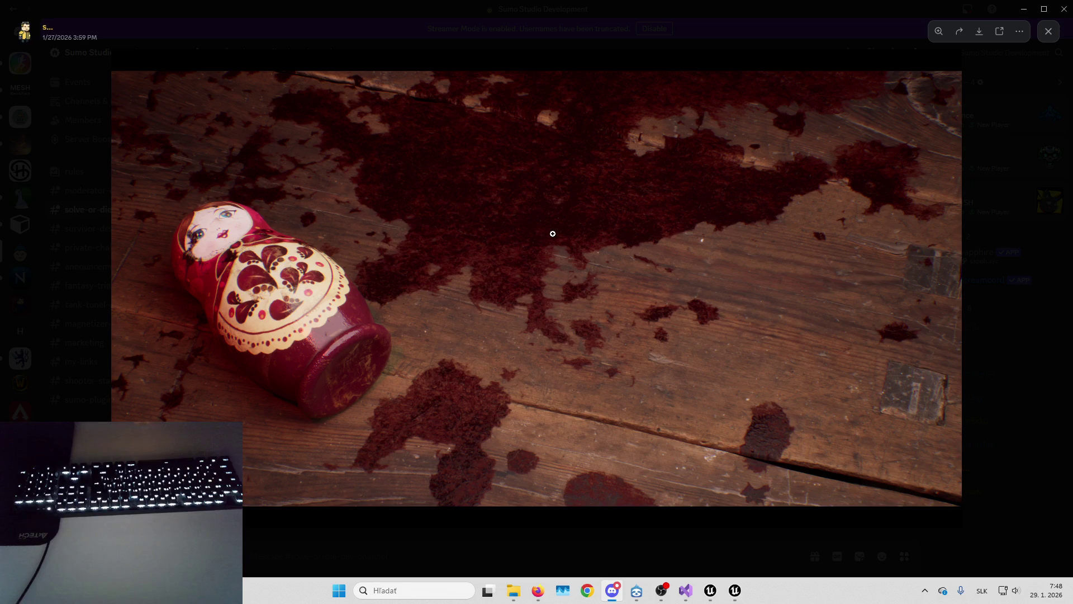
left_click(983, 216)
left_click(548, 260)
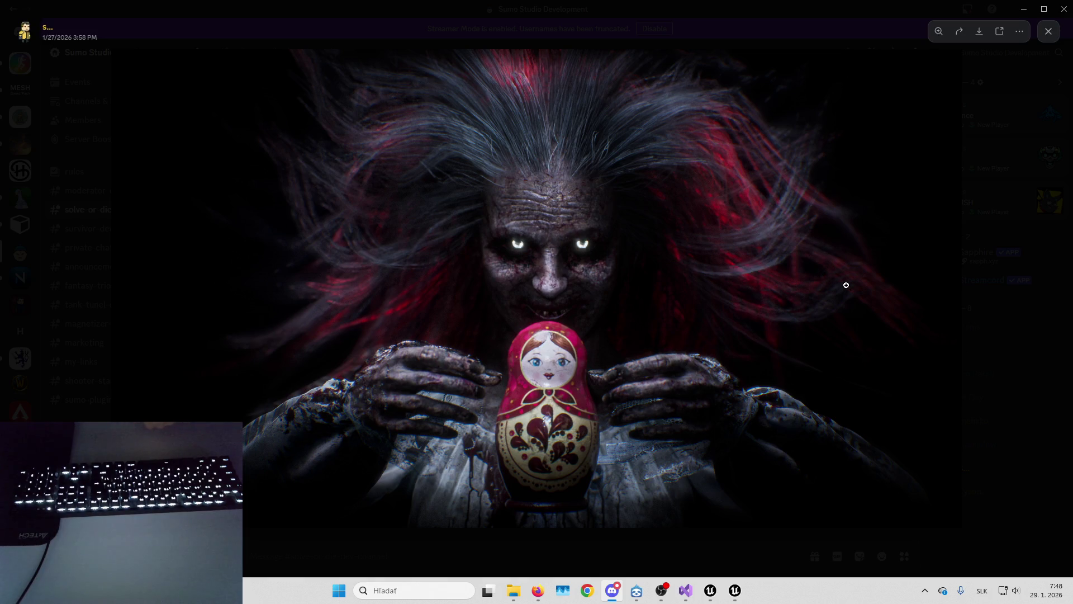
left_click(971, 306)
Return to the Unreal editor, pan the Locomotion graph, and open B_HubSittingCharacter.
key("ctrl+super+Left")
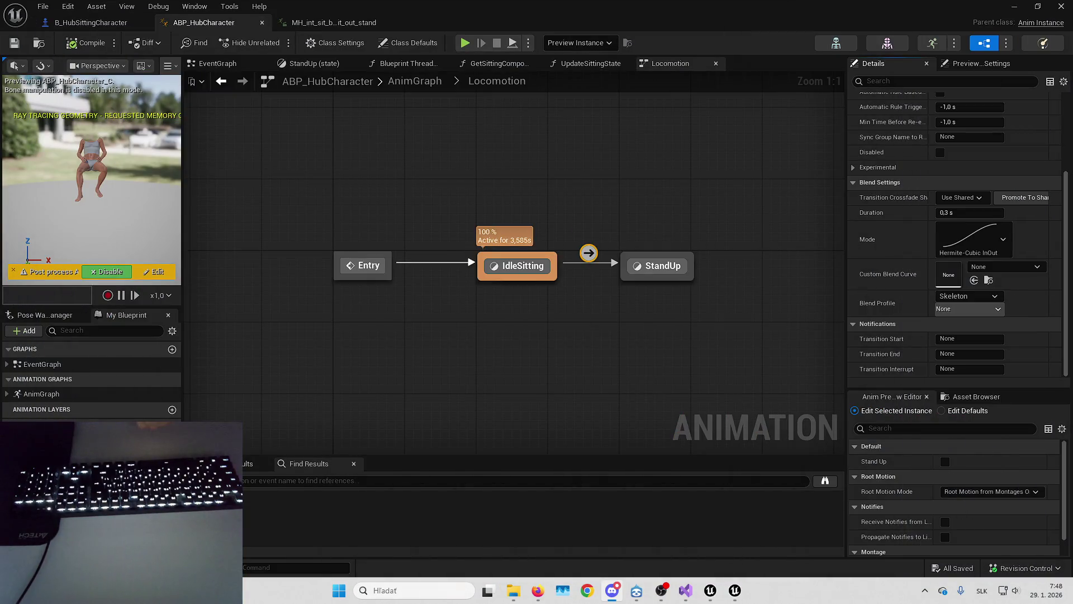
mouse_move(630, 361)
left_mouse_down()
mouse_move(681, 348)
mouse_move(705, 382)
left_mouse_up()
left_click_drag(695, 211, 680, 174)
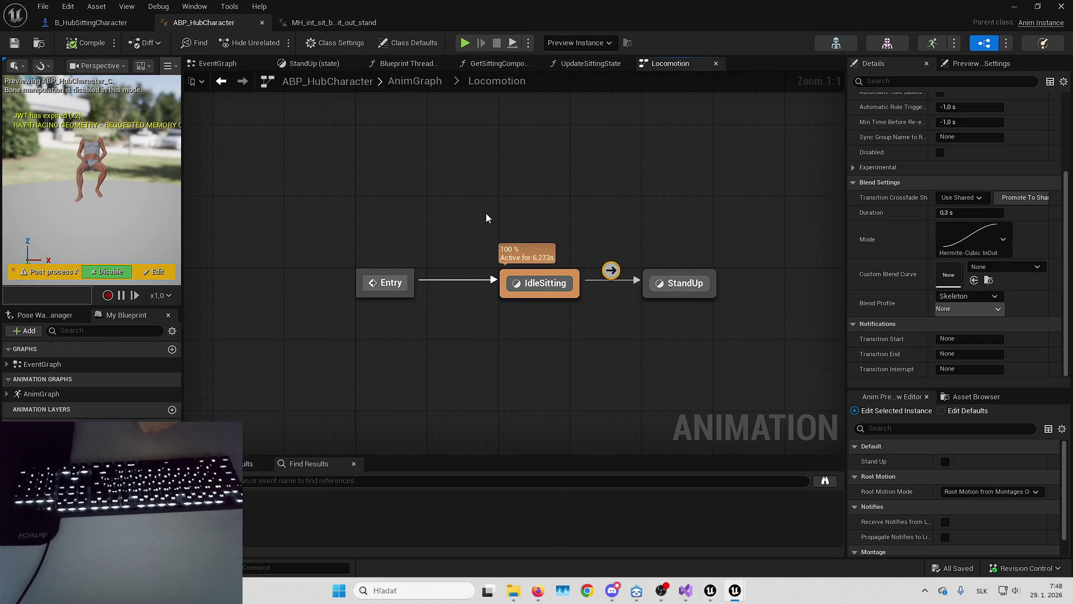
left_click(104, 22)
Start a Play in Editor session, enter past the Lyra main menu, then stop.
key("alt+Tab")
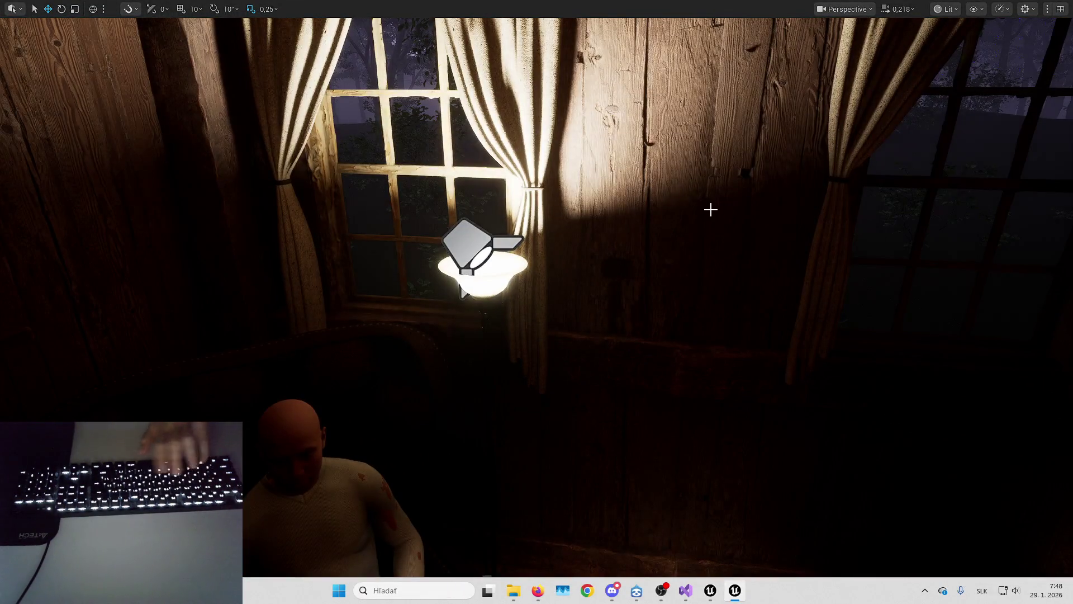
key("alt+p")
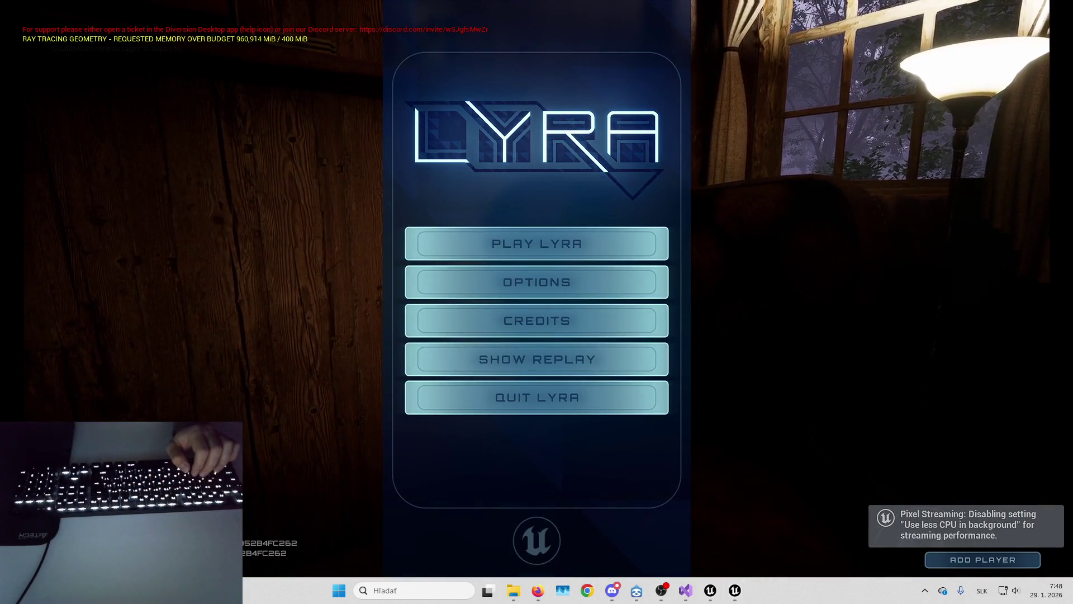
key("alt+Tab")
key("alt+Tab")
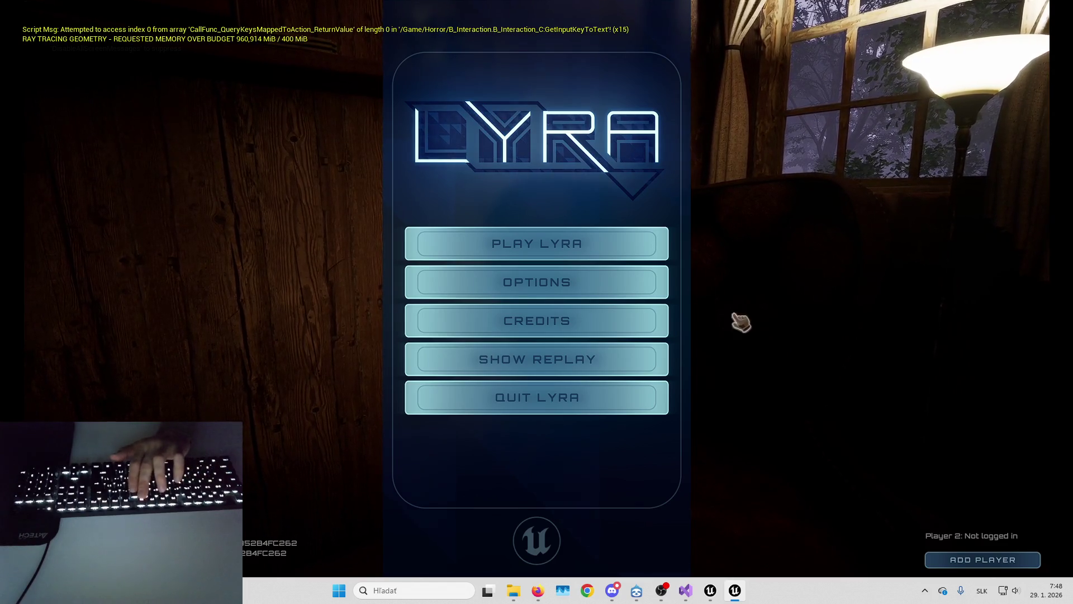
key("Return")
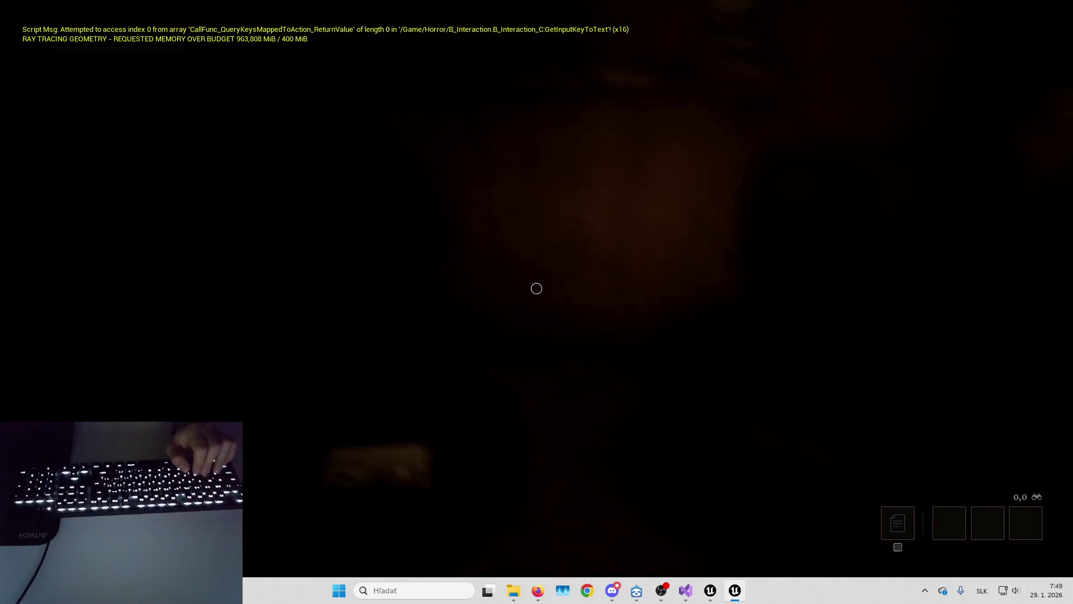
key("Escape")
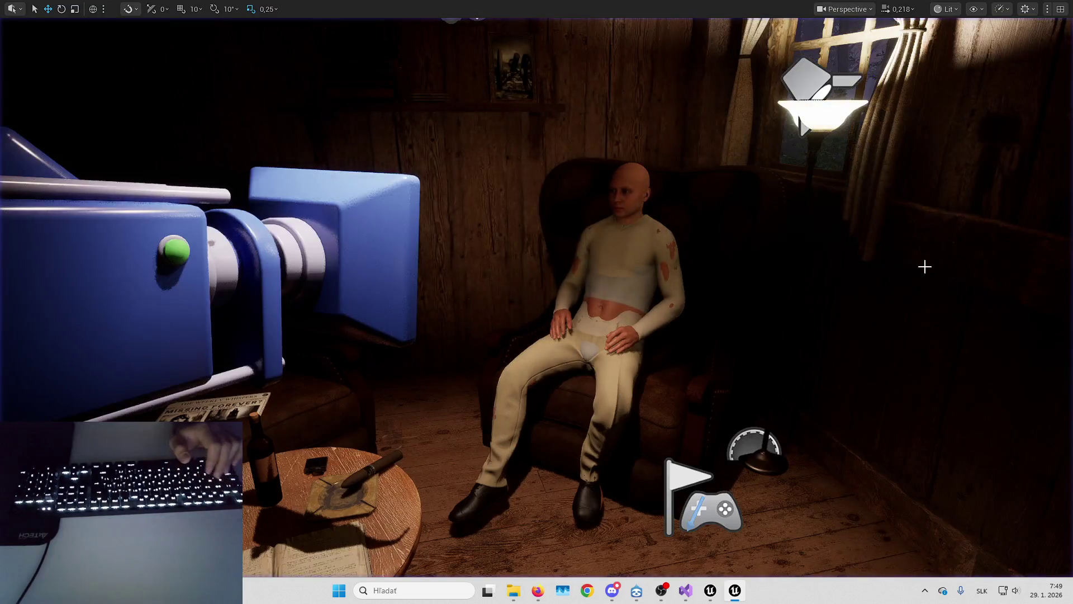
Play again via Play Lyra, walk toward the desk and chair, stop, and exit immersive mode.
key("alt+p")
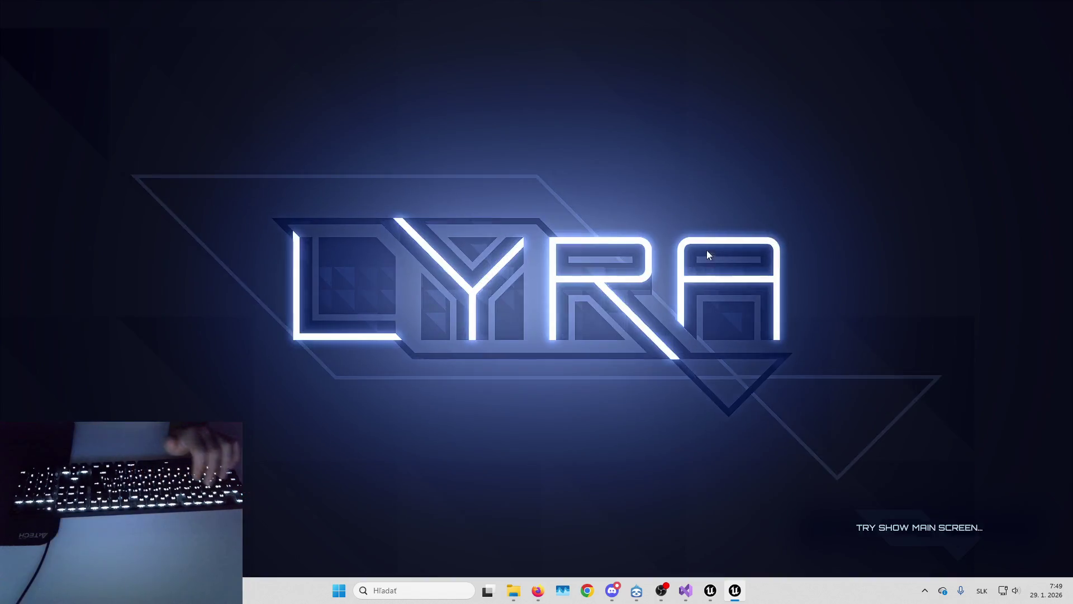
left_click(588, 234)
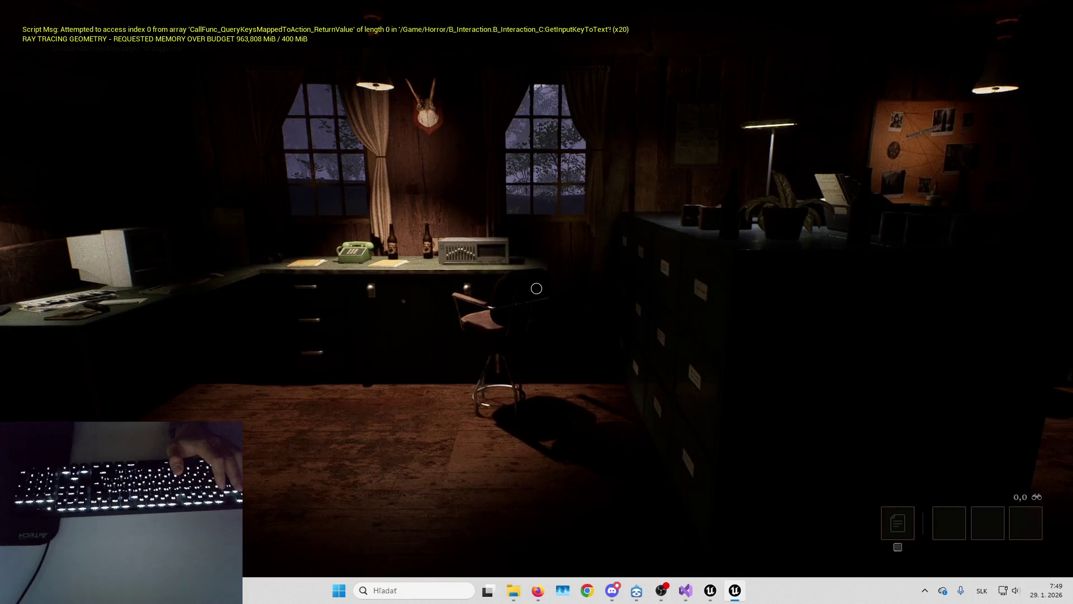
key("w")
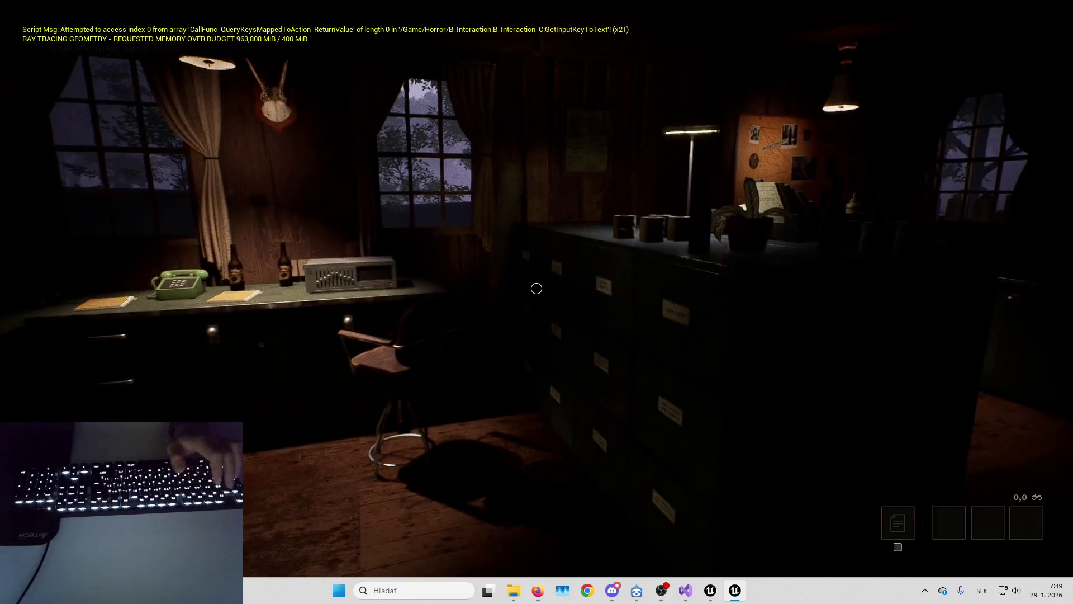
key("Escape")
key("F11")
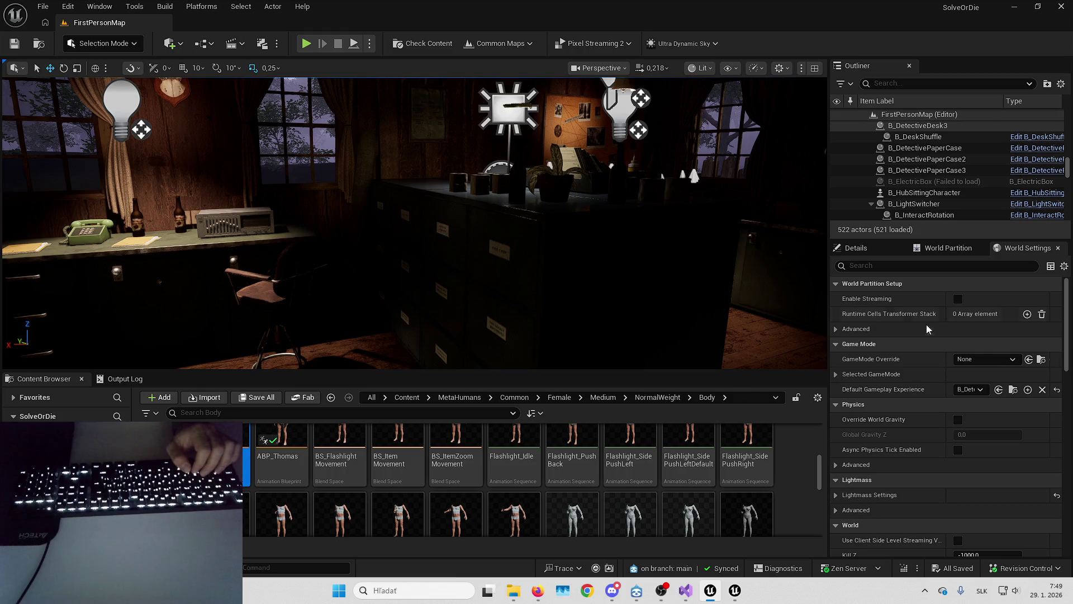
Open the default experience asset and expand its Component List entries.
left_click(1013, 389)
key("ctrl+e")
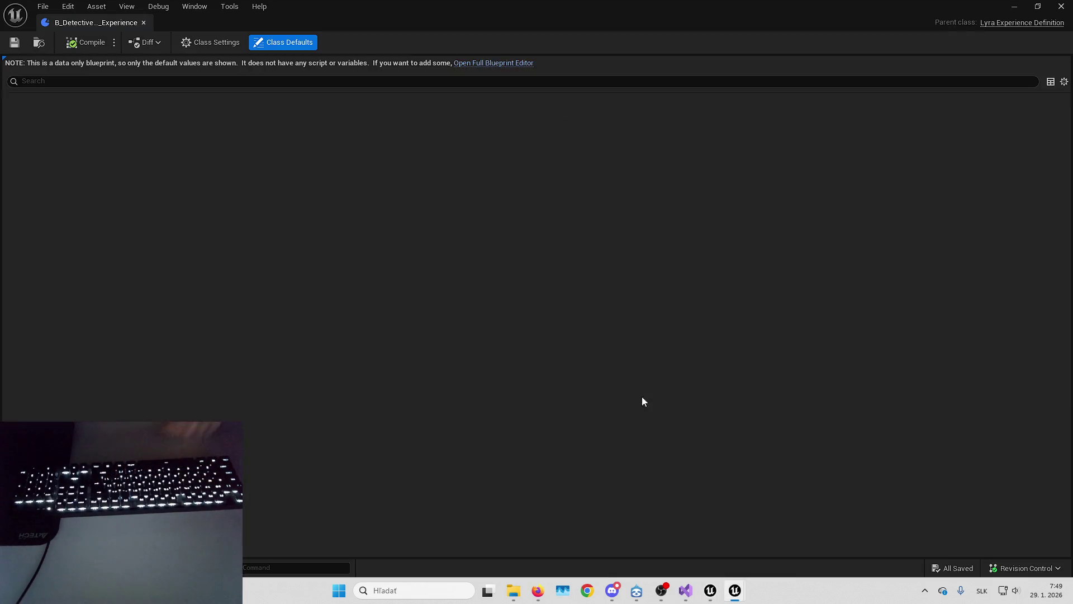
scroll(407, 391, "down", 5)
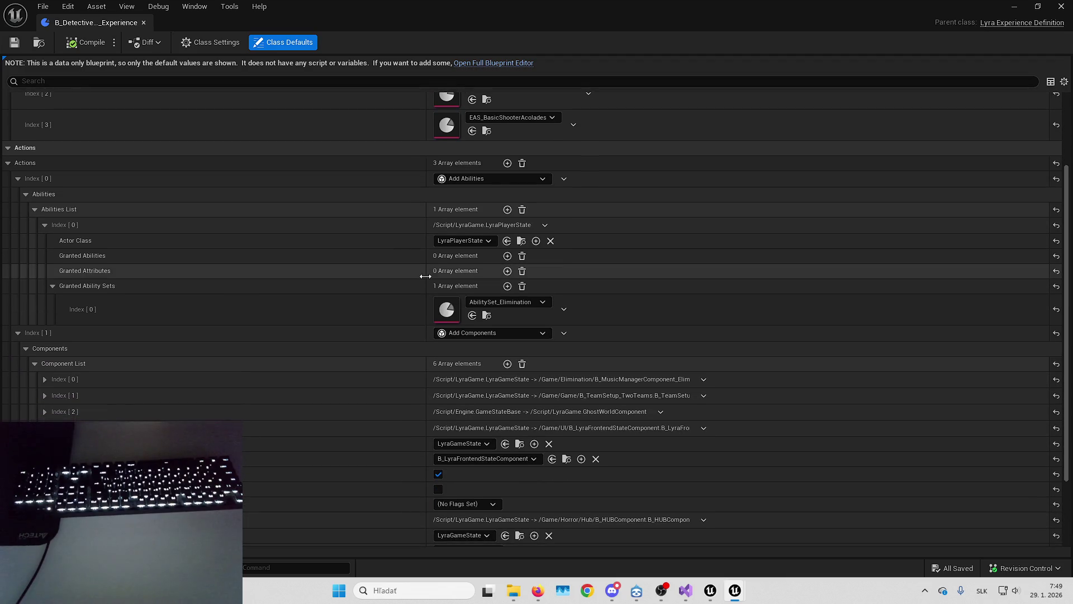
left_click(605, 378)
left_click(589, 410)
Open the B_MusicManagerComponent_Elimination blueprint and view its default properties.
left_click(1013, 6)
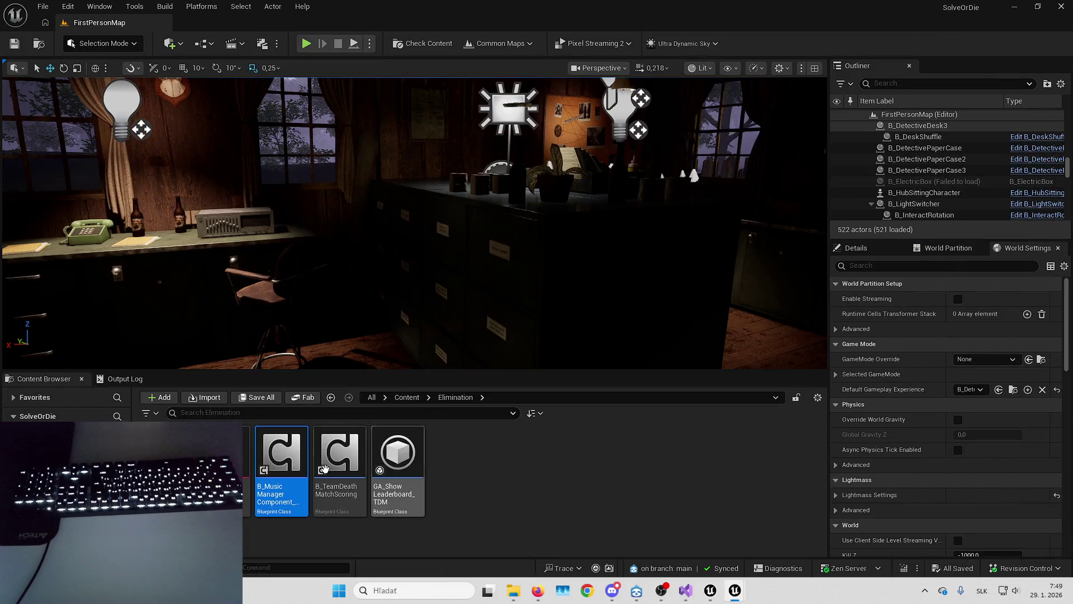
double_click(290, 459)
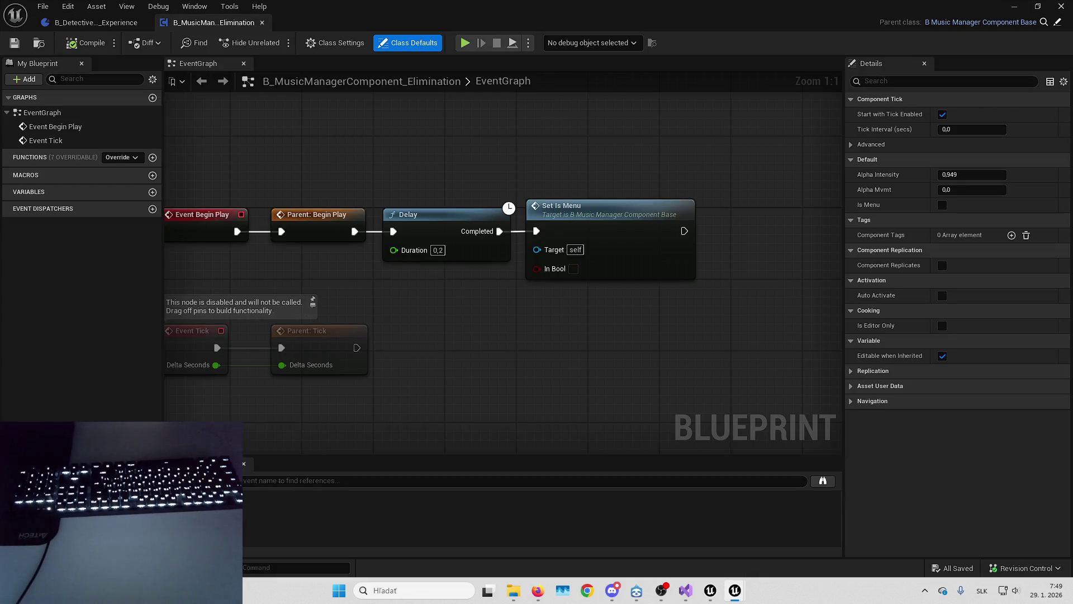
left_click(498, 139)
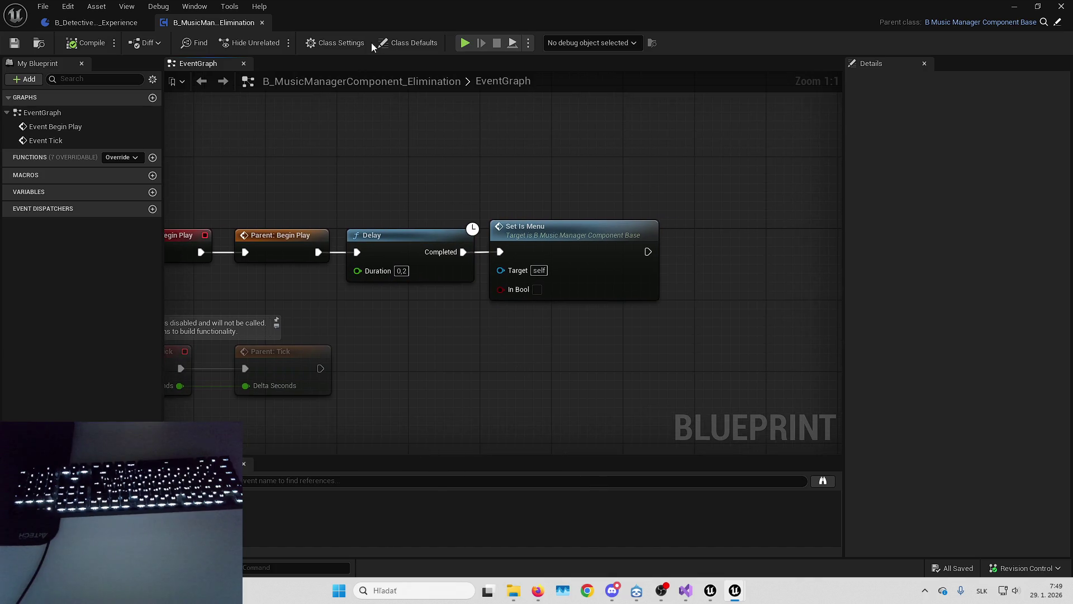
left_click(391, 43)
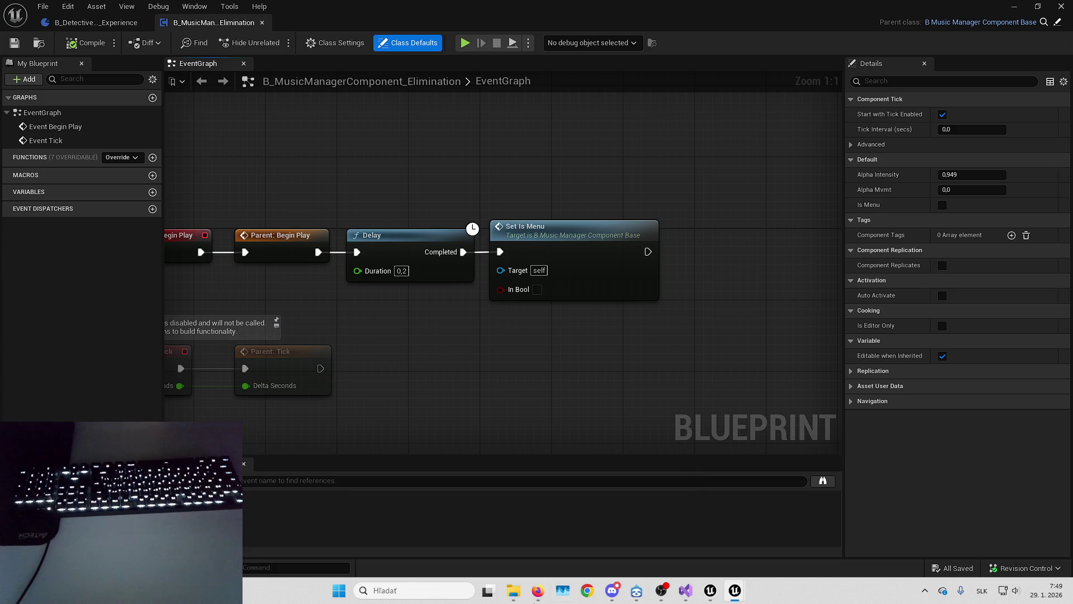
Examine the Begin Play Delay and Set Is Menu chain, then open the SetIsMenu function.
mouse_move(697, 268)
left_mouse_down()
mouse_move(755, 412)
mouse_move(796, 326)
left_mouse_up()
left_click(715, 262)
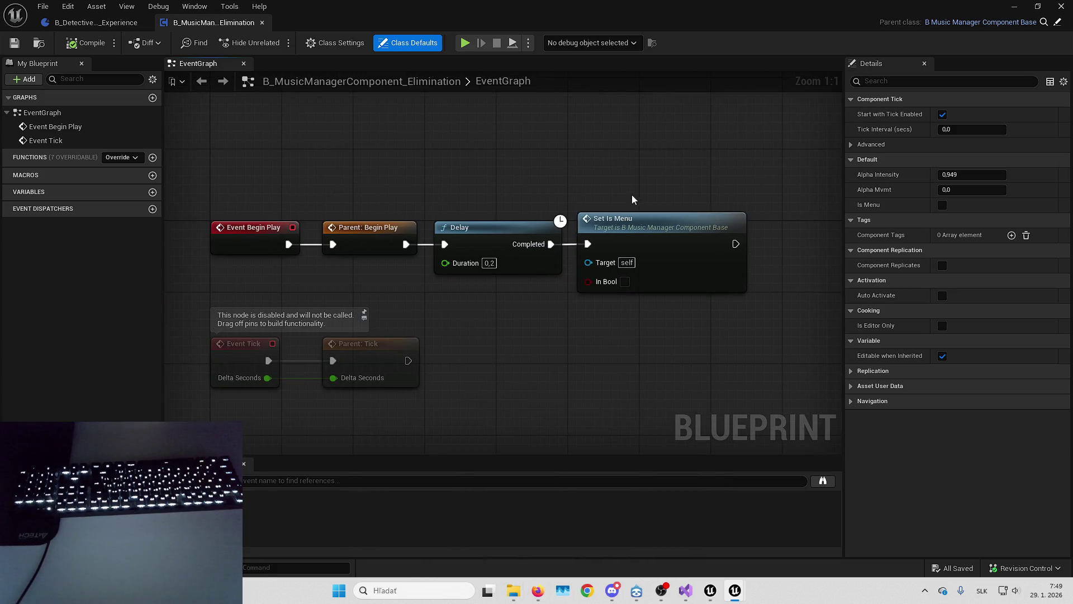
left_click(503, 221, "ctrl")
left_click_drag(557, 182, 572, 229)
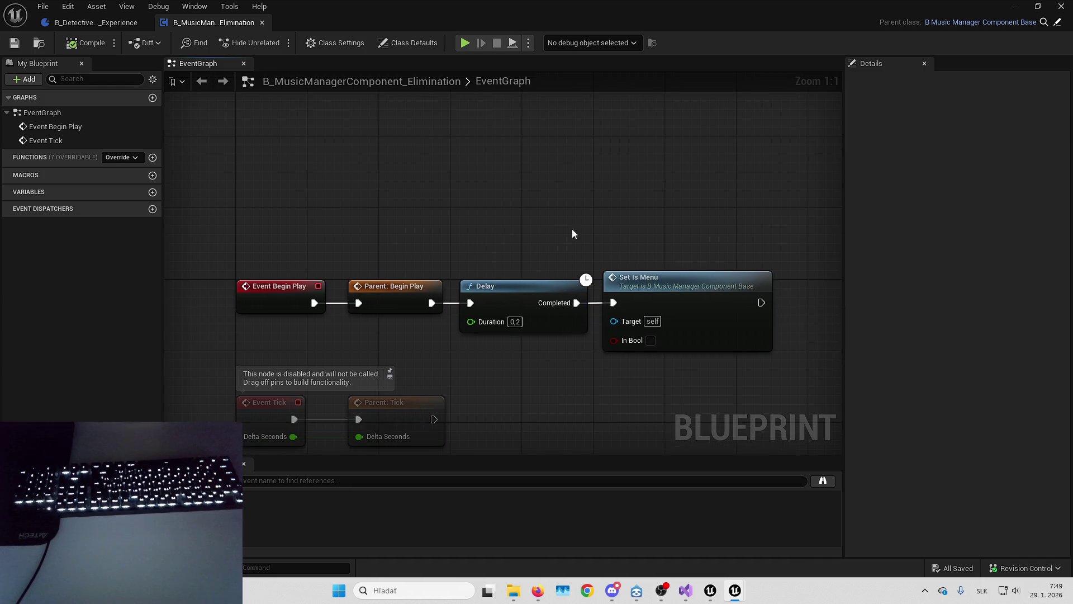
left_click(635, 394)
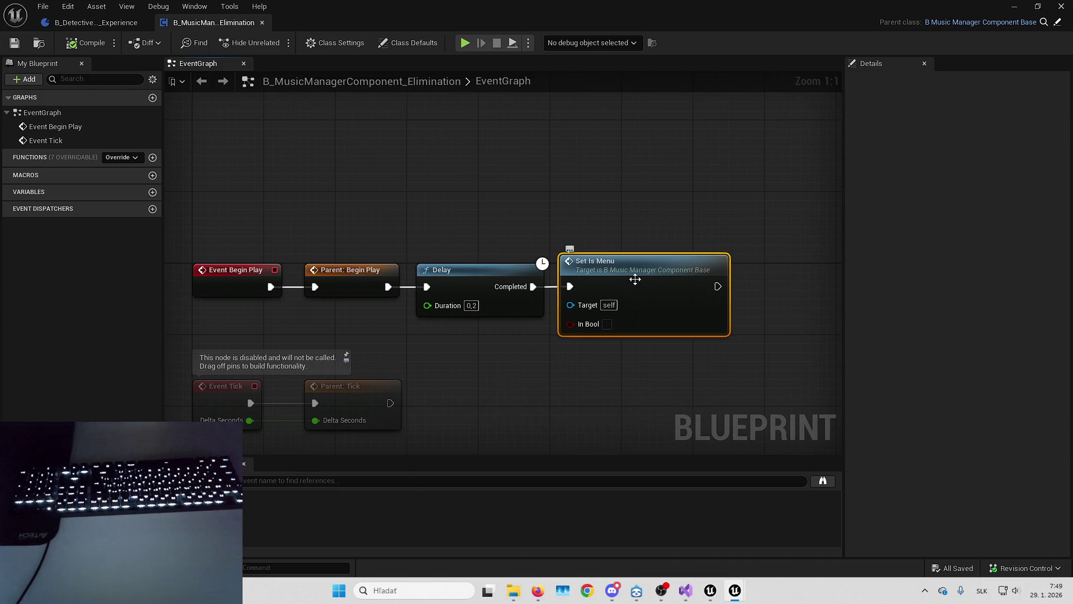
left_click_drag(628, 199, 552, 213)
left_click(405, 44)
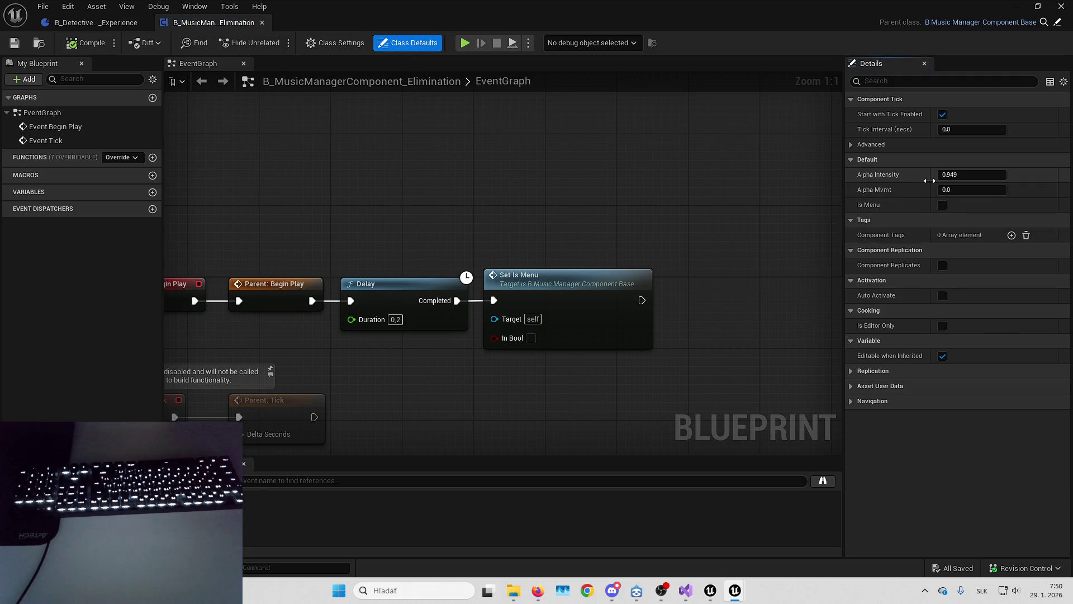
left_click(616, 295)
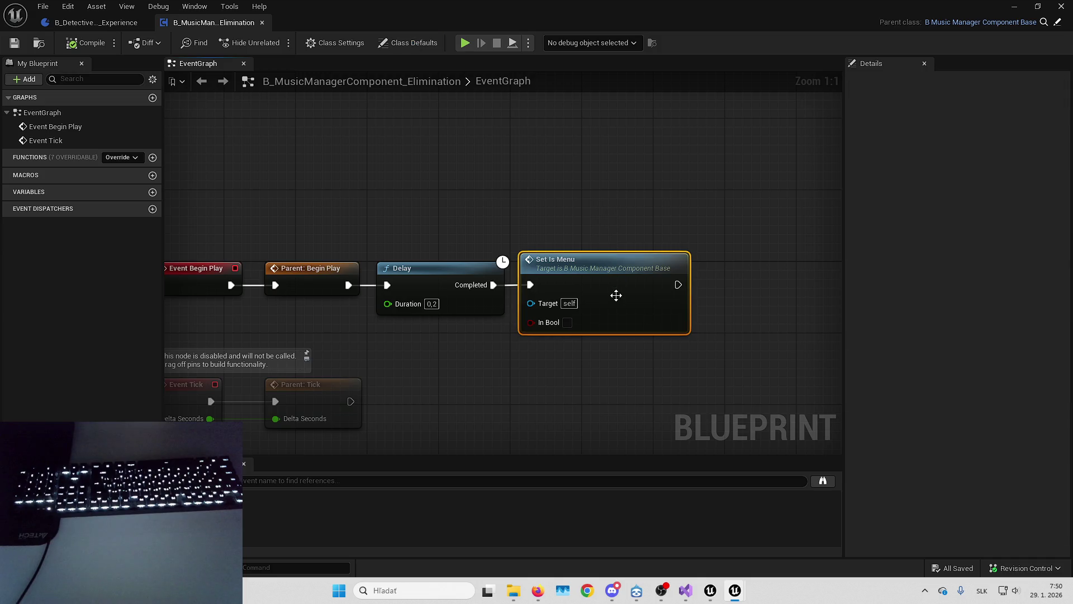
double_click(623, 260)
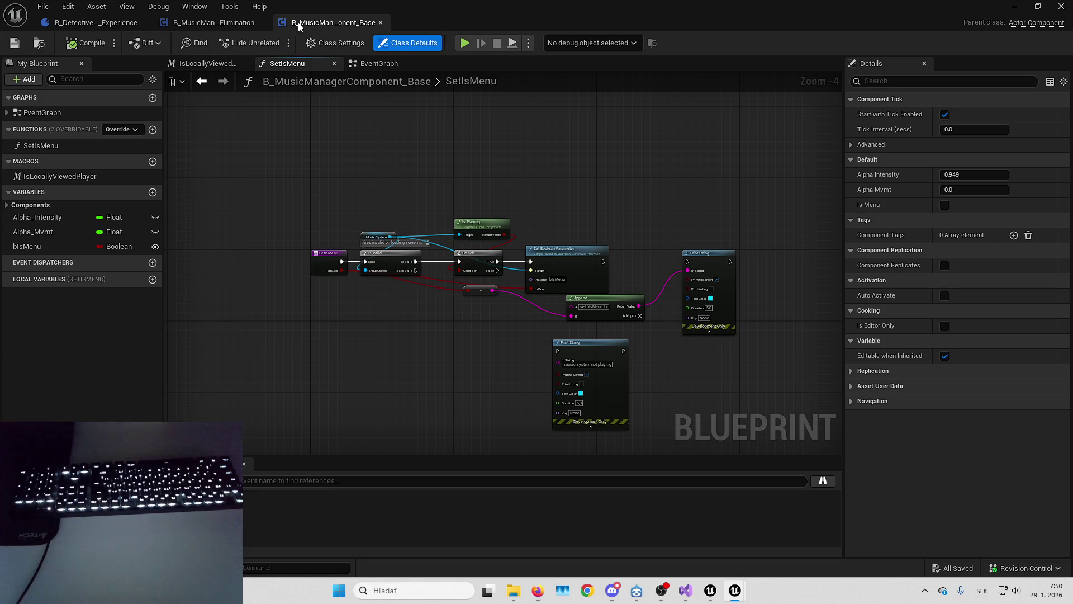
Show the base component's EventGraph, framing the Create Sound 2D node spawning mx_System.
key("alt+Tab")
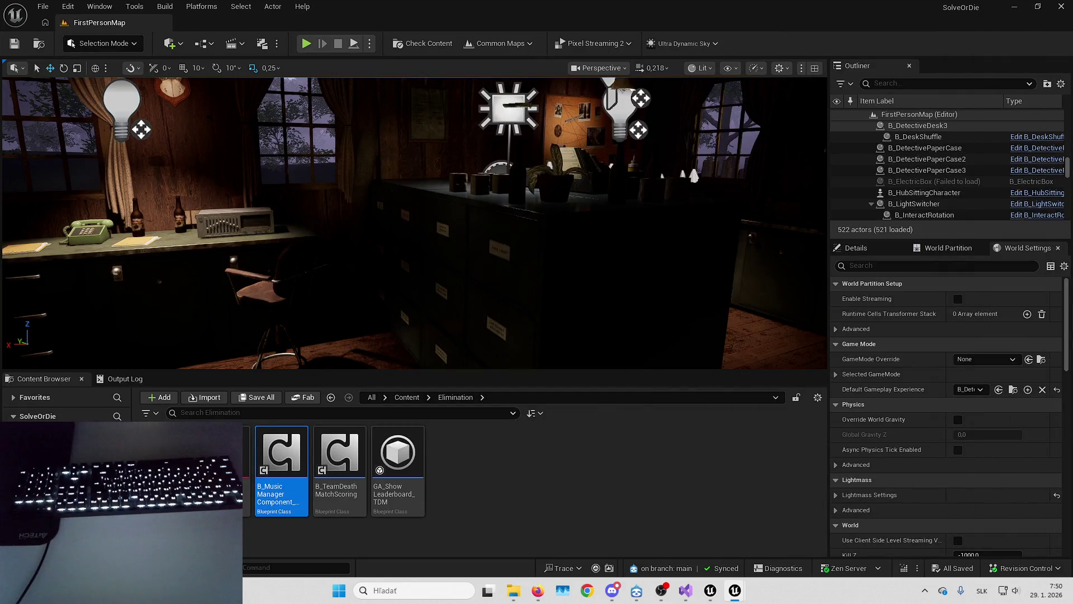
key("alt+Tab")
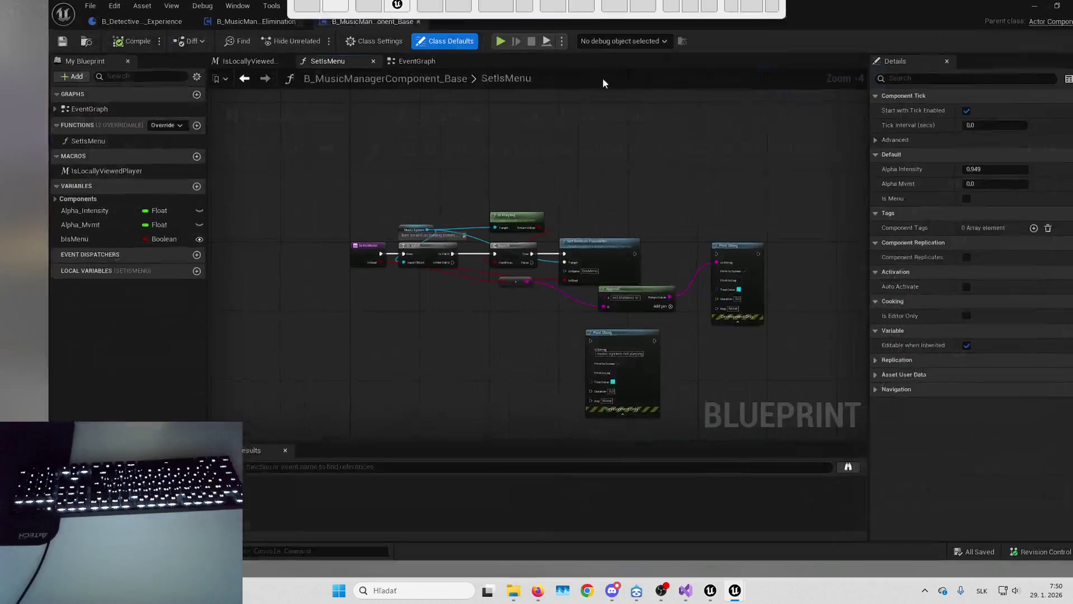
scroll(440, 242, "up", 1)
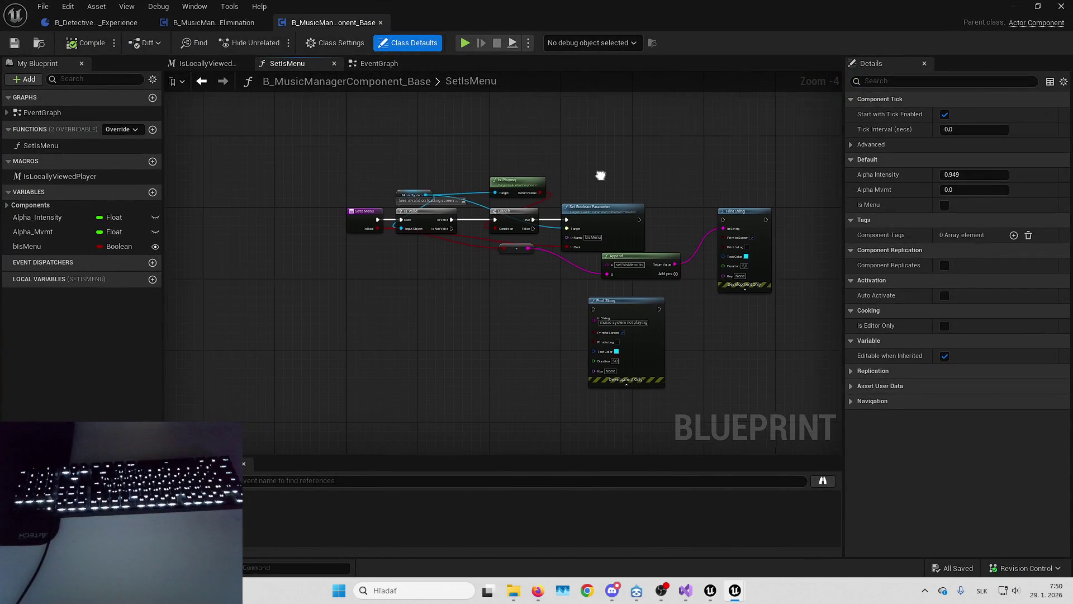
left_click(379, 63)
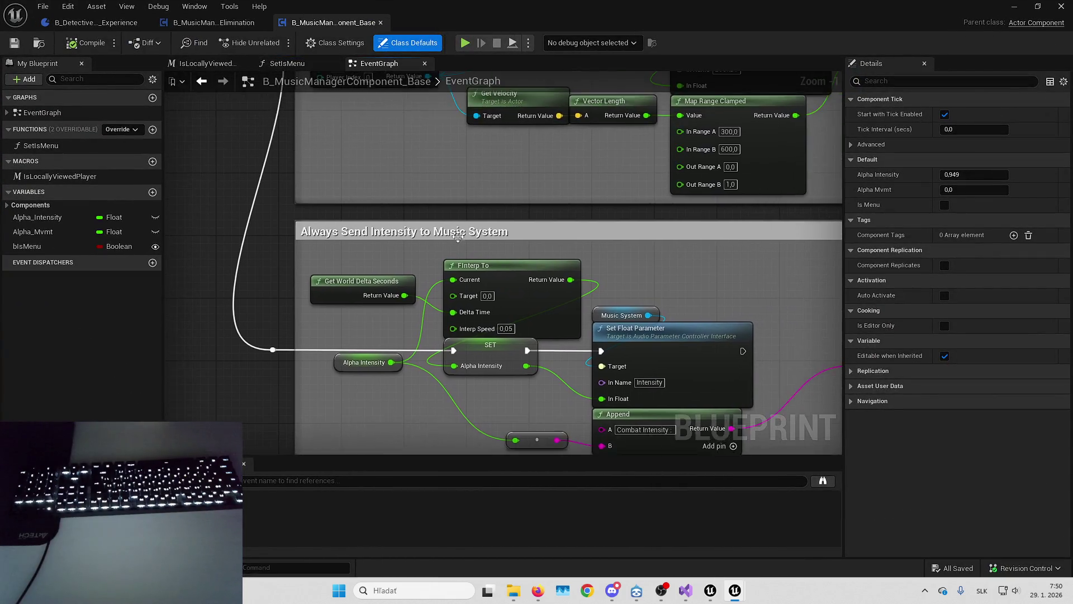
mouse_move(615, 299)
left_mouse_down()
mouse_move(465, 390)
mouse_move(508, 416)
left_mouse_up()
scroll(477, 270, "up", 4)
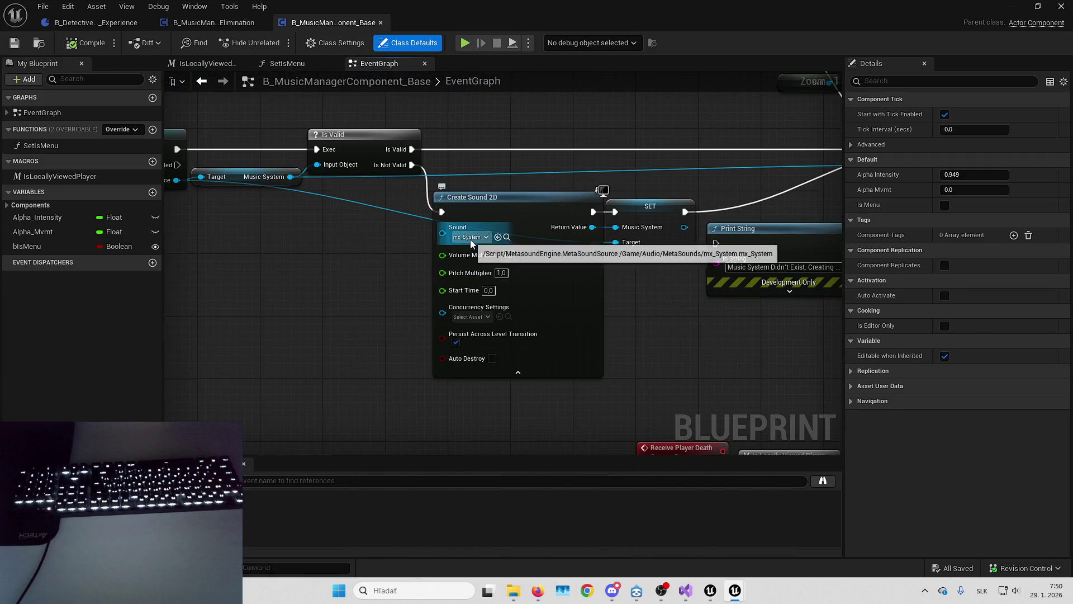
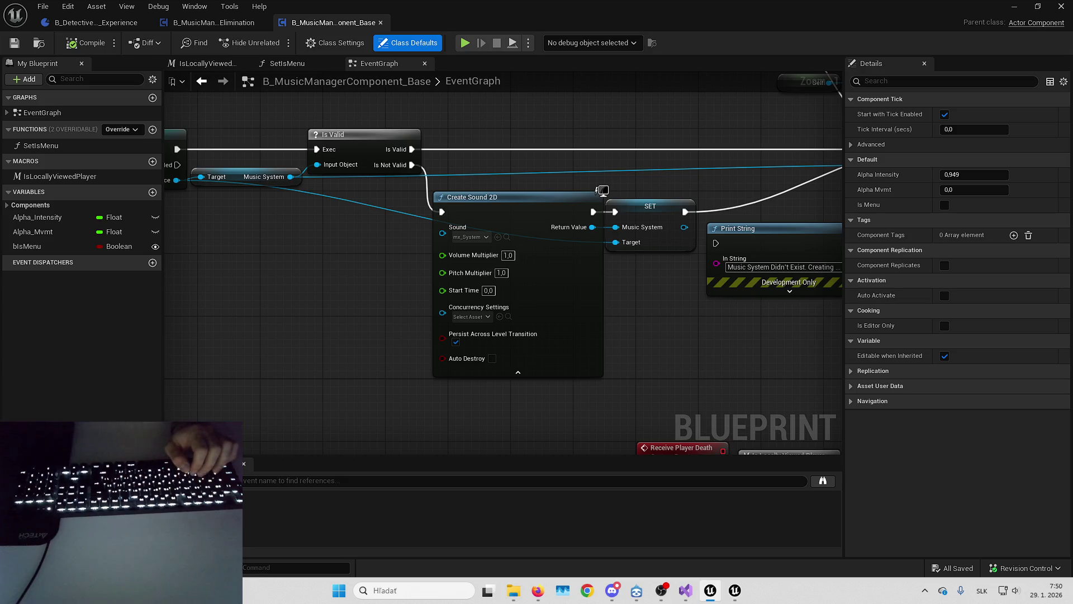
Minimize the music manager Blueprint and open the mx_System MetaSound from Content/Audio/MetaSounds.
left_click(1012, 6)
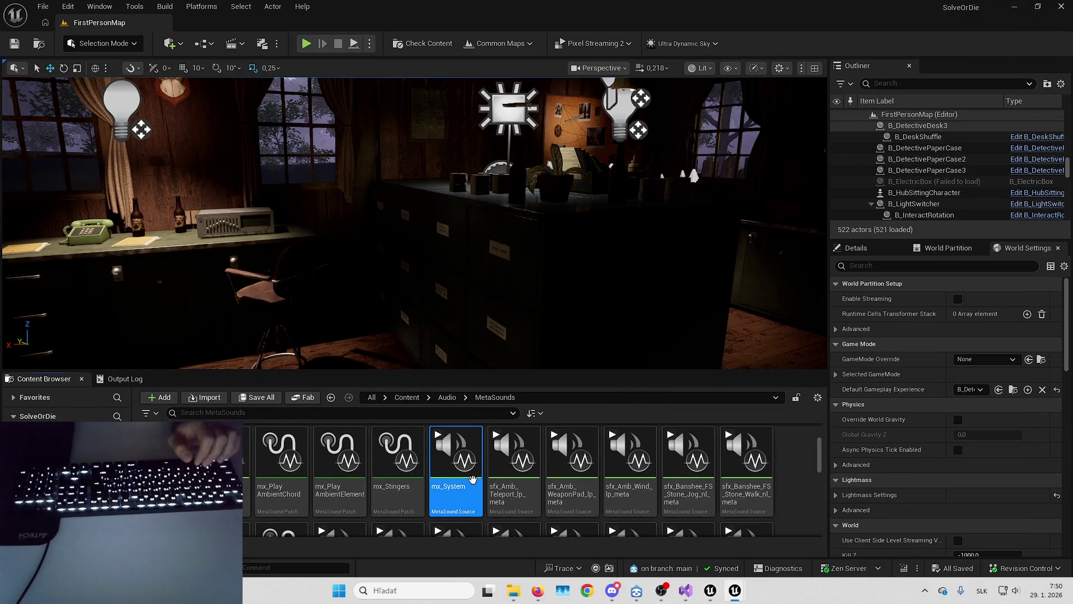
double_click(472, 480)
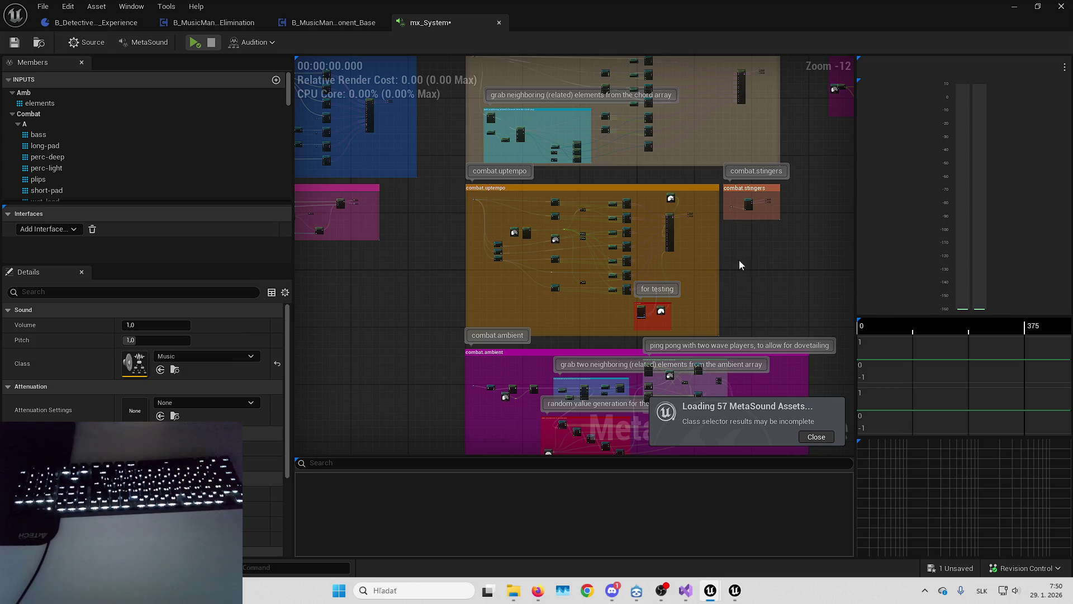
Bring the mx_System editor forward, view the menu.loading section and narrow the side panels.
left_click_drag(739, 261, 672, 276)
left_click(711, 590)
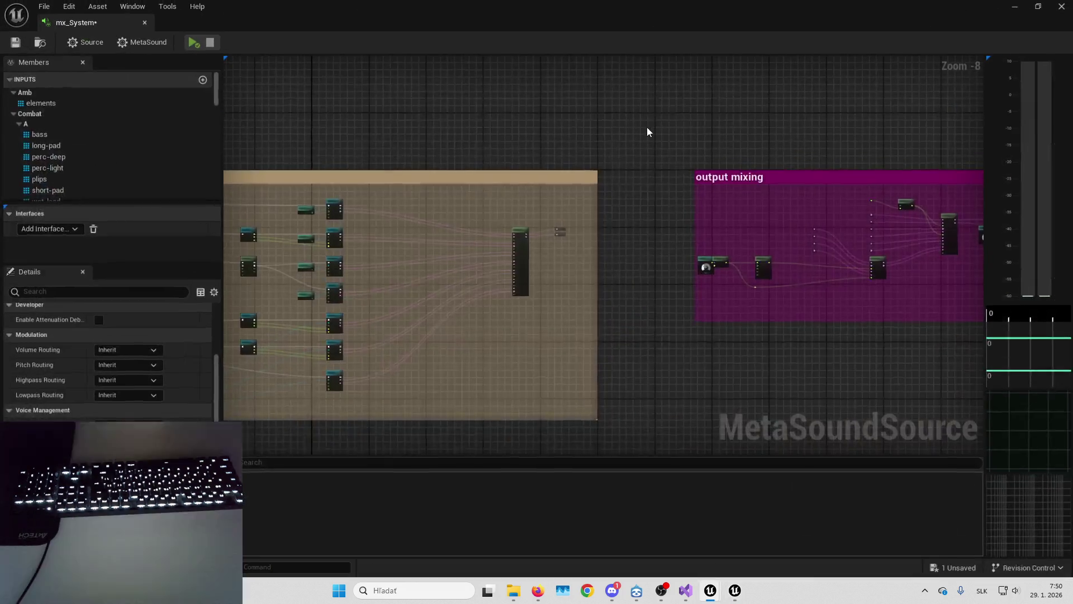
mouse_move(582, 184)
left_mouse_down()
mouse_move(709, 247)
mouse_move(527, 266)
mouse_move(512, 233)
mouse_move(572, 214)
mouse_move(752, 218)
left_mouse_up()
scroll(572, 214, "down", 3)
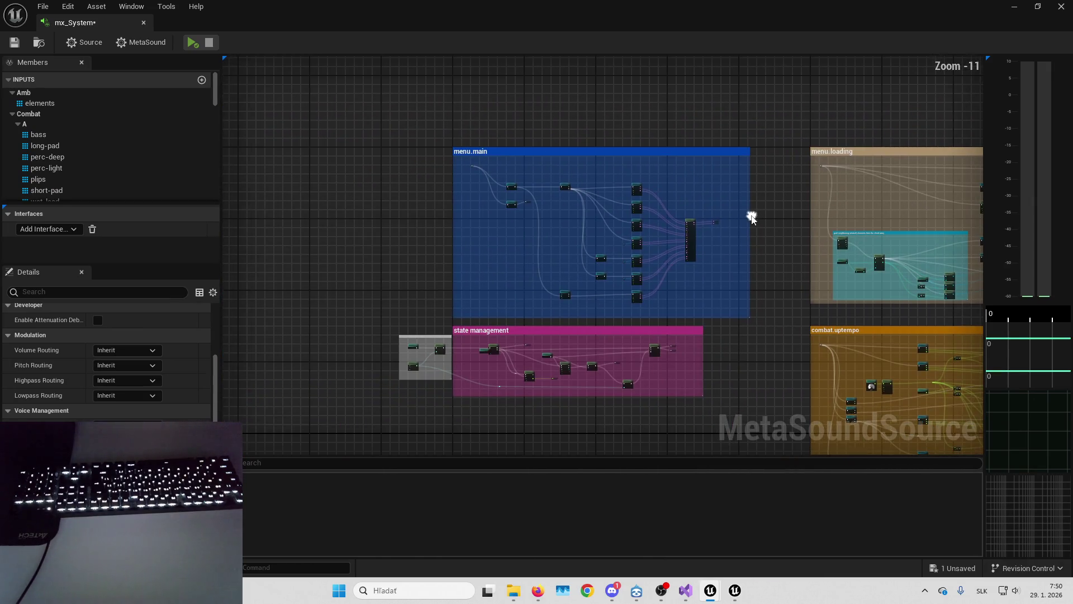
scroll(546, 334, "up", 7)
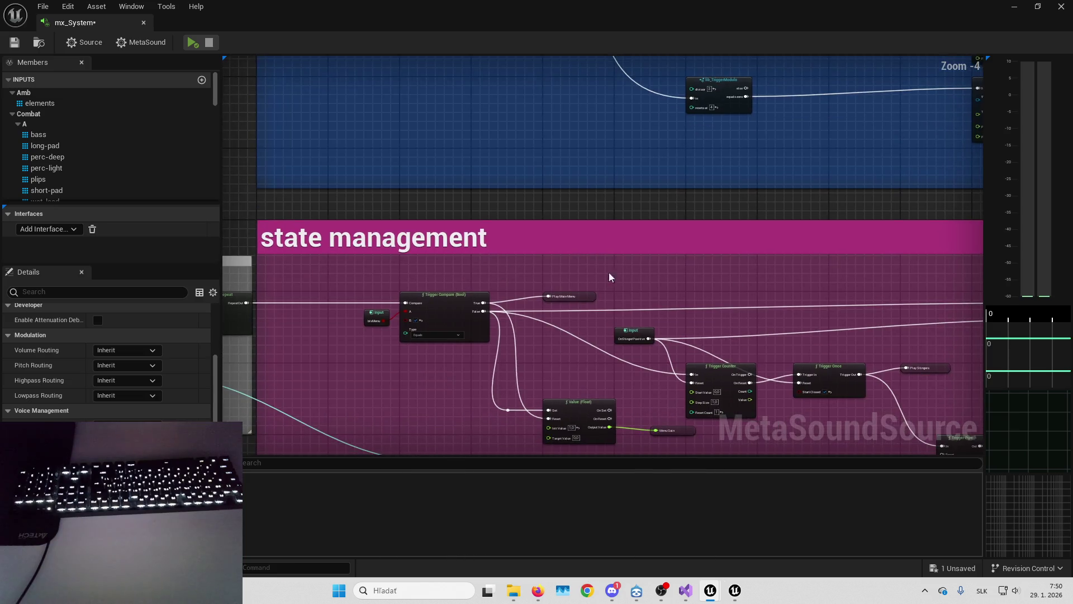
mouse_move(223, 208)
left_mouse_down()
mouse_move(155, 208)
mouse_move(180, 207)
left_mouse_up()
scroll(695, 240, "down", 3)
Pan across the combat.uptempo, combat.stingers and combat.ambient sections toward the stereo mixers.
mouse_move(695, 240)
left_mouse_down()
mouse_move(695, 264)
mouse_move(605, 282)
mouse_move(517, 267)
mouse_move(454, 276)
left_mouse_up()
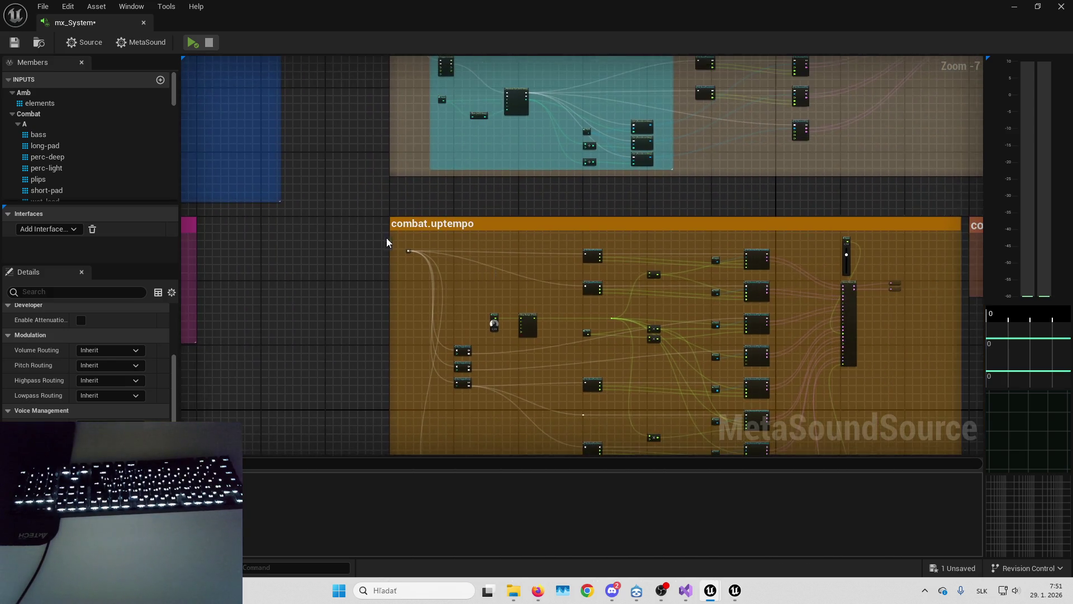
scroll(454, 276, "up", 3)
scroll(537, 229, "down", 2)
left_click_drag(815, 312, 725, 309)
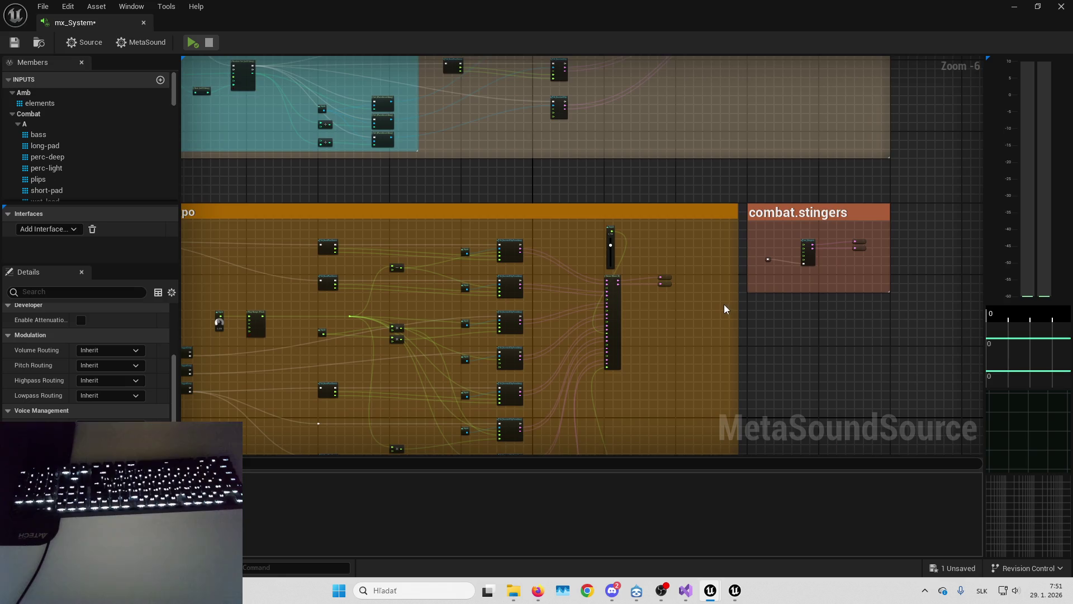
scroll(663, 259, "up", 3)
scroll(695, 242, "down", 5)
mouse_move(695, 242)
left_mouse_down()
mouse_move(715, 124)
mouse_move(694, 67)
left_mouse_up()
scroll(690, 124, "down", 3)
scroll(685, 234, "up", 9)
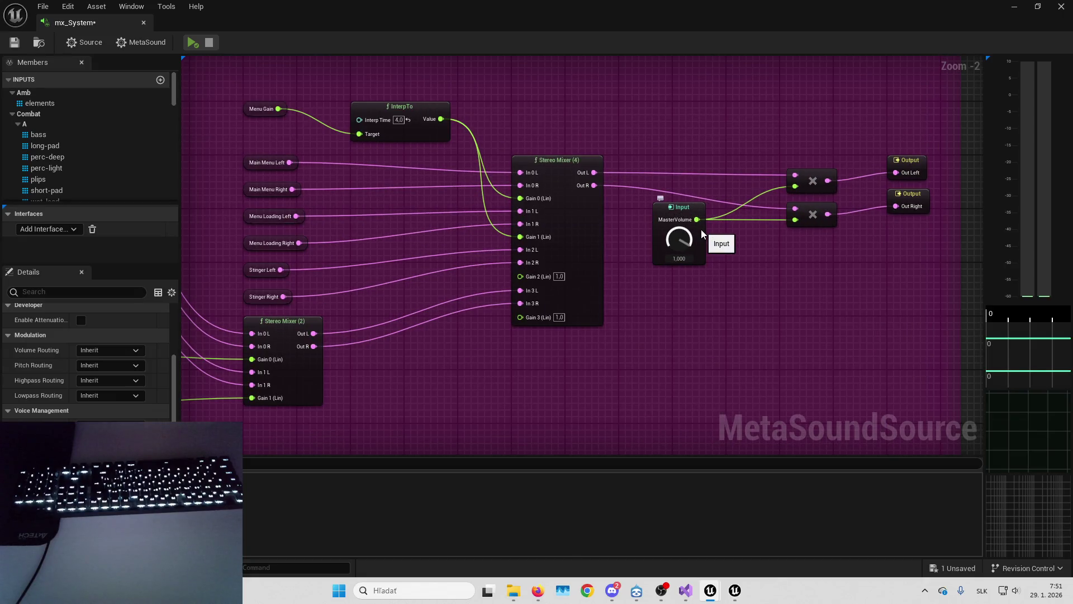
Inspect the MasterVolume input and center the view on Stereo Mixer (4).
left_click(677, 206)
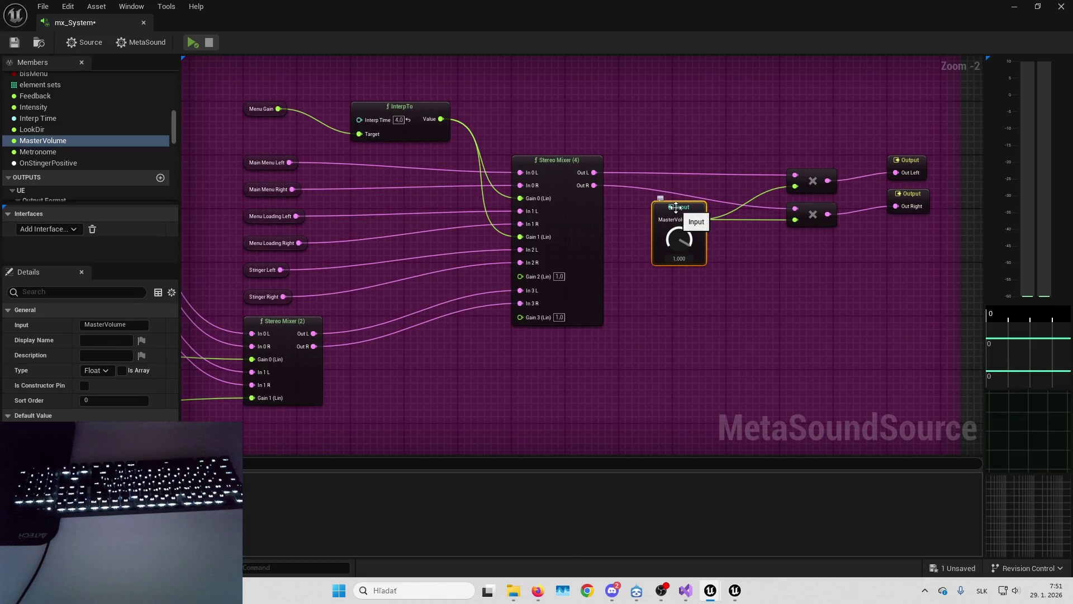
left_click(559, 184)
key("f")
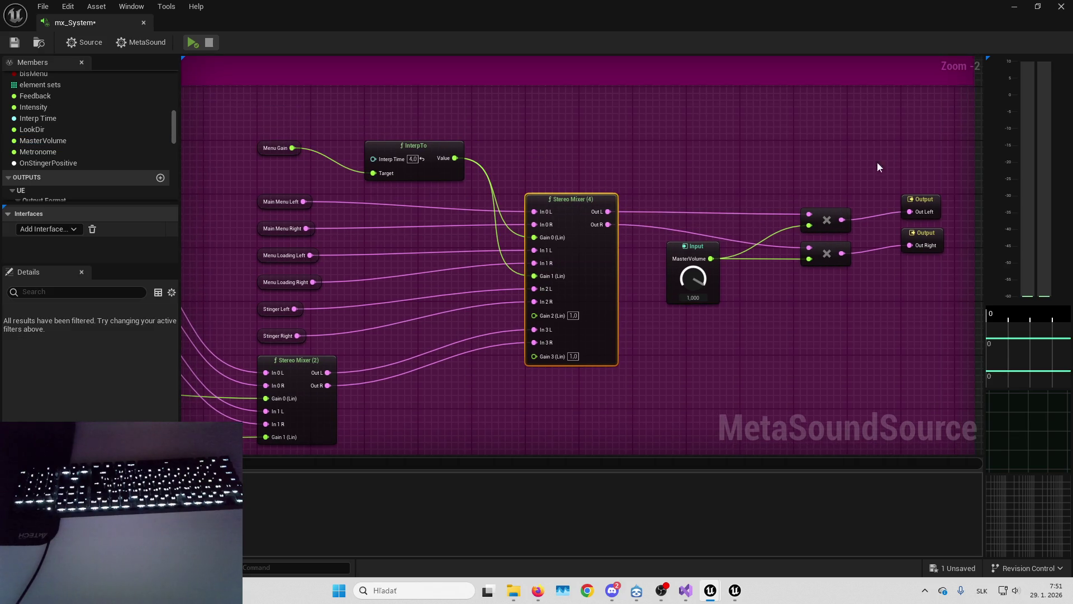
left_click(813, 193)
left_click_drag(515, 121, 885, 106)
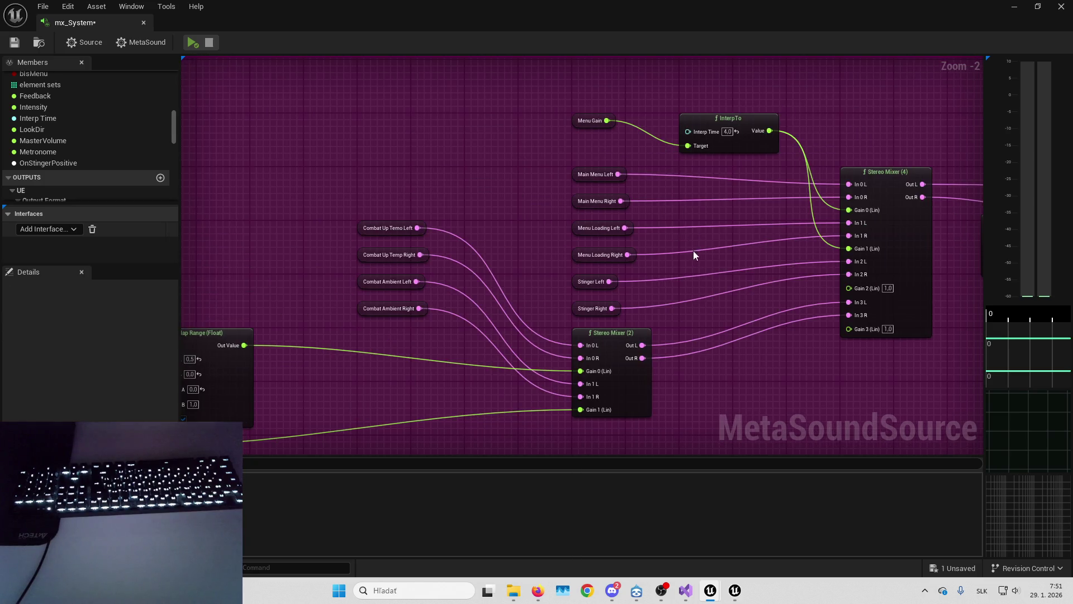
Inspect Stereo Mixer (2), then minimize both mx_System MetaSound editor windows.
left_click(614, 343)
scroll(694, 297, "down", 4)
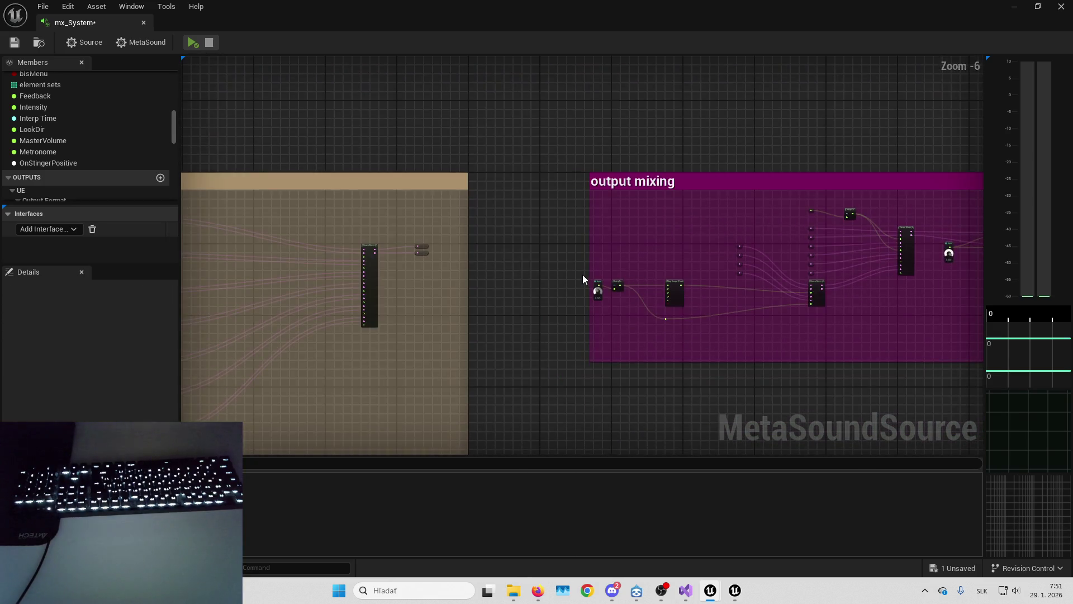
scroll(578, 273, "up", 2)
scroll(518, 270, "down", 2)
left_click_drag(518, 270, 686, 250)
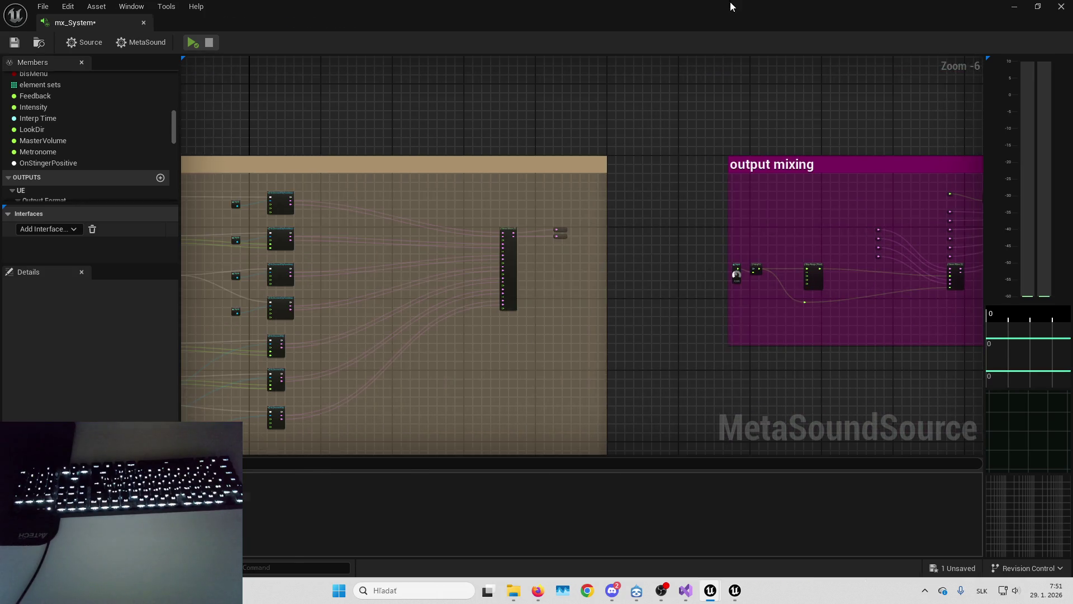
left_click(1014, 5)
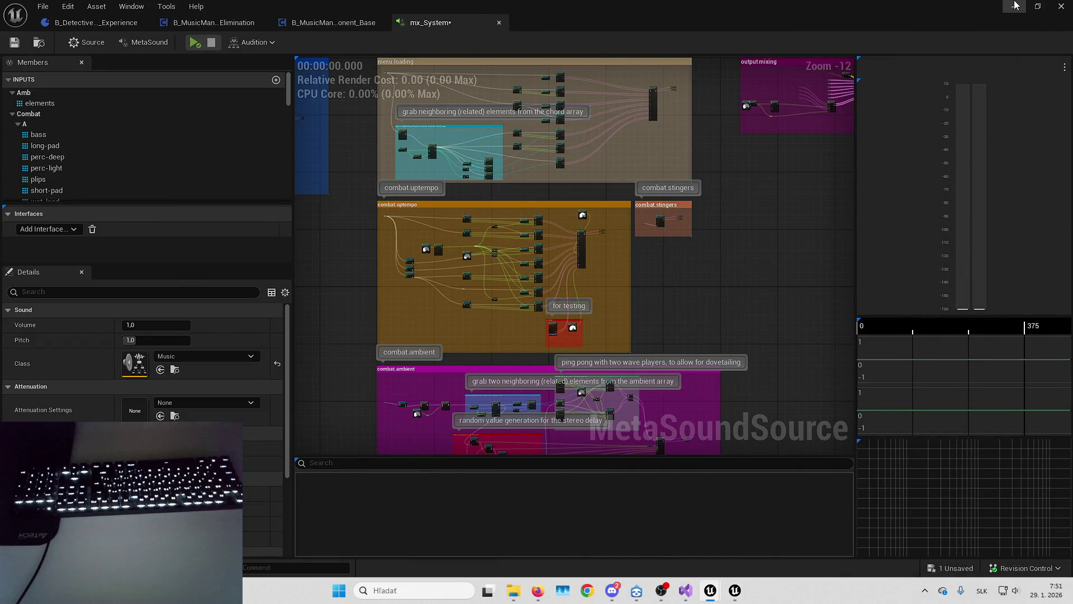
left_click(1015, 6)
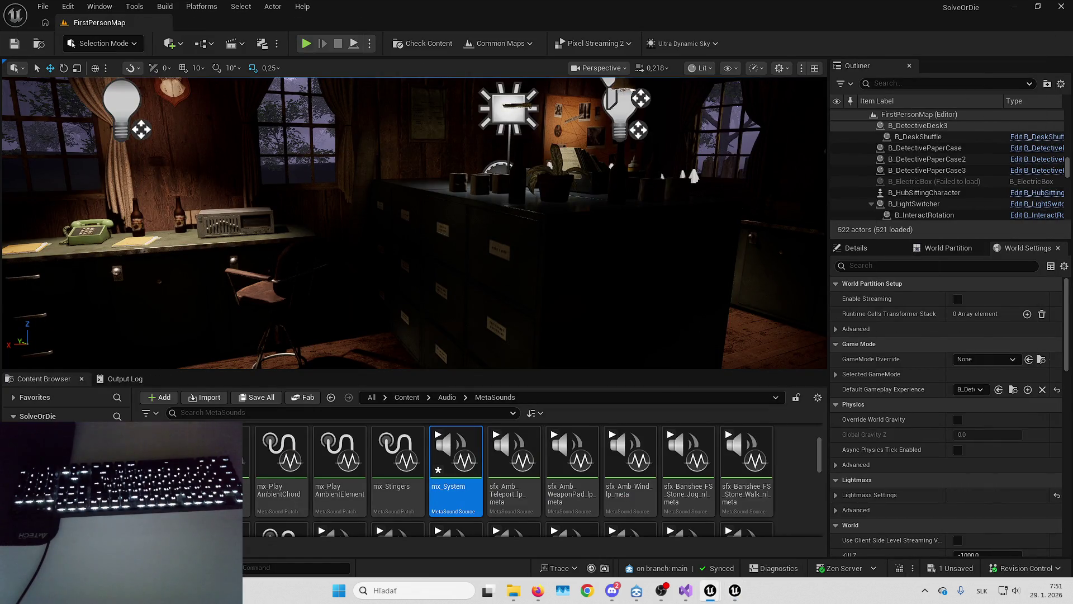
key("alt+shift+r")
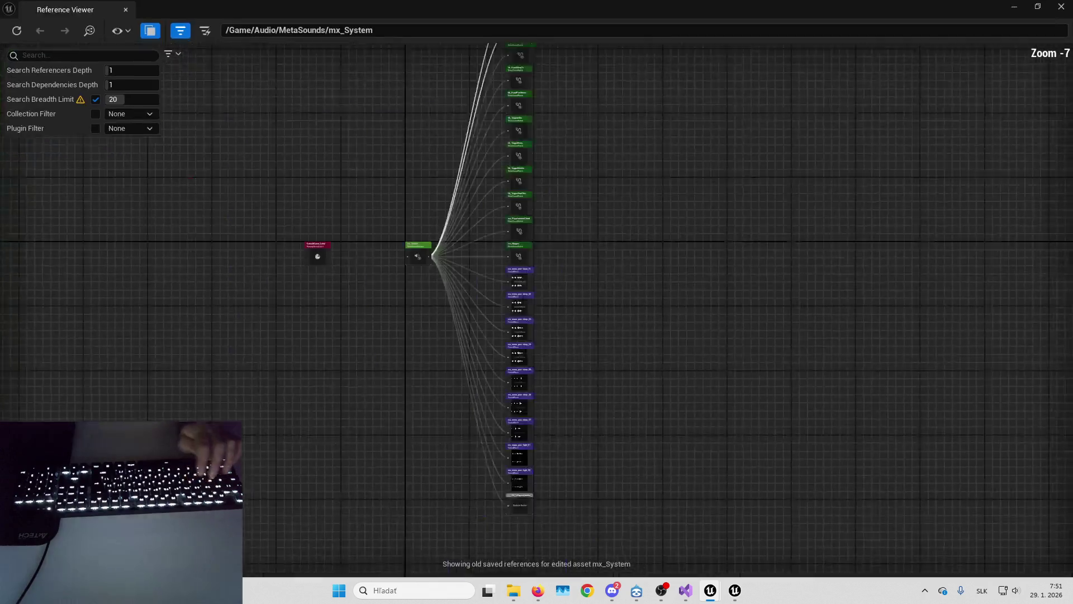
scroll(443, 305, "up", 4)
scroll(551, 296, "down", 1)
mouse_move(479, 299)
left_mouse_down()
mouse_move(444, 546)
mouse_move(447, 464)
mouse_move(583, 408)
mouse_move(556, 240)
left_mouse_up()
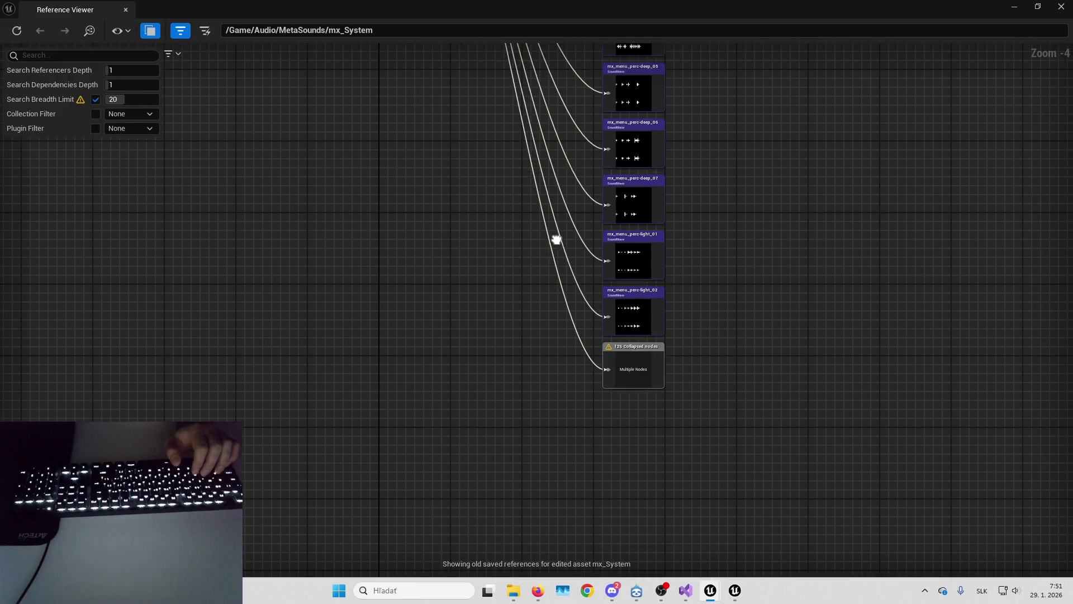
left_click(645, 362)
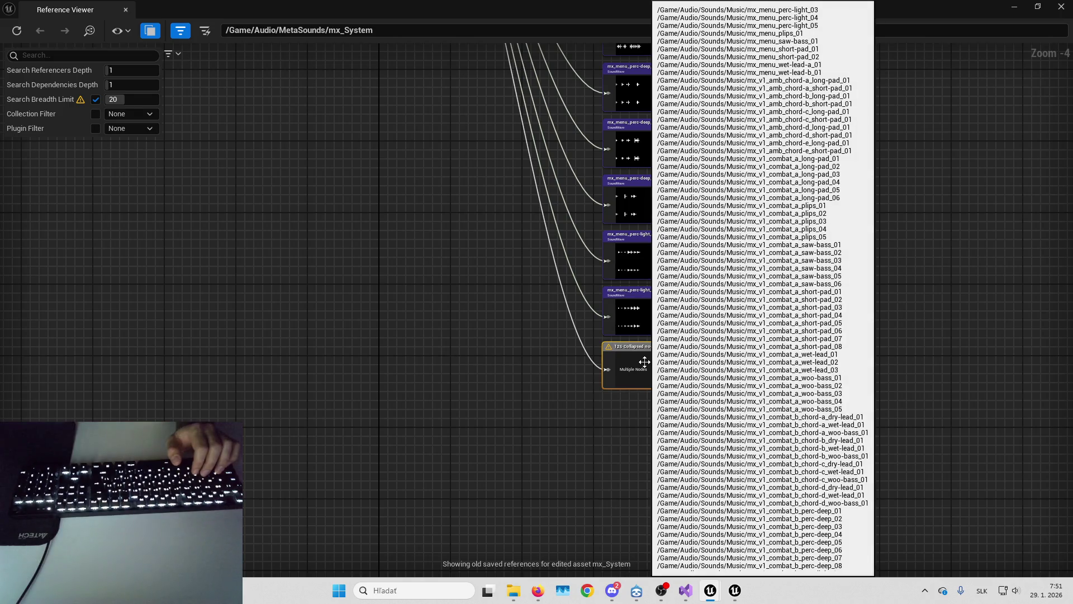
mouse_move(766, 227)
left_mouse_down()
mouse_move(766, 327)
mouse_move(744, 339)
left_mouse_up()
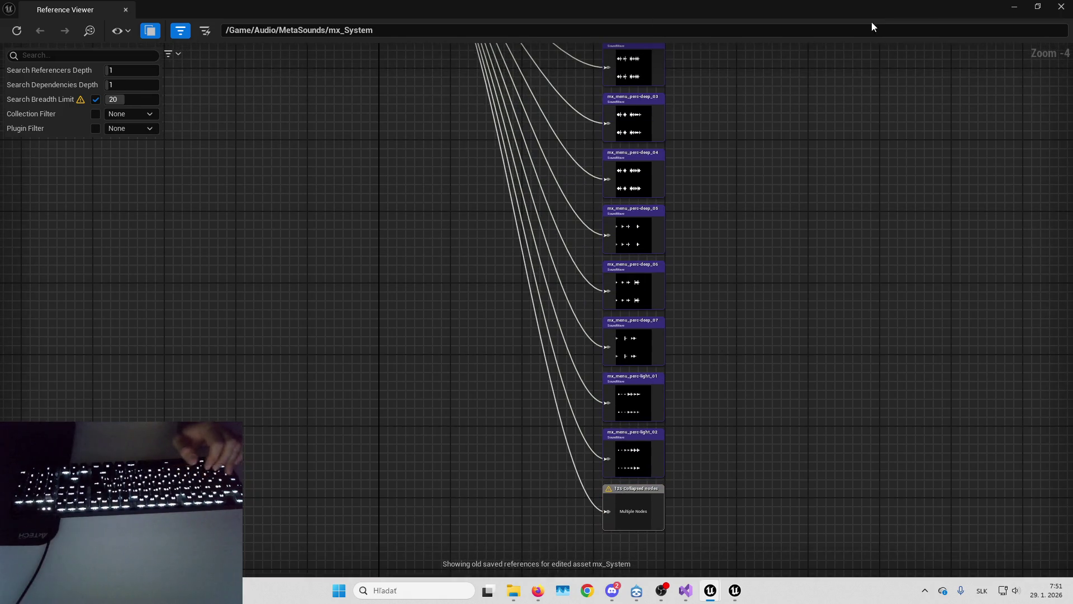
left_click(1061, 6)
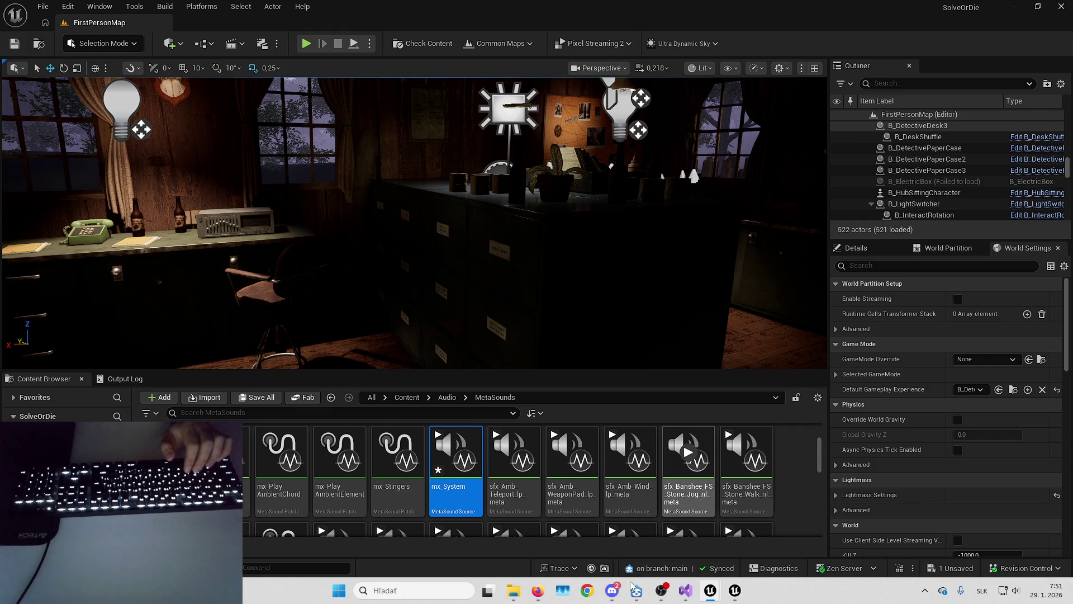
Review the B_MusicManagerComponent_Base Event Graph's lower nodes, then minimize it to reveal FirstPersonMap.
mouse_move(711, 591)
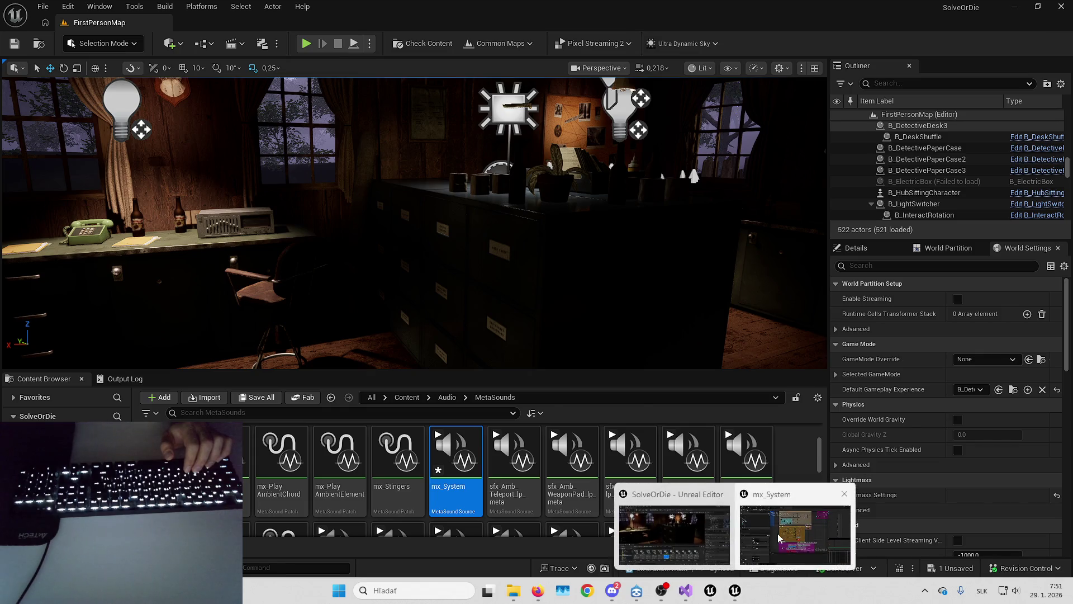
left_click(780, 538)
left_click(306, 21)
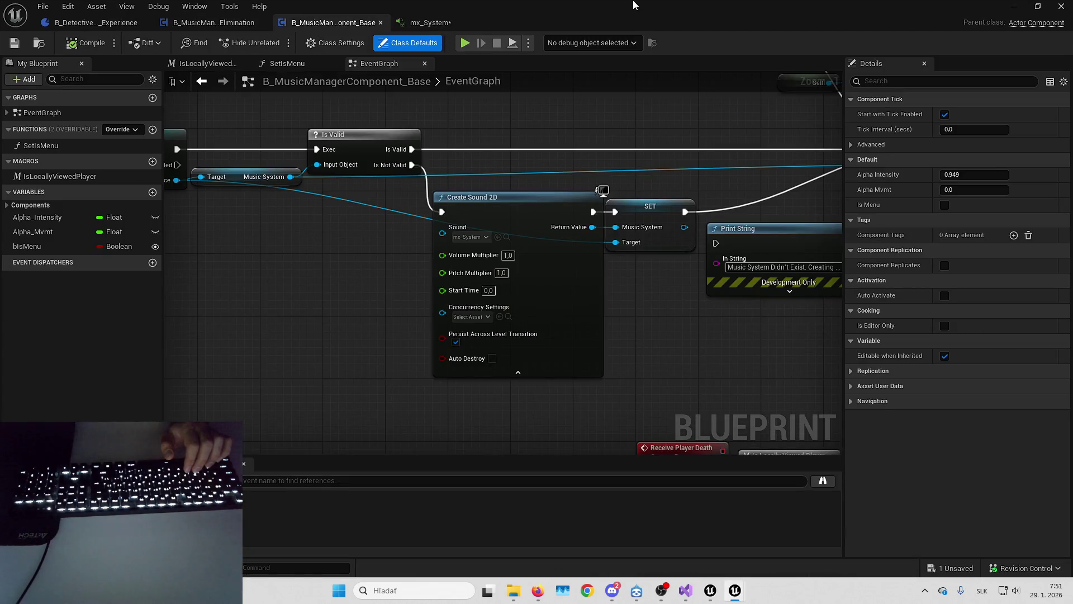
double_click(628, 19)
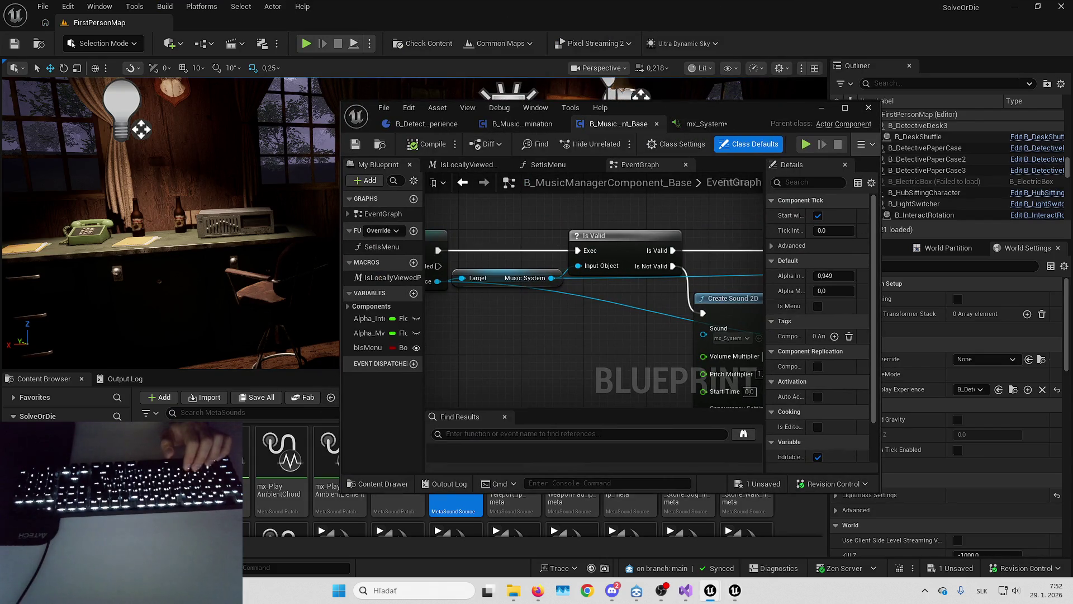
double_click(614, 124)
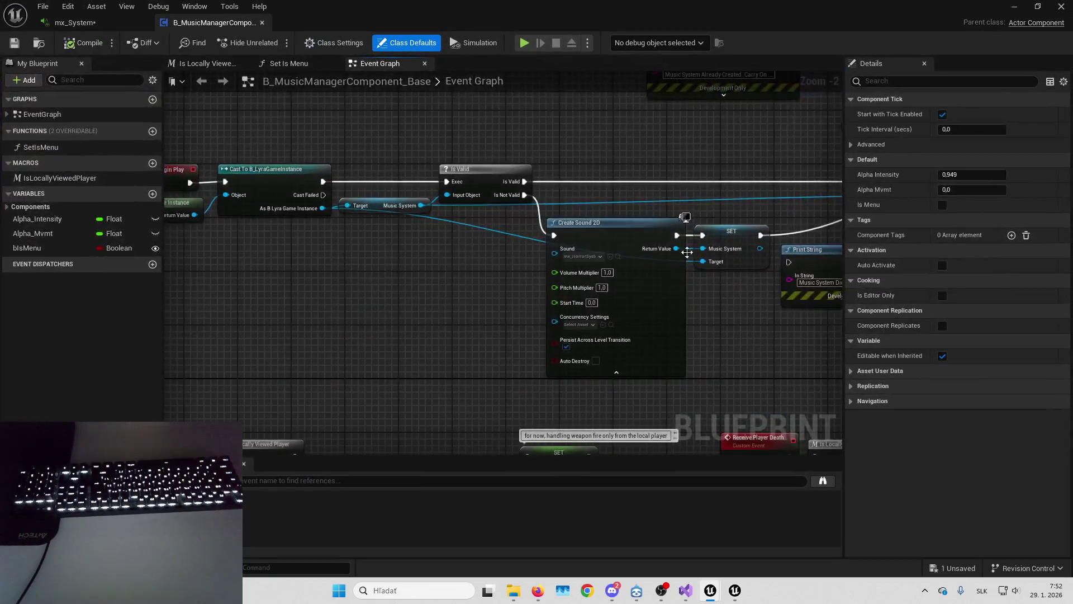
scroll(632, 293, "down", 3)
left_click_drag(535, 331, 633, 175)
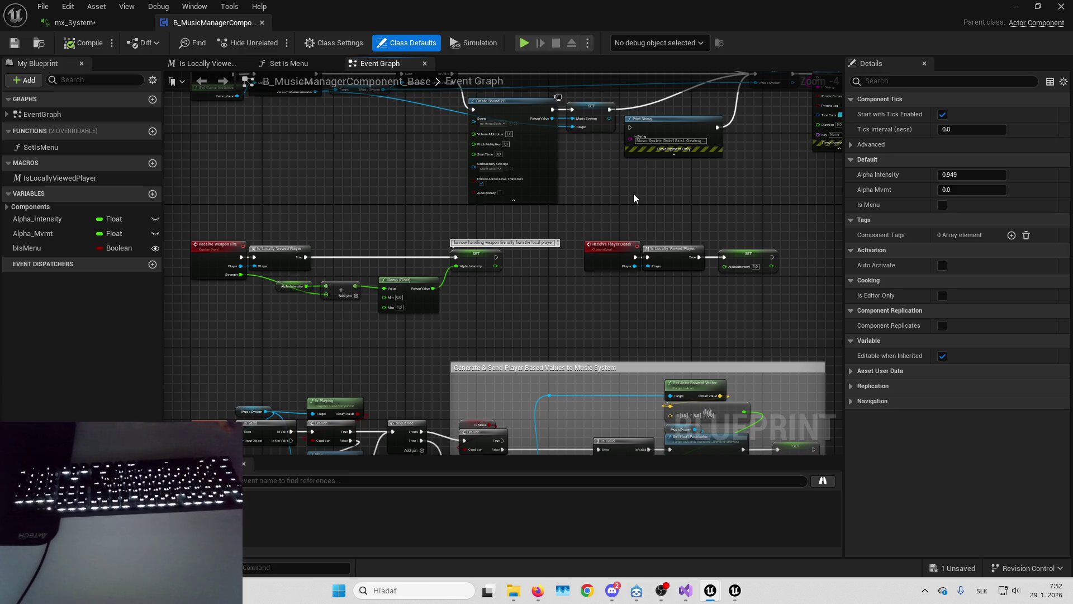
left_click(1011, 7)
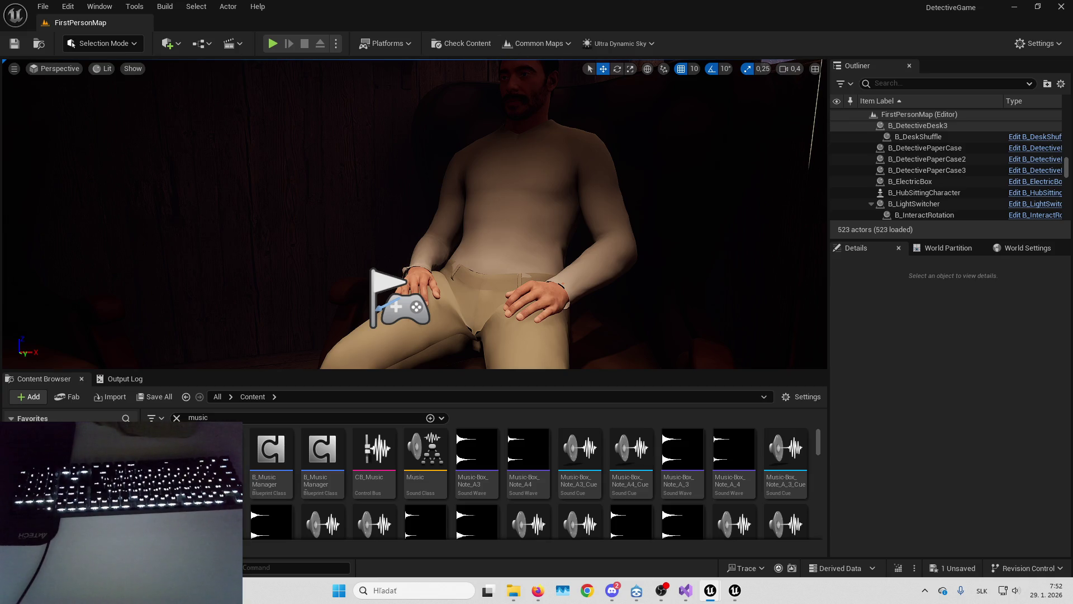
Clear the music search filter, enlarge the Content Browser and browse the Content folders.
left_click(176, 417)
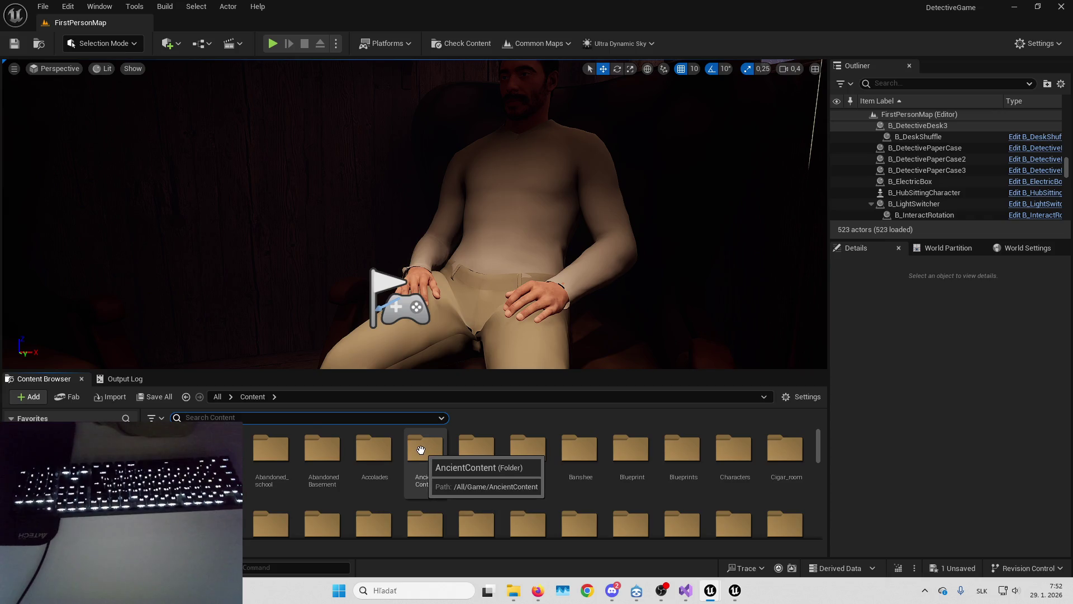
scroll(417, 435, "down", 1)
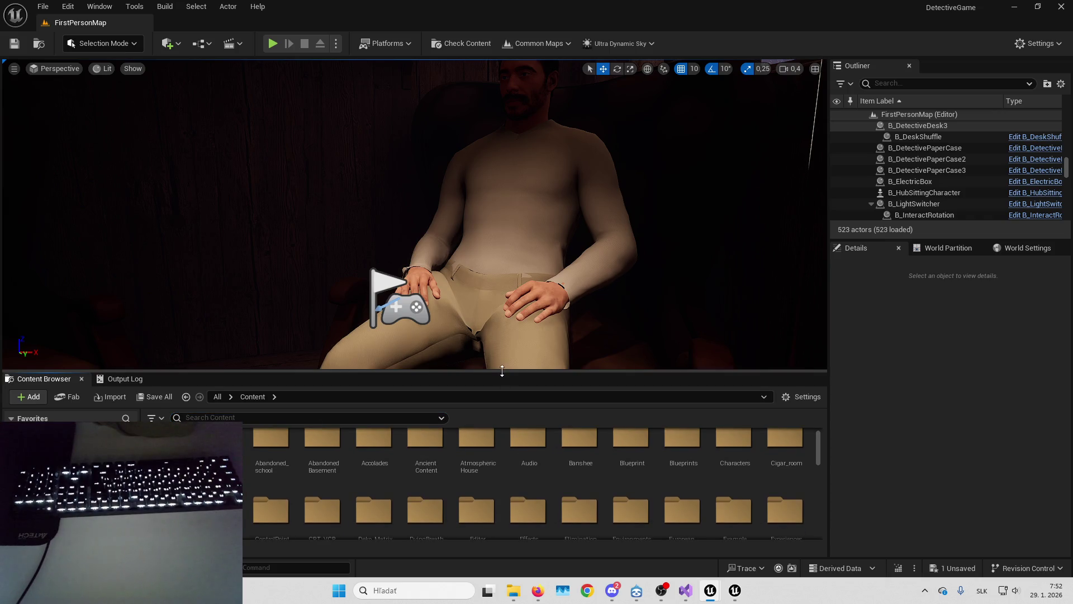
left_click_drag(501, 371, 503, 296)
scroll(474, 441, "down", 1)
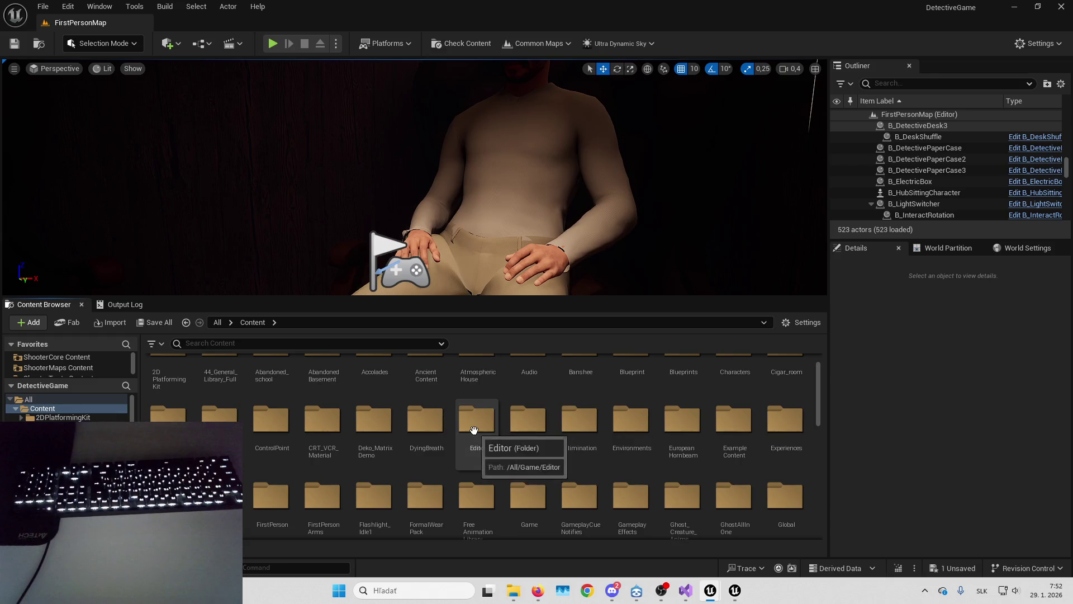
scroll(558, 431, "down", 2)
left_click(570, 420)
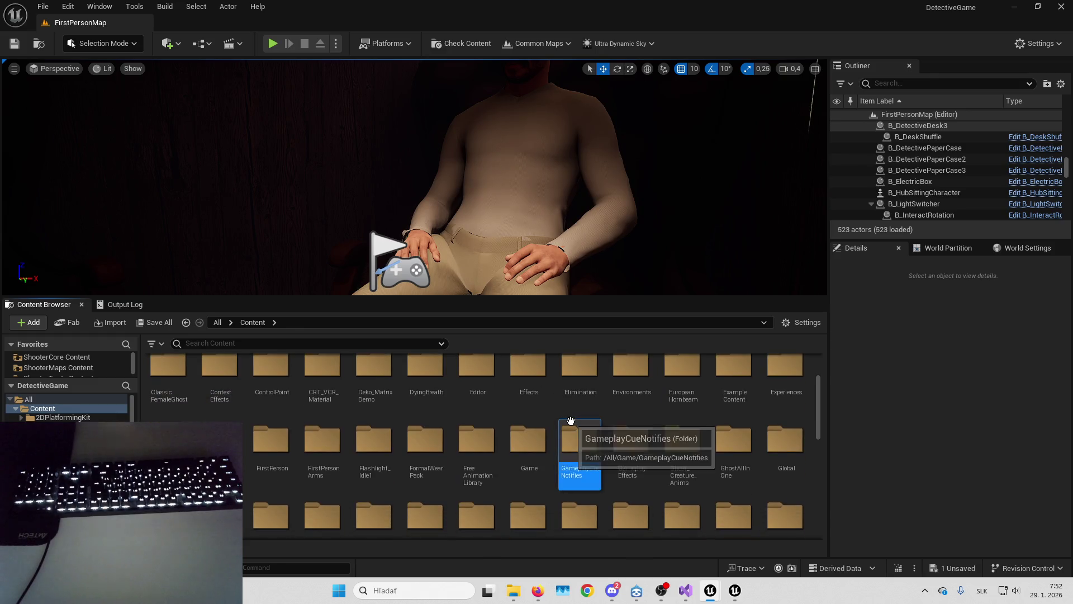
type("scene")
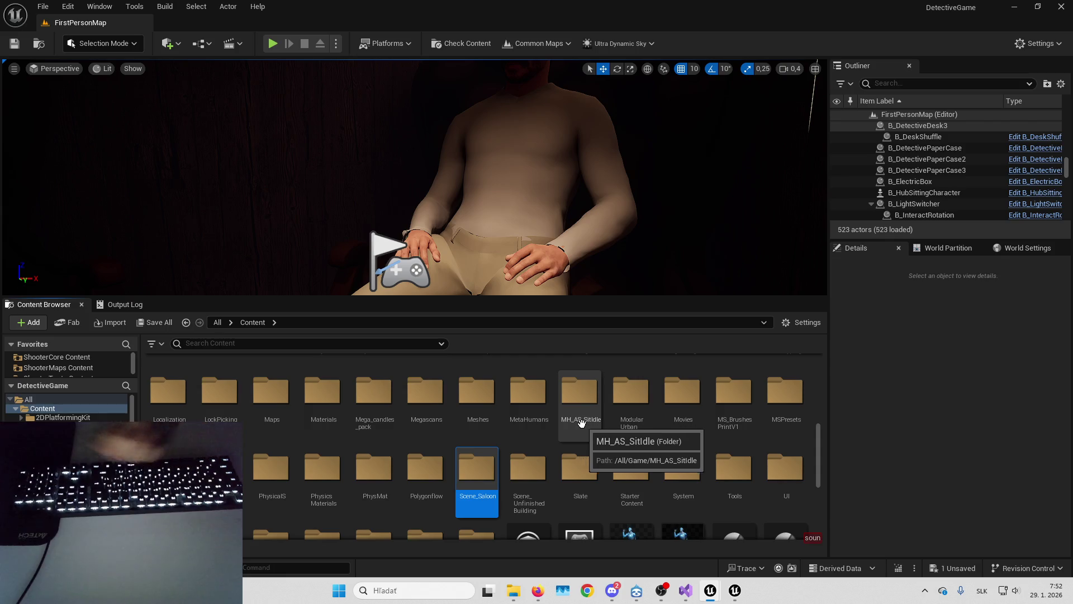
scroll(584, 403, "down", 2)
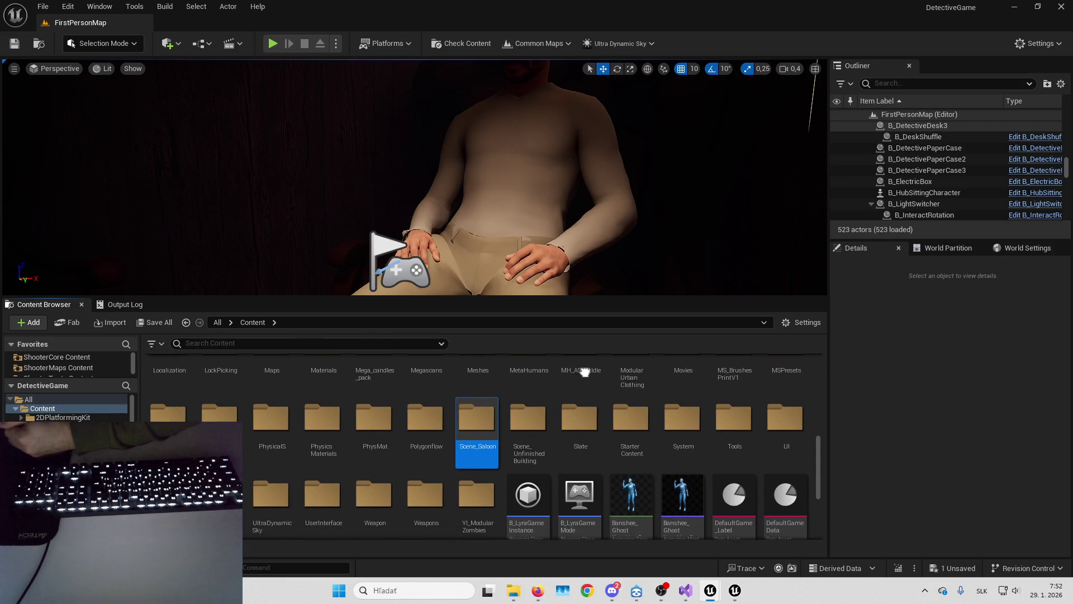
scroll(547, 378, "down", 1)
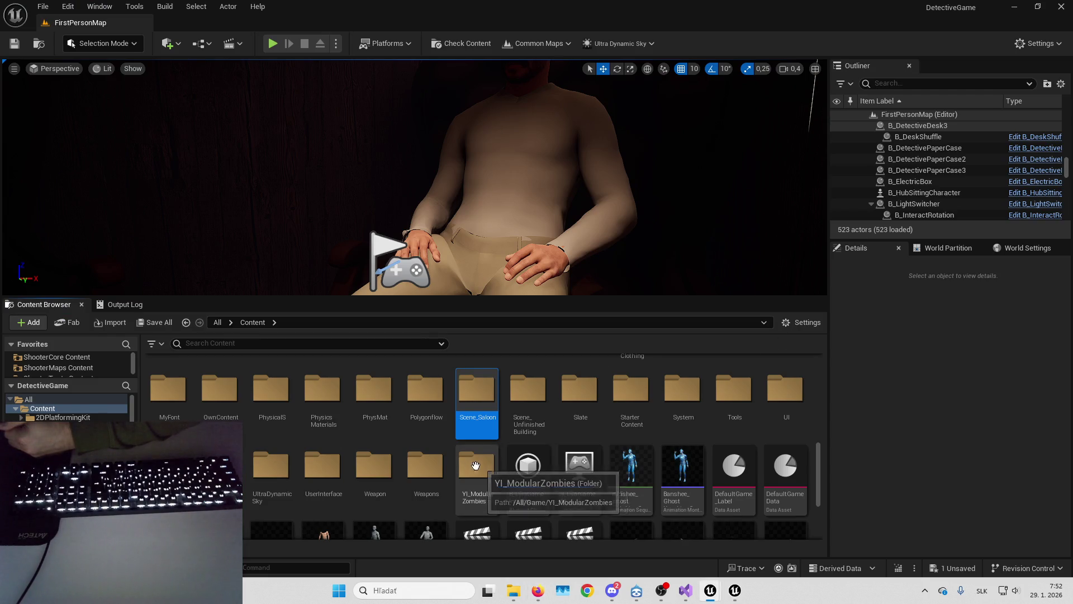
scroll(475, 465, "down", 1)
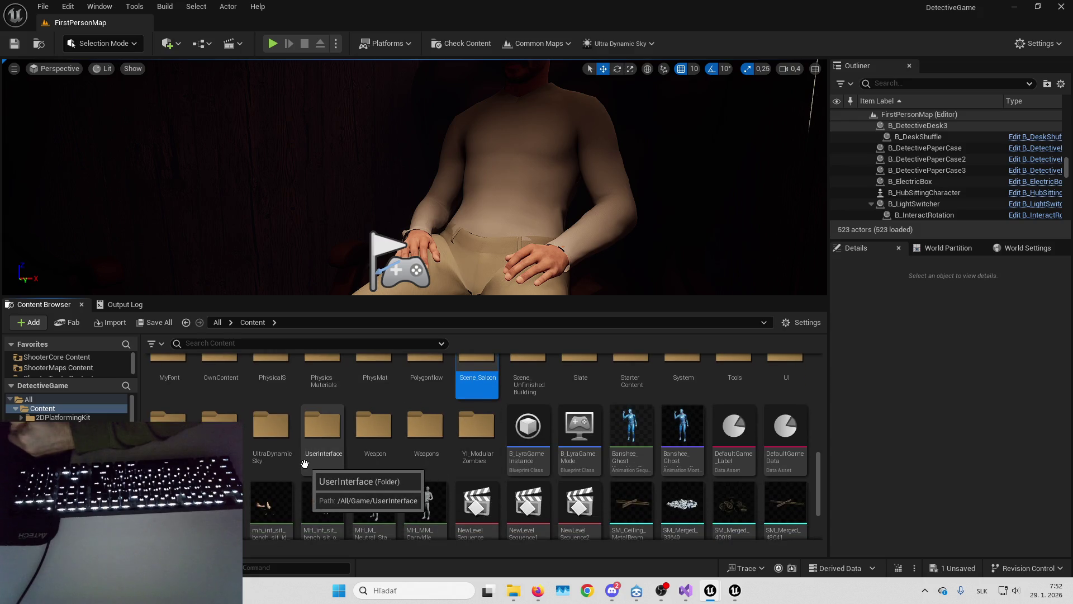
scroll(587, 392, "up", 1)
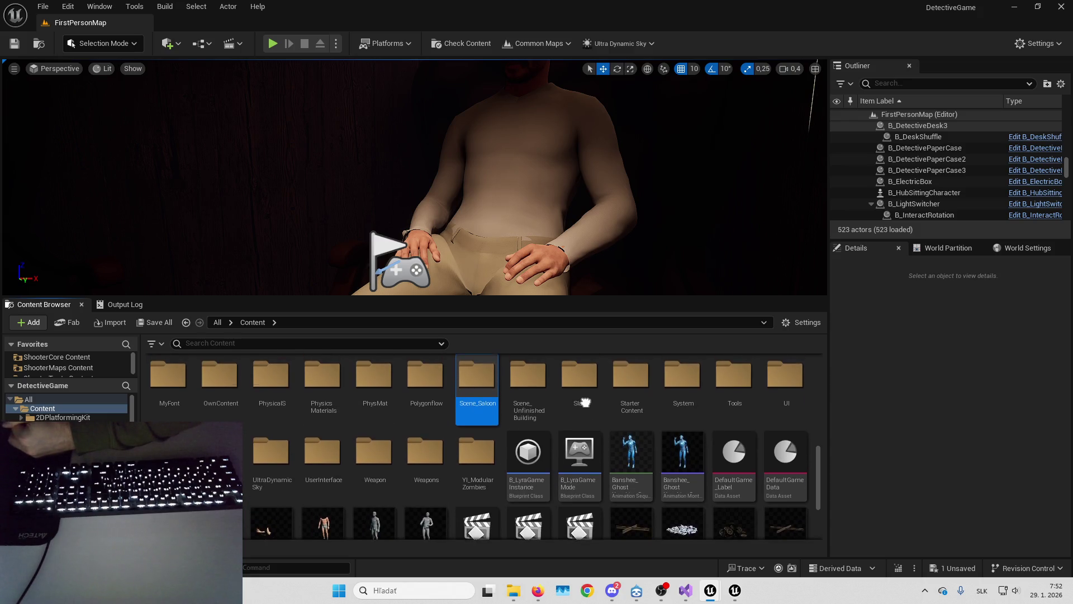
left_click(557, 372)
scroll(534, 370, "up", 1)
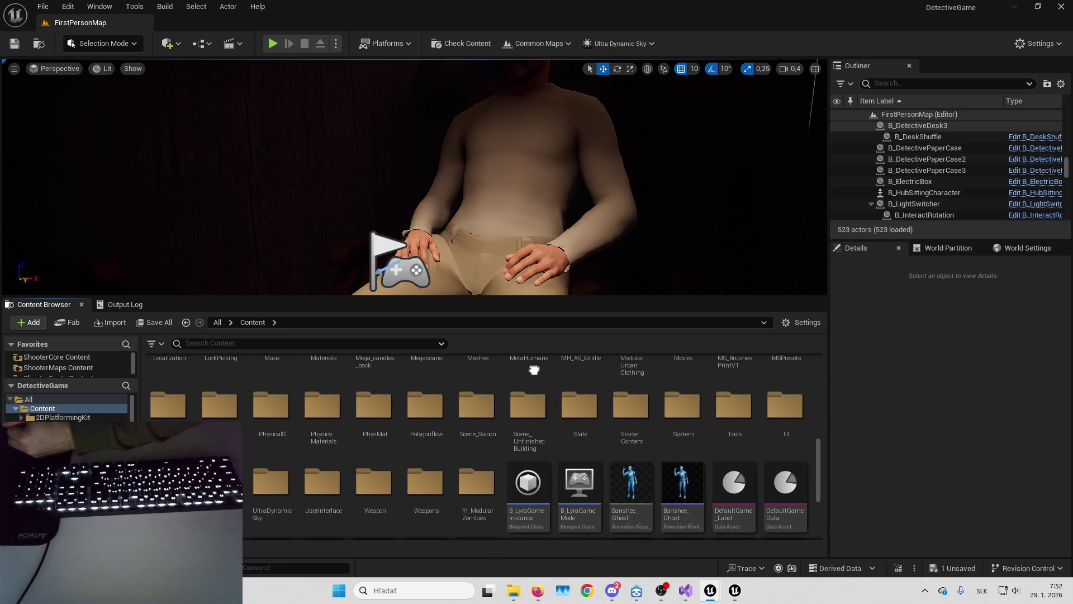
Open HorrorSoundscapes' seamless loops wav folder and select S_Seamless_loop_01.
double_click(267, 472)
key("alt+Left")
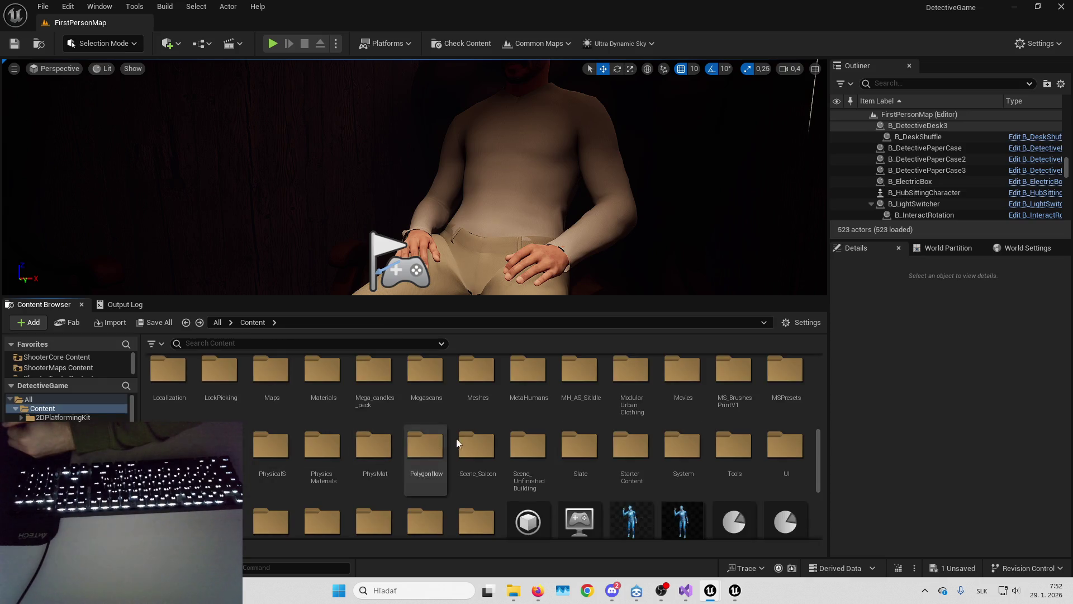
scroll(445, 396, "up", 3)
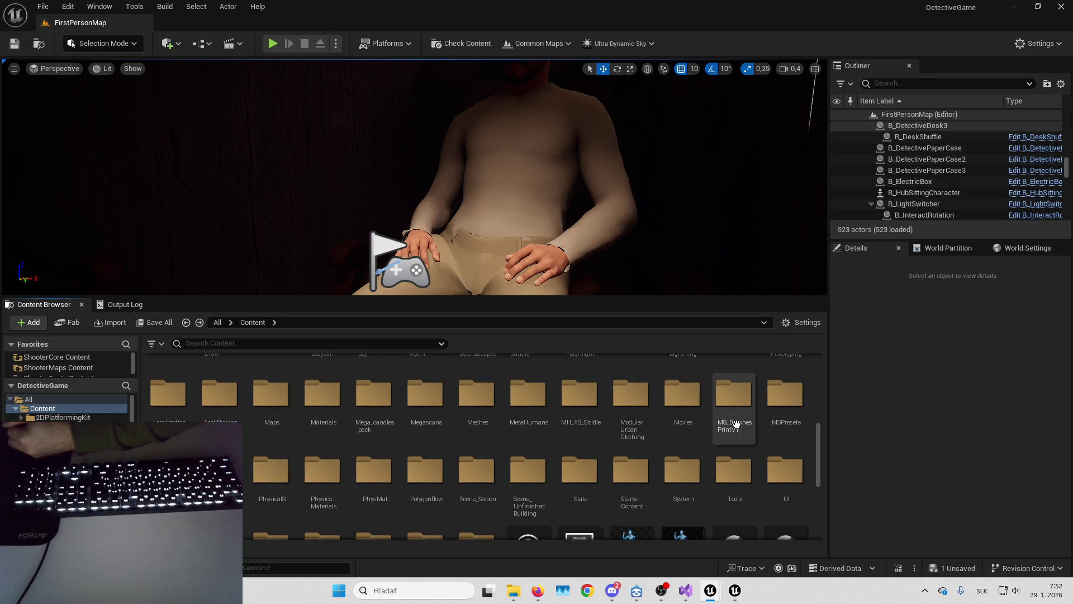
scroll(761, 409, "up", 4)
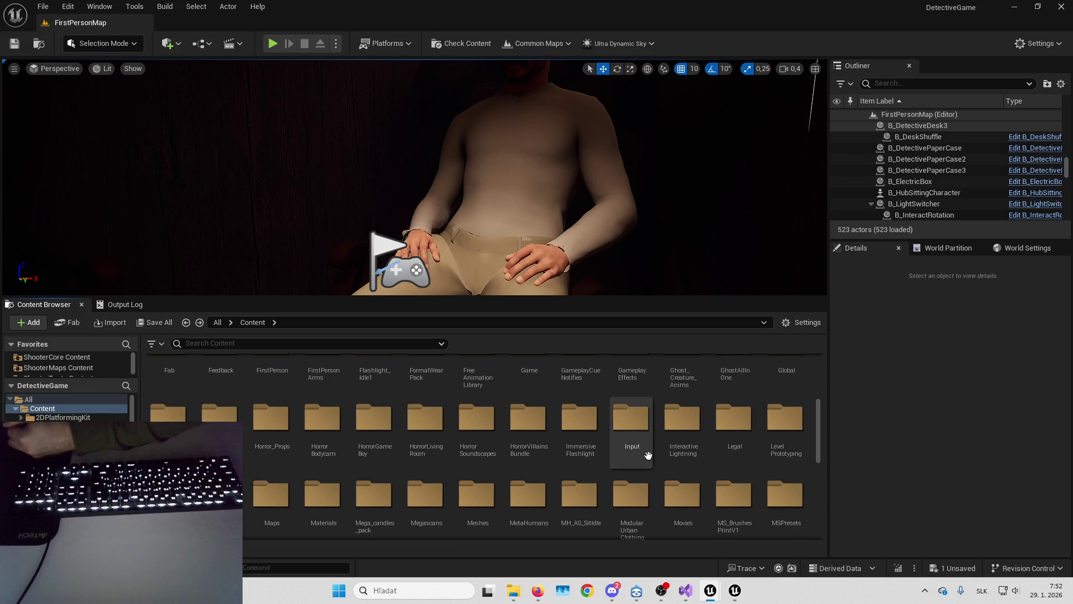
double_click(480, 430)
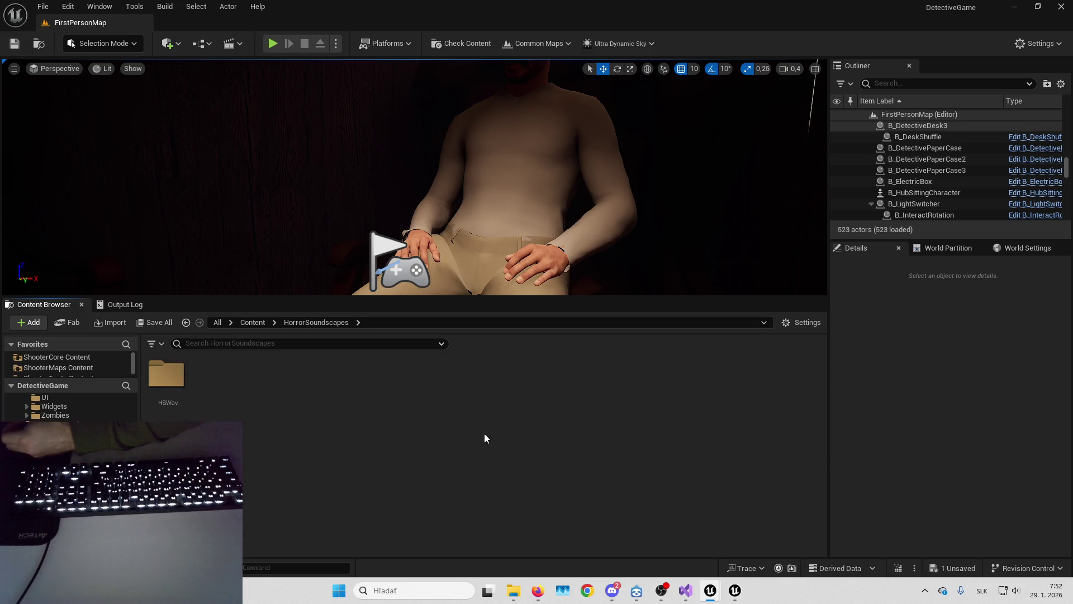
double_click(161, 368)
left_click(165, 410)
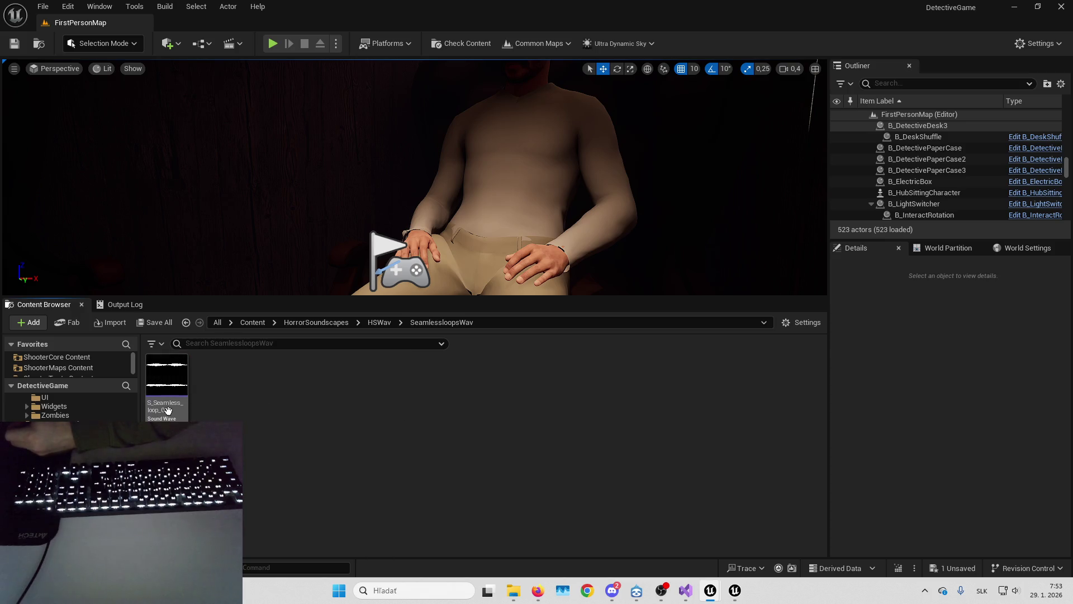
key("alt+shift+r")
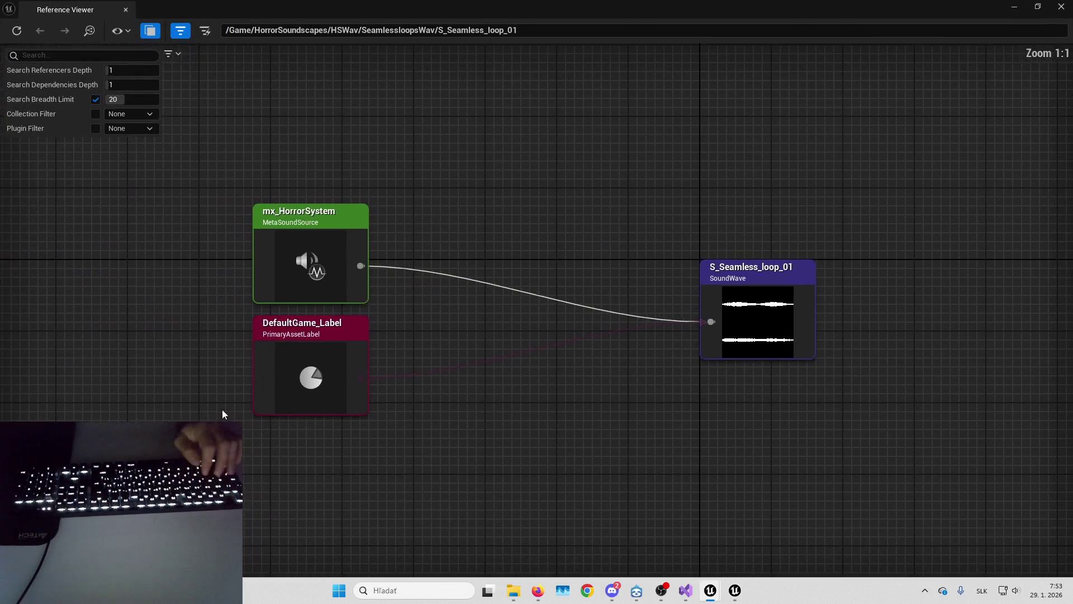
left_click_drag(394, 167, 395, 218)
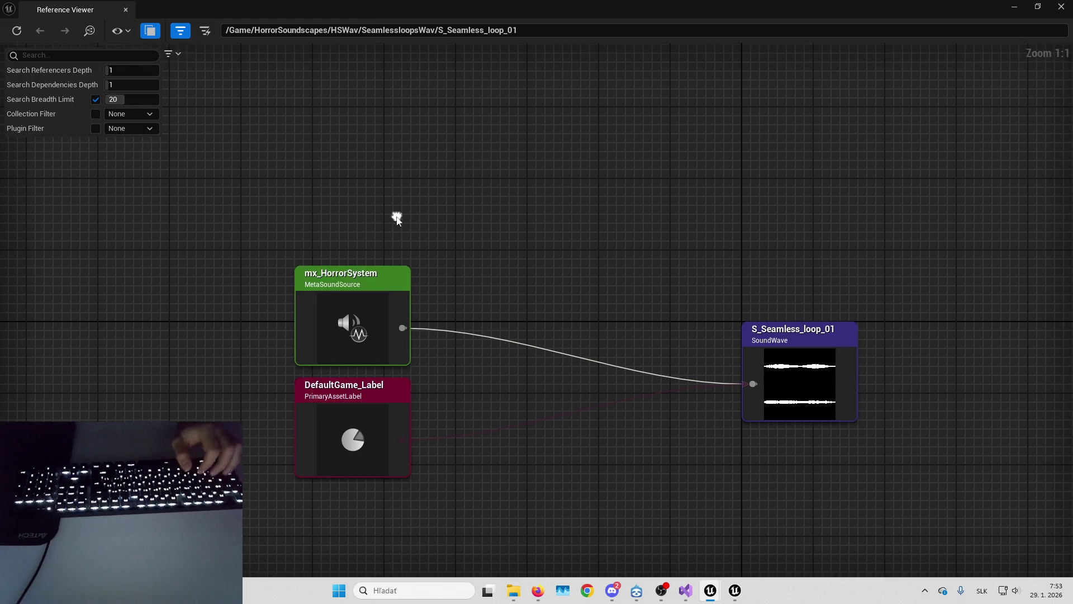
right_click(356, 308)
left_click(386, 359)
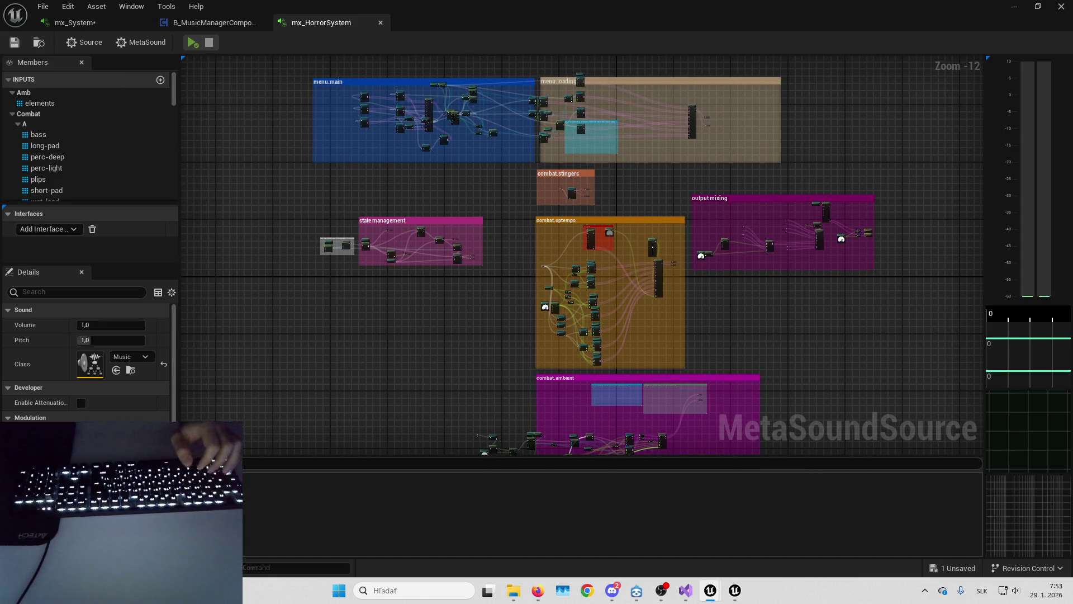
scroll(99, 156, "down", 3)
scroll(99, 173, "up", 3)
scroll(361, 219, "up", 7)
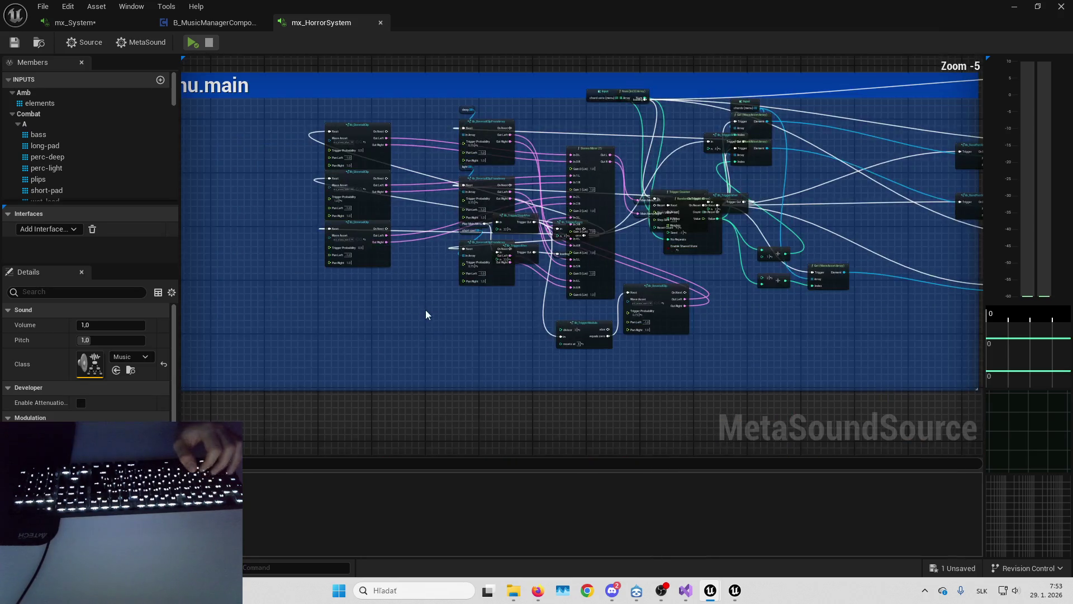
scroll(427, 313, "down", 3)
scroll(443, 251, "down", 2)
scroll(443, 252, "up", 5)
scroll(484, 199, "down", 5)
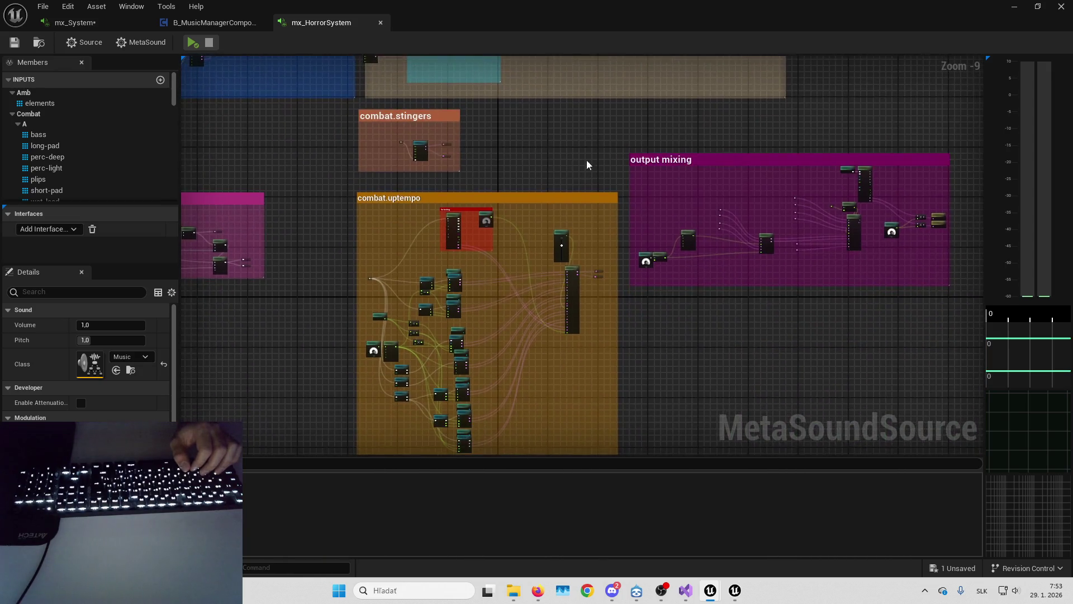
scroll(581, 211, "up", 5)
left_click(549, 198)
scroll(532, 204, "up", 3)
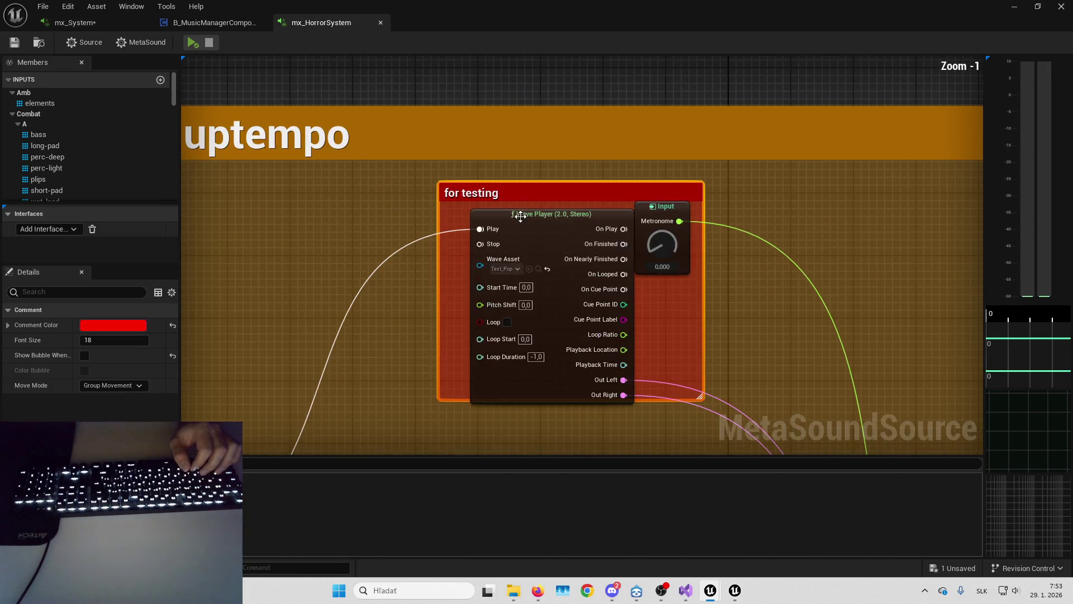
scroll(499, 271, "down", 6)
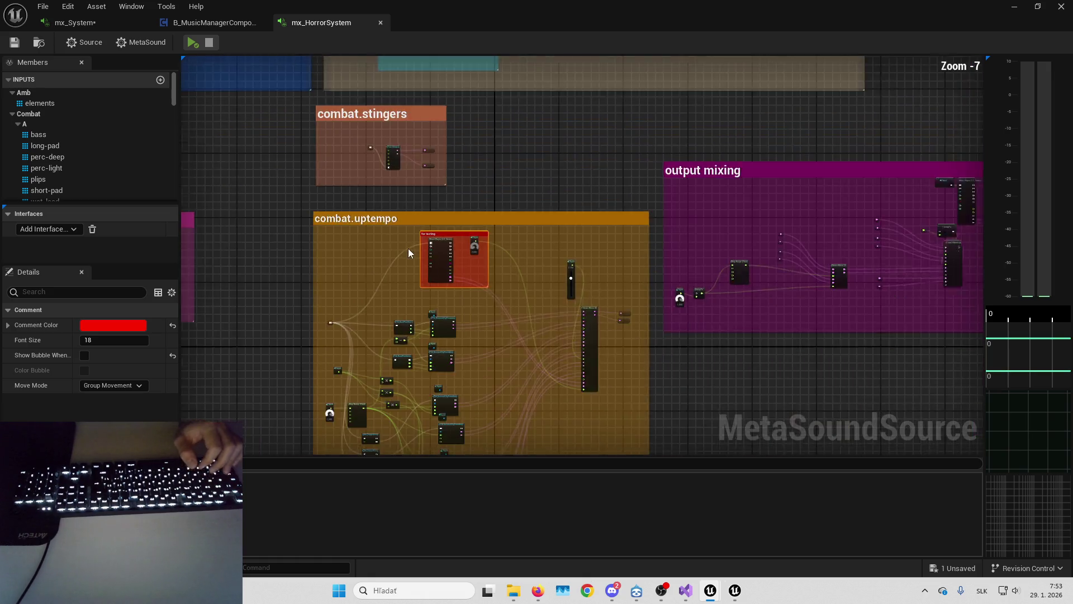
scroll(406, 241, "up", 5)
left_click_drag(626, 195, 381, 270)
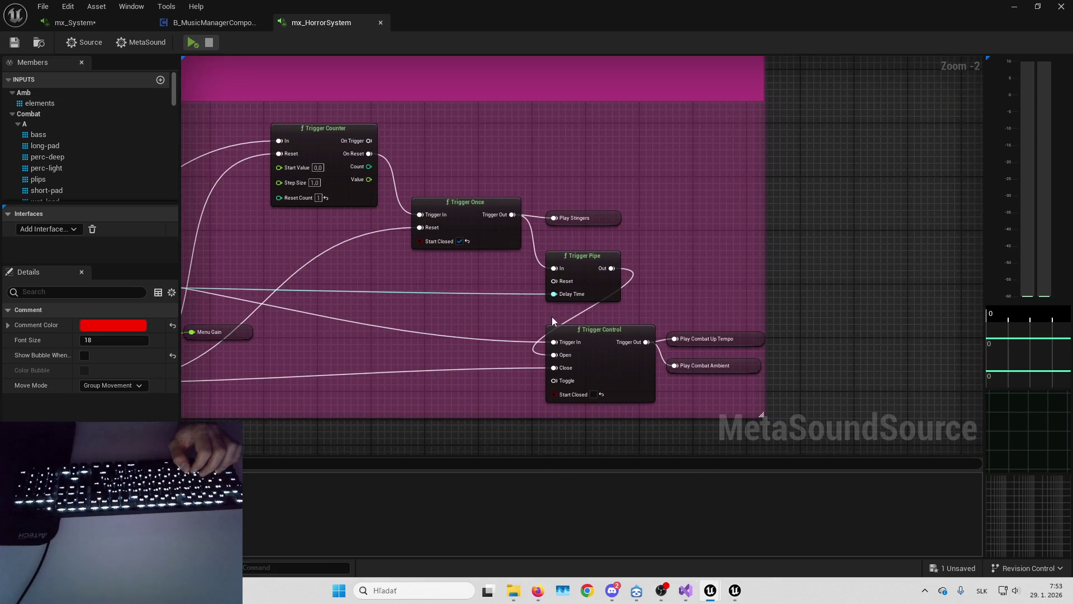
scroll(514, 316, "down", 4)
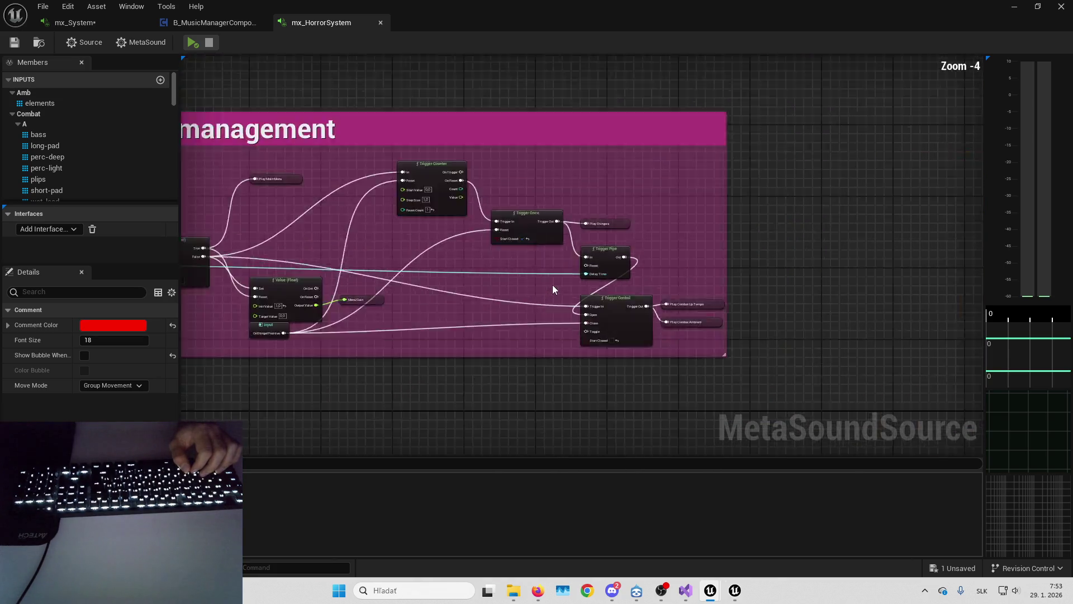
left_click_drag(552, 213, 550, 372)
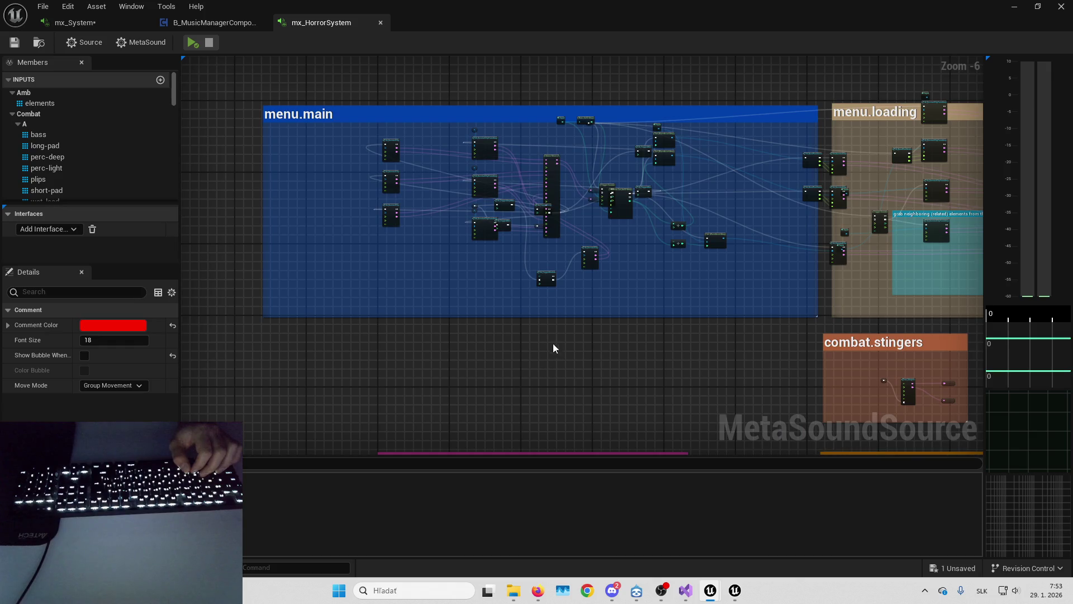
Inspect mx_HorrorSystem's menu.loading perc-deep (menu) input and widen the details panel.
scroll(454, 226, "up", 3)
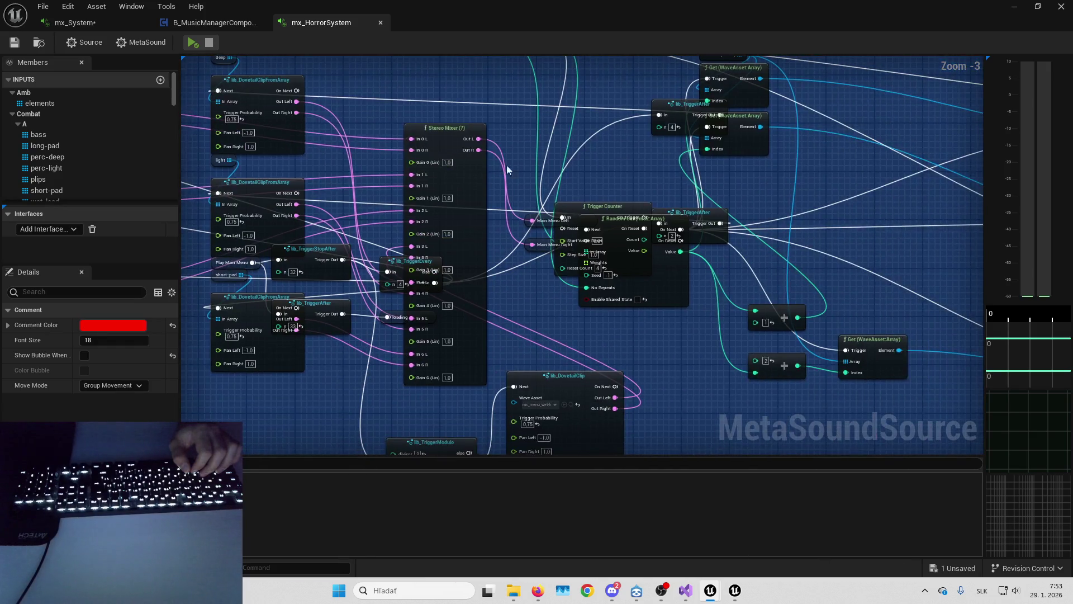
scroll(557, 175, "down", 2)
left_click_drag(693, 245, 407, 248)
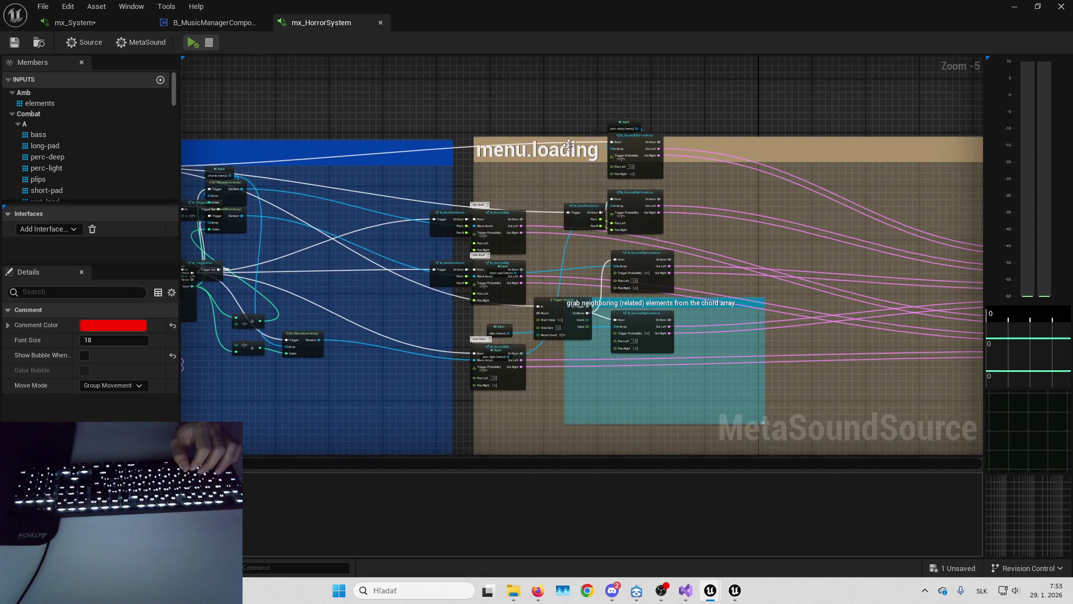
scroll(568, 145, "up", 2)
left_click(666, 96)
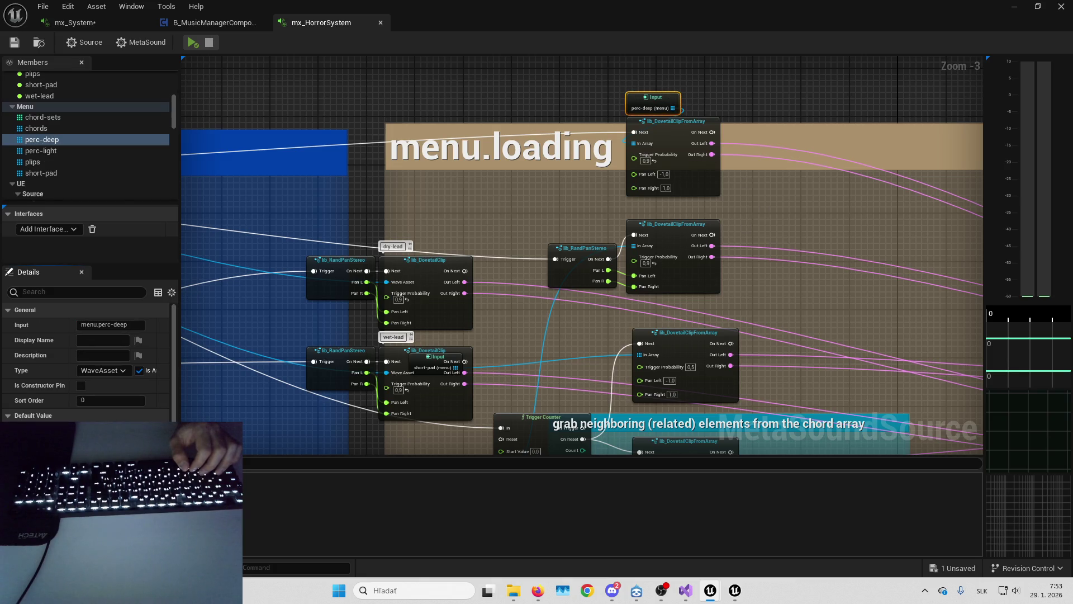
left_click_drag(180, 395, 283, 394)
left_click_drag(418, 361, 300, 311)
scroll(719, 275, "down", 5)
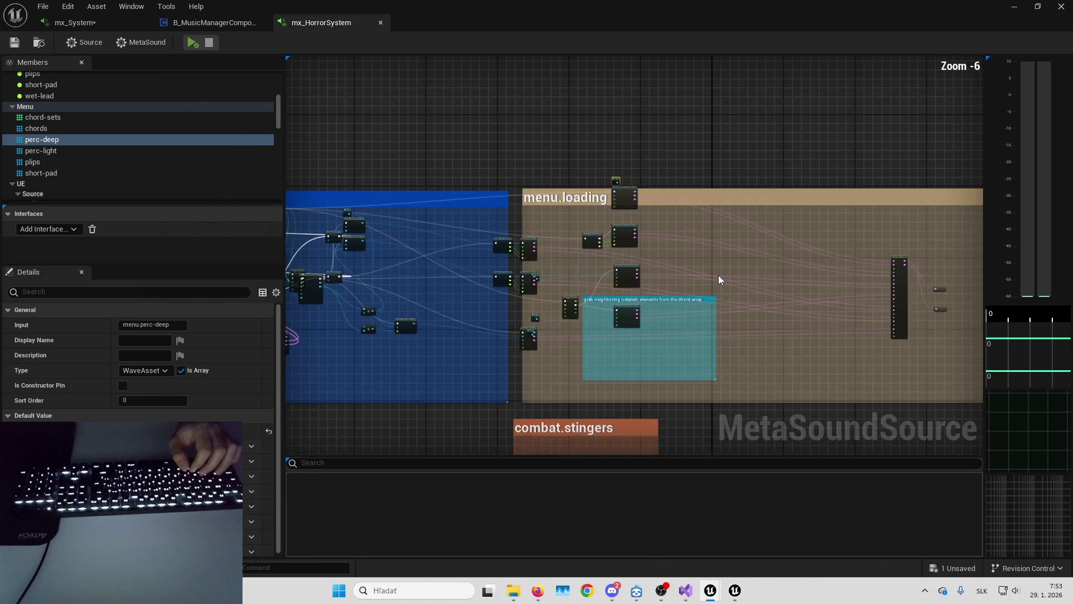
scroll(726, 268, "up", 4)
scroll(706, 297, "down", 4)
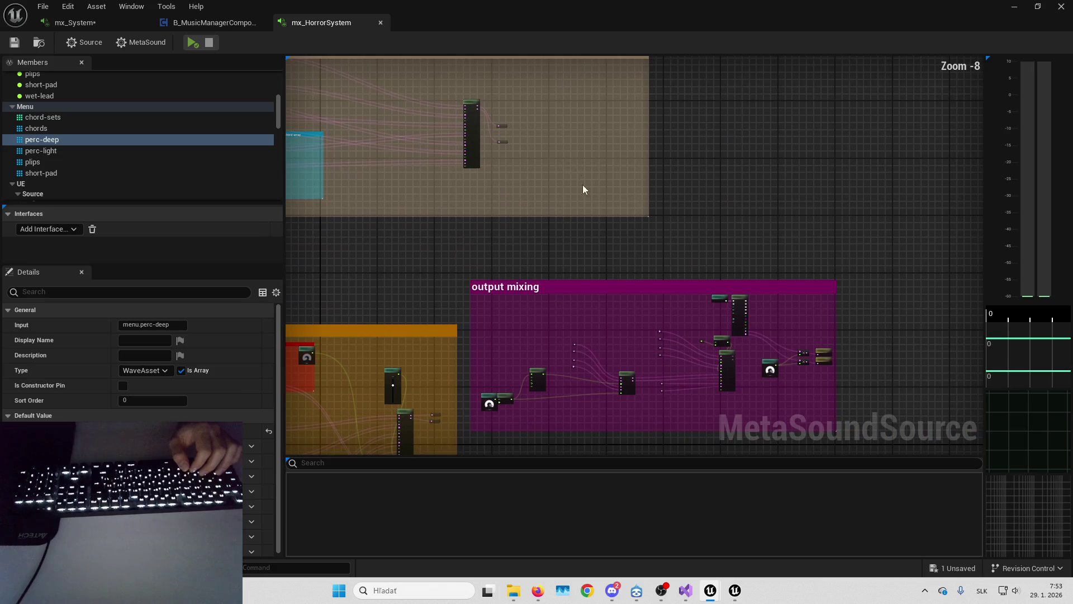
scroll(510, 224, "up", 4)
scroll(468, 230, "up", 2)
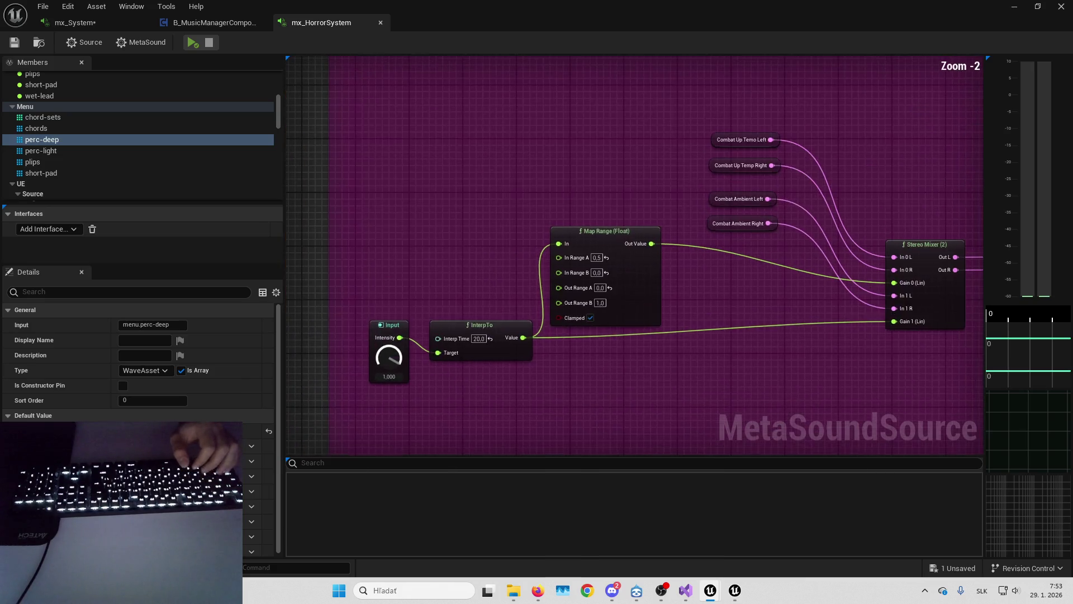
Select the output mixing stereo Wave Player and view its loop sound's references.
left_click(582, 202)
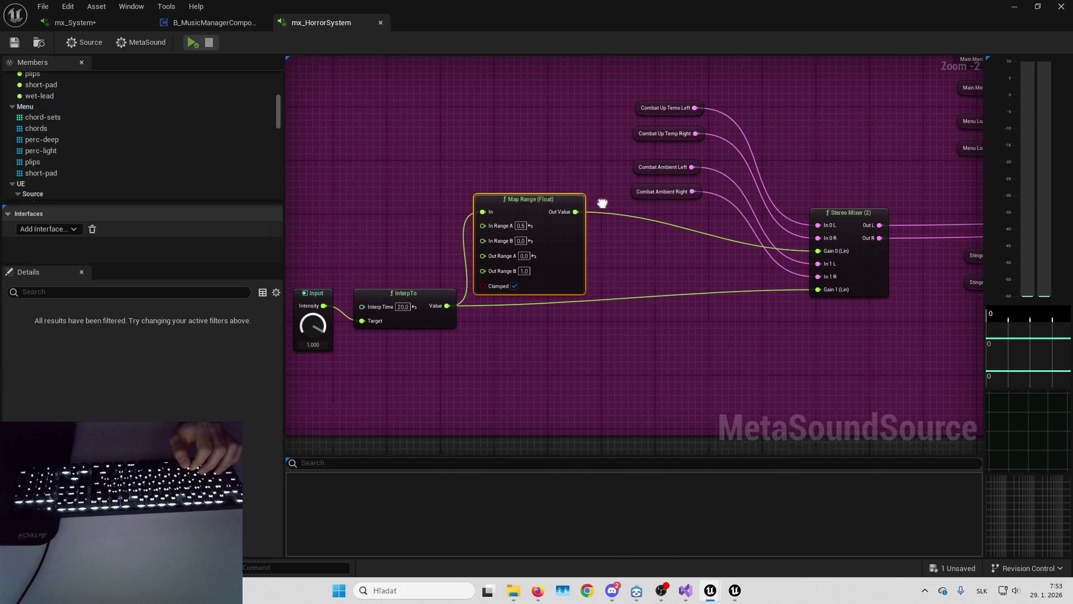
mouse_move(686, 219)
left_mouse_down()
mouse_move(388, 233)
mouse_move(575, 219)
mouse_move(549, 263)
mouse_move(587, 285)
mouse_move(551, 311)
left_mouse_up()
scroll(515, 250, "up", 2)
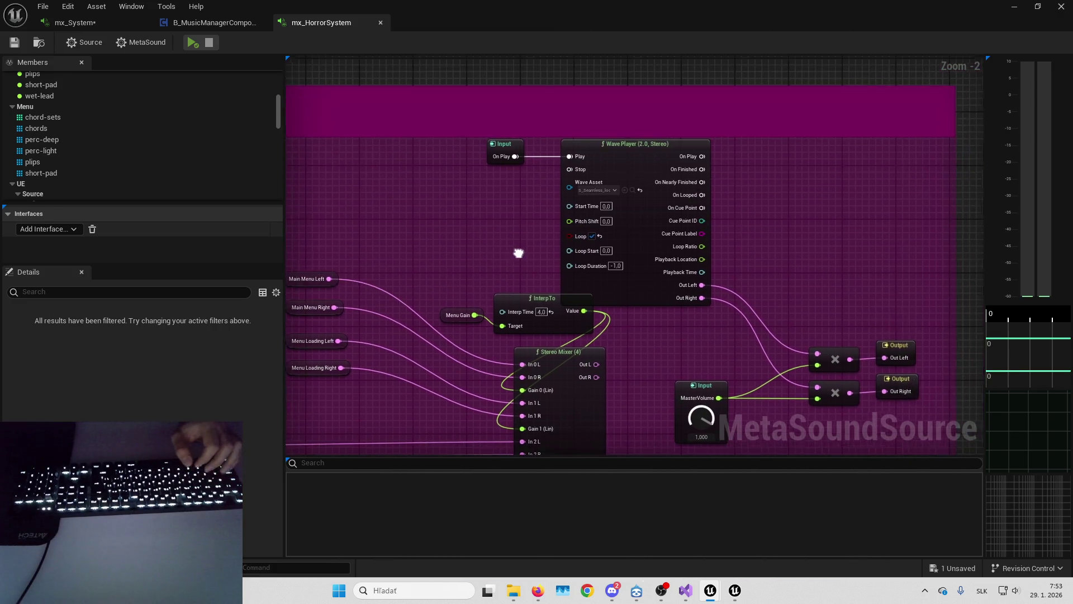
mouse_move(531, 219)
left_mouse_down()
mouse_move(420, 235)
mouse_move(357, 176)
mouse_move(415, 211)
left_mouse_up()
key("alt+shift+r")
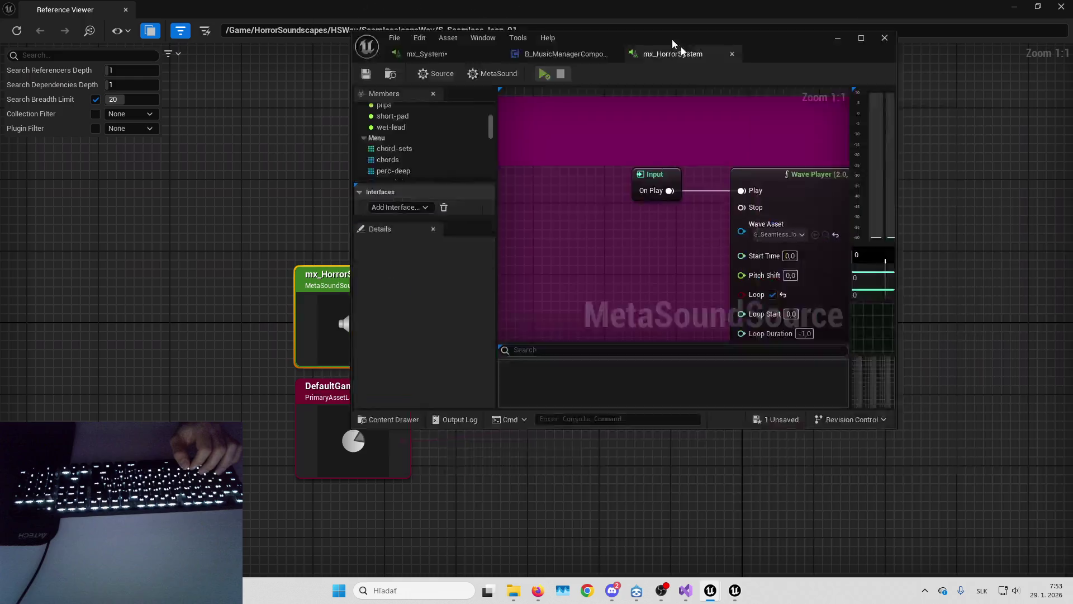
Close the Reference Viewer and switch to a maximized mx_System MetaSound editor.
left_click(1061, 7)
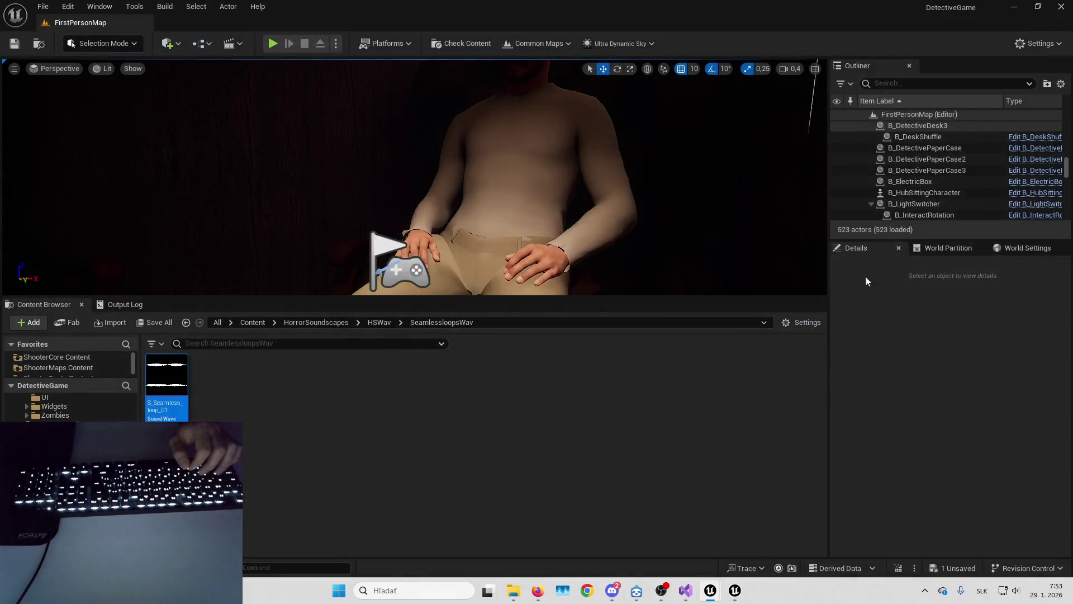
mouse_move(735, 590)
left_click(793, 525)
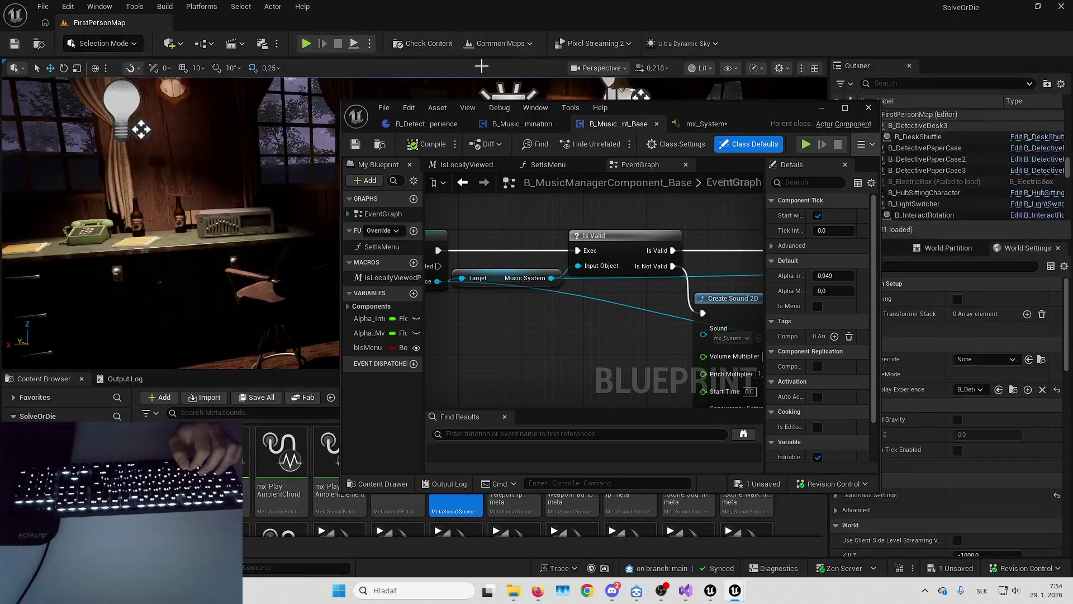
left_click(712, 124)
left_click(867, 111)
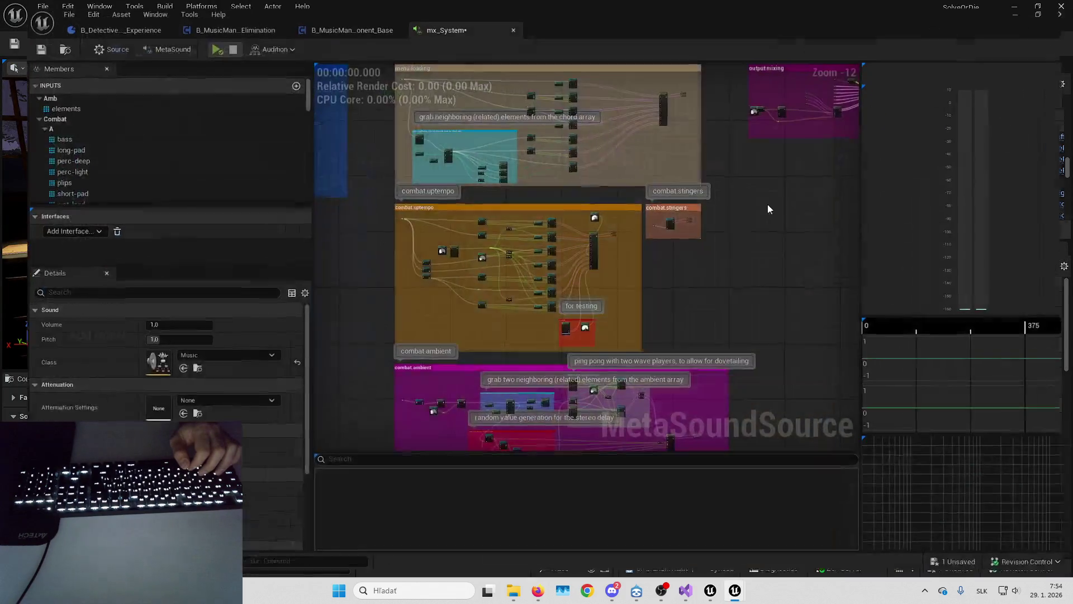
Frame the Stereo Mixer and the whole output mixing section of mx_System.
scroll(626, 266, "up", 11)
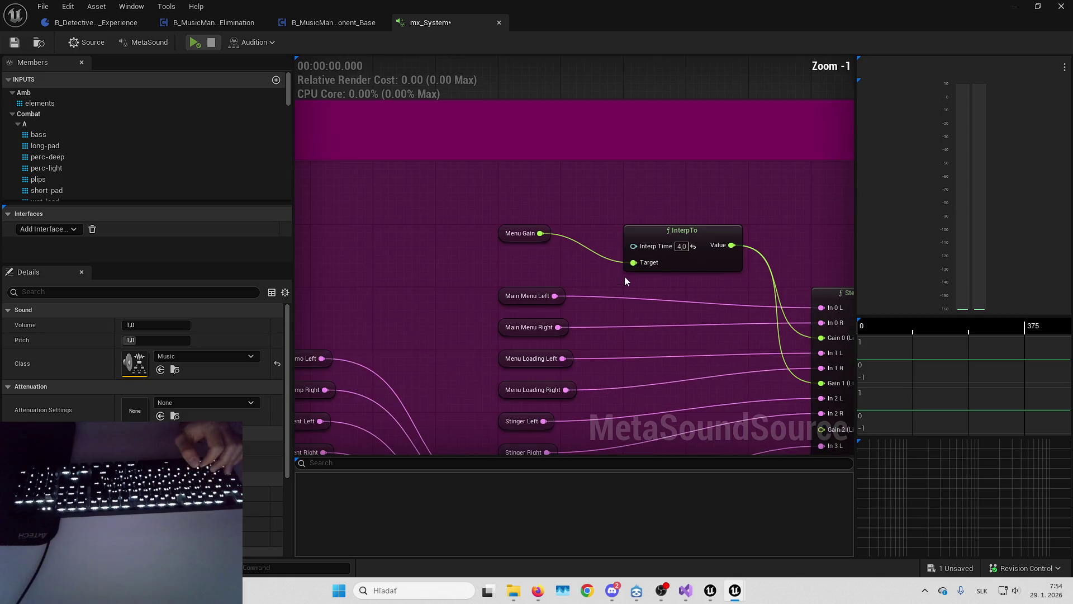
left_click_drag(534, 261, 474, 244)
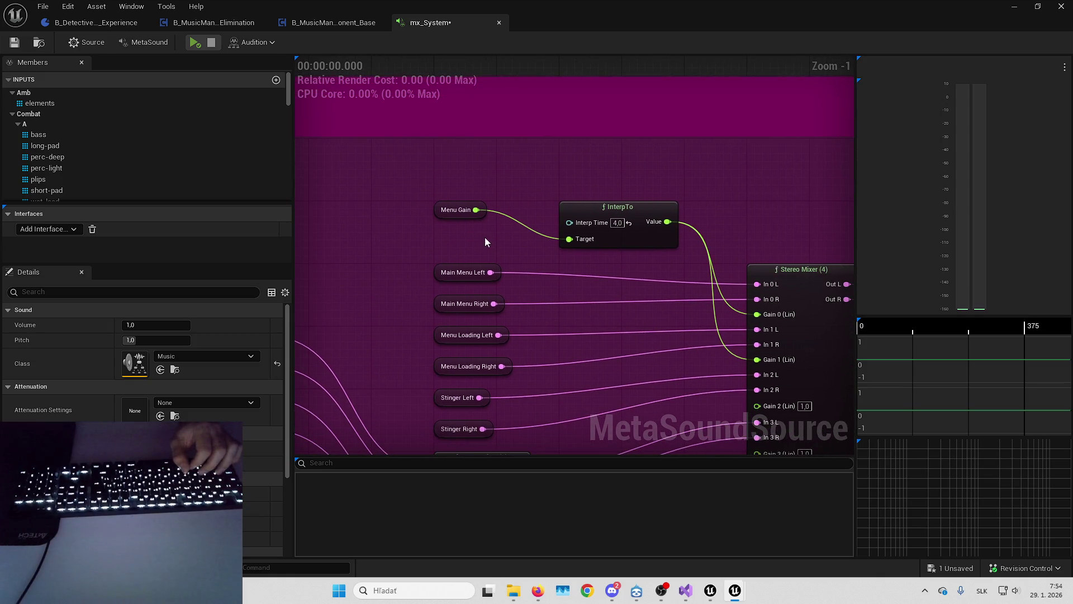
key("alt+Tab")
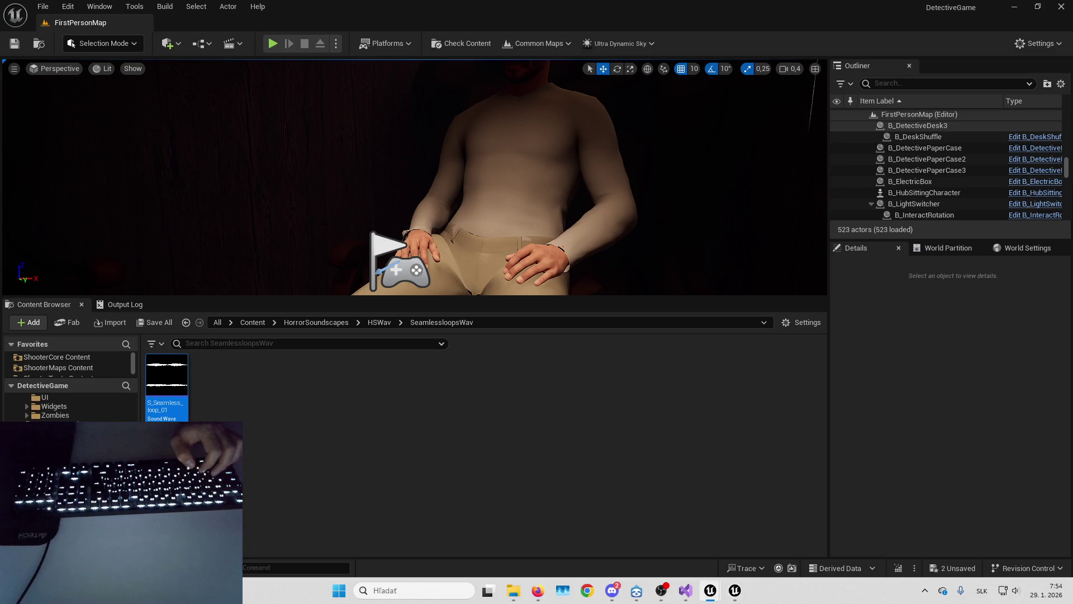
key("alt+Tab")
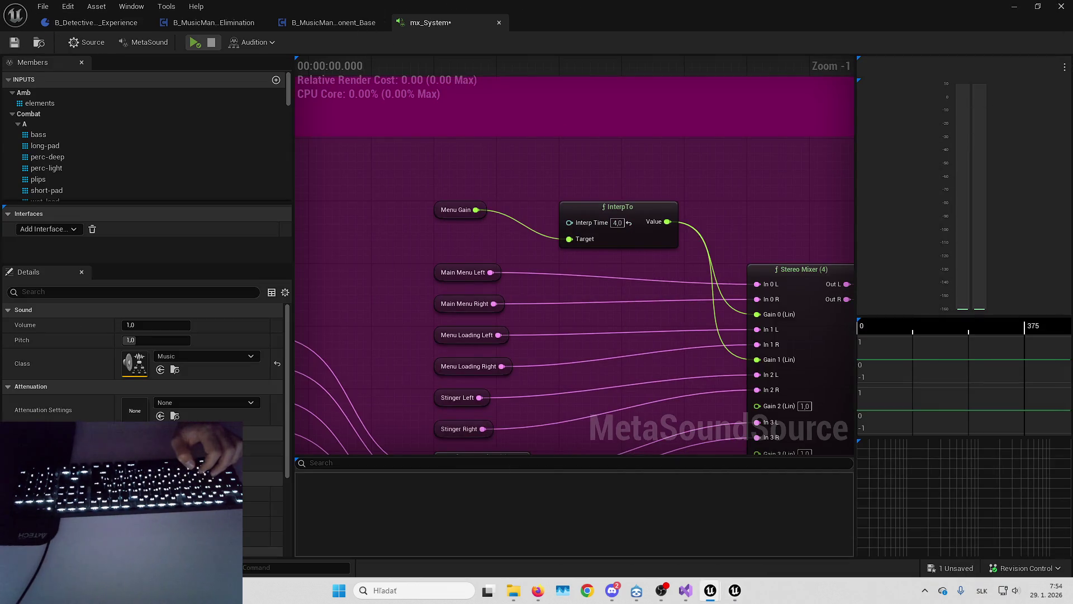
scroll(578, 289, "down", 4)
mouse_move(578, 289)
left_mouse_down()
mouse_move(613, 337)
mouse_move(622, 5)
left_mouse_up()
Add a Wave Player (2.0, Stereo) node loaded with S_Seamless_loop_01 above output mixing.
mouse_move(540, 229)
left_mouse_down()
mouse_move(545, 219)
mouse_move(551, 232)
mouse_move(526, 245)
mouse_move(649, 225)
left_mouse_up()
right_click(545, 256)
type("wave p")
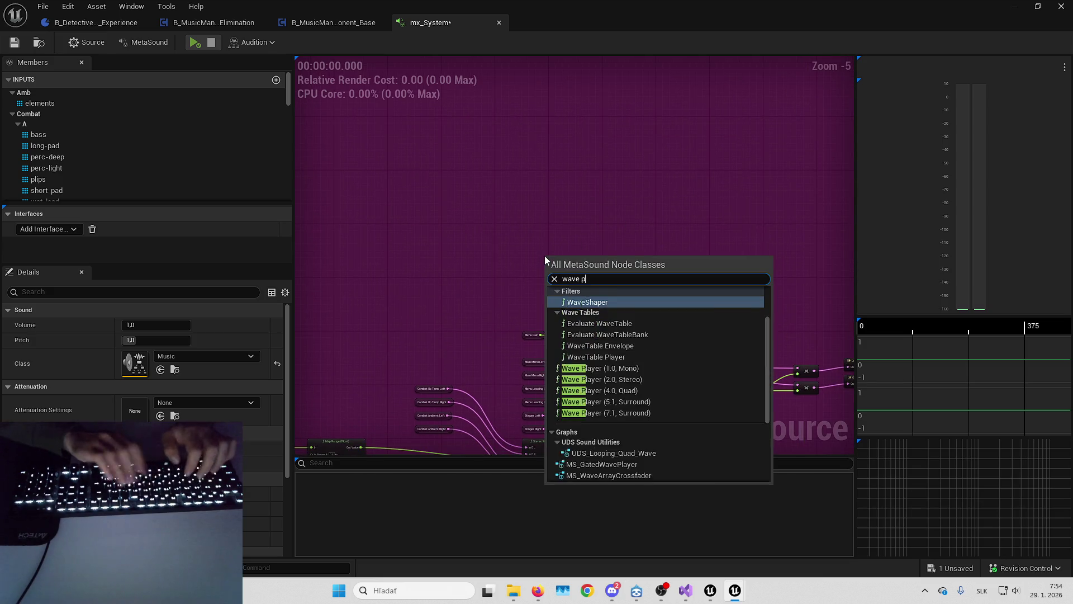
type("lay")
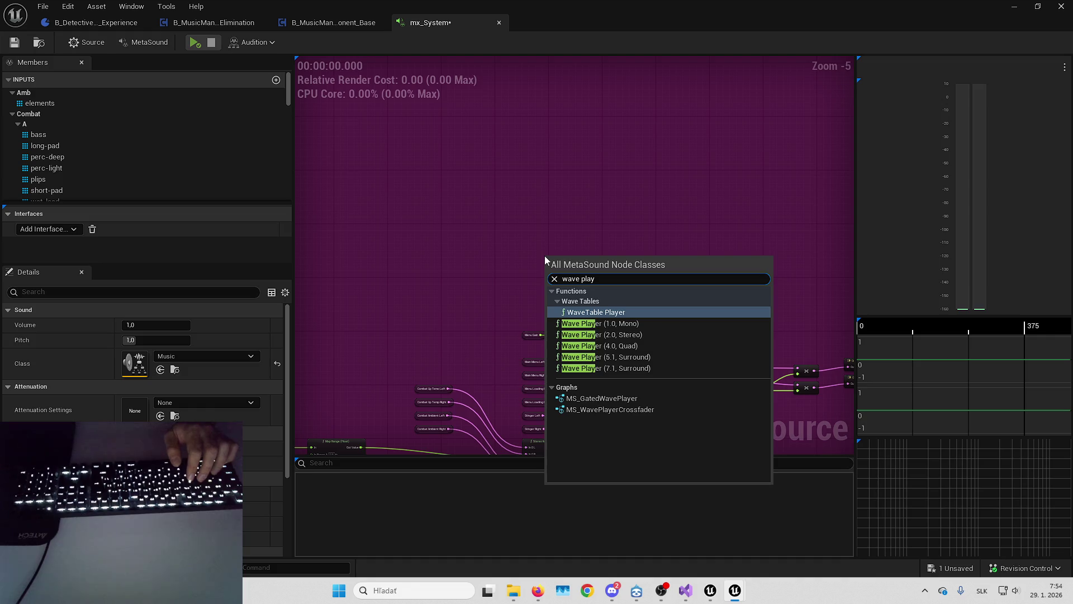
key("Escape")
scroll(628, 337, "up", 3)
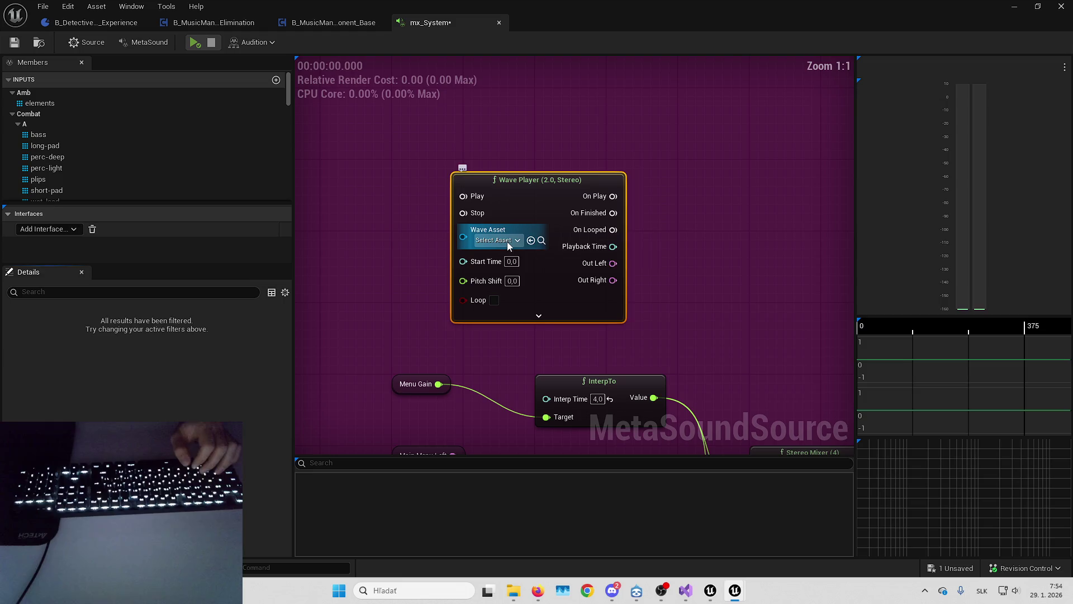
left_click(508, 242)
type("seamless")
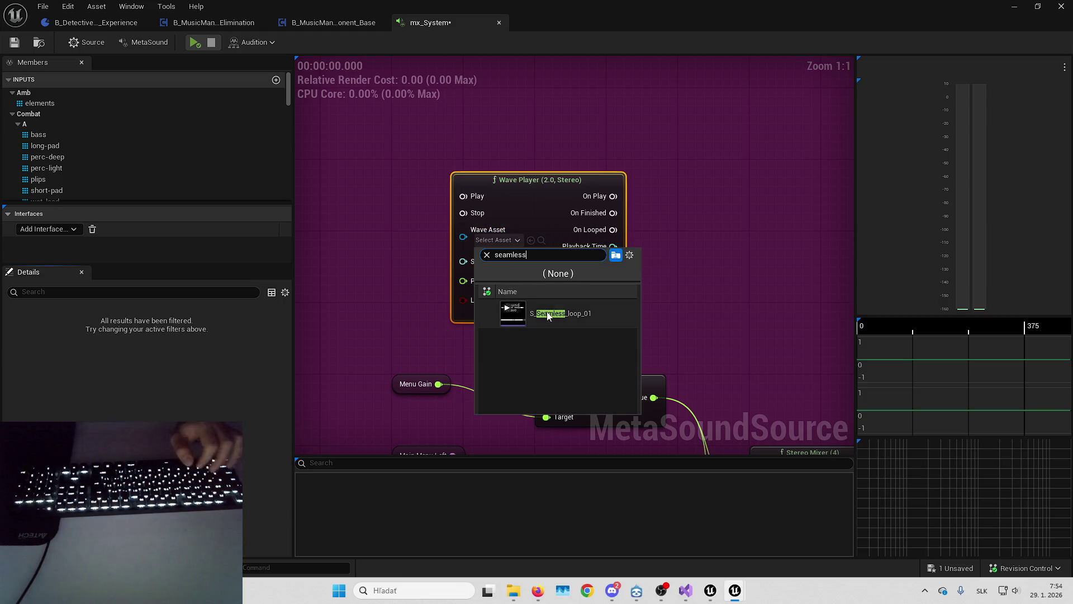
key("Return")
Add an On Play input node and wire it to the Wave Player's Play.
left_click_drag(699, 250, 854, 236)
right_click(539, 182)
type("on play")
key("Return")
mouse_move(571, 190)
left_mouse_down()
mouse_move(489, 182)
mouse_move(602, 193)
mouse_move(615, 184)
left_mouse_up()
mouse_move(492, 179)
left_mouse_down()
mouse_move(512, 171)
mouse_move(507, 164)
left_mouse_up()
left_click(547, 224)
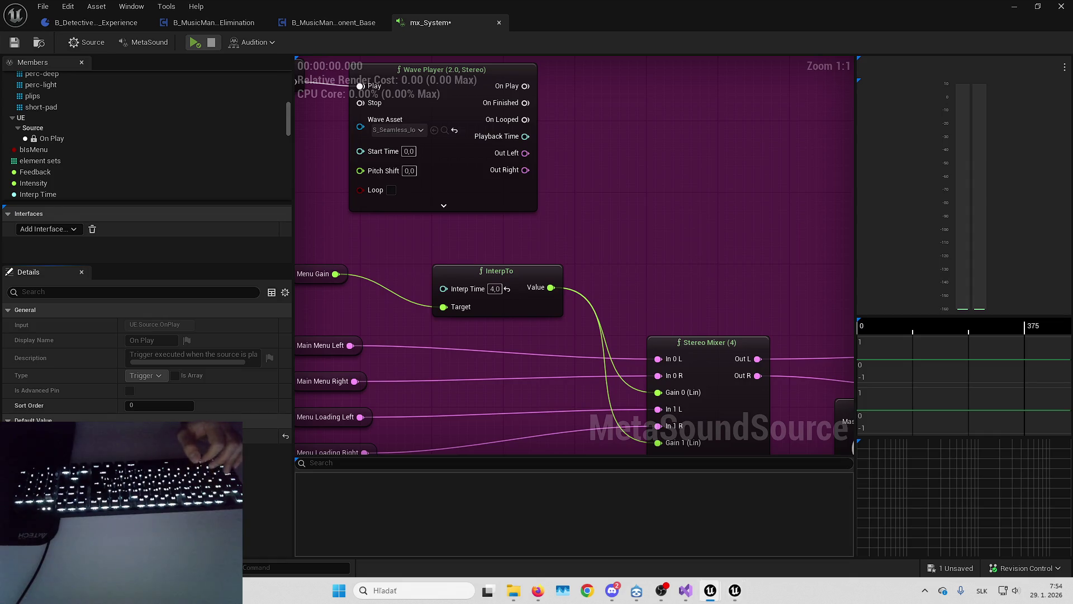
Wire the Wave Player's Out Left and Out Right into the upper and lower multipliers.
scroll(500, 203, "down", 2)
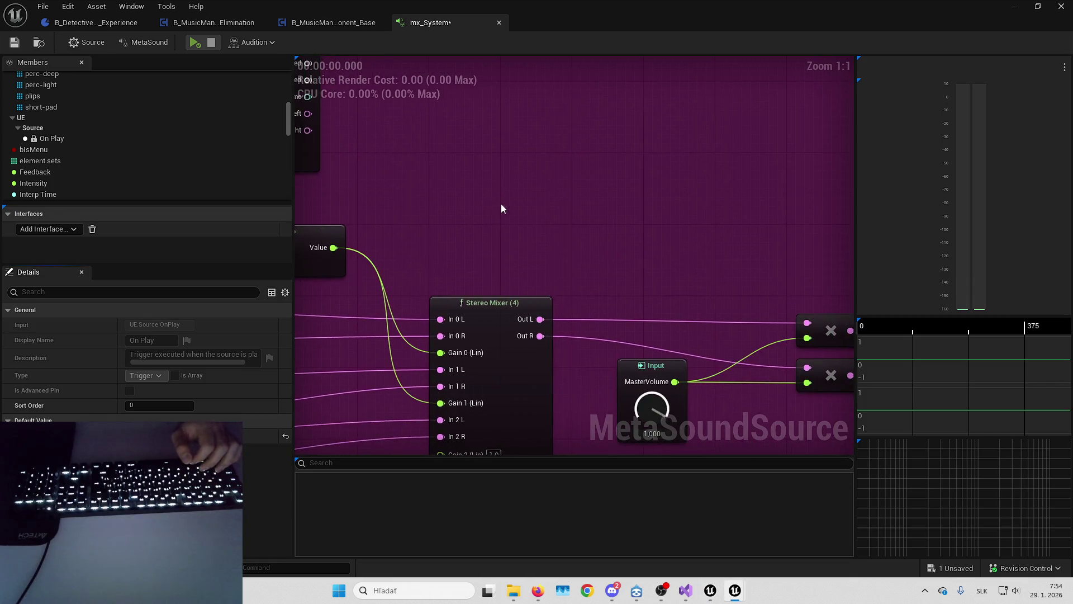
left_click_drag(591, 199, 609, 253)
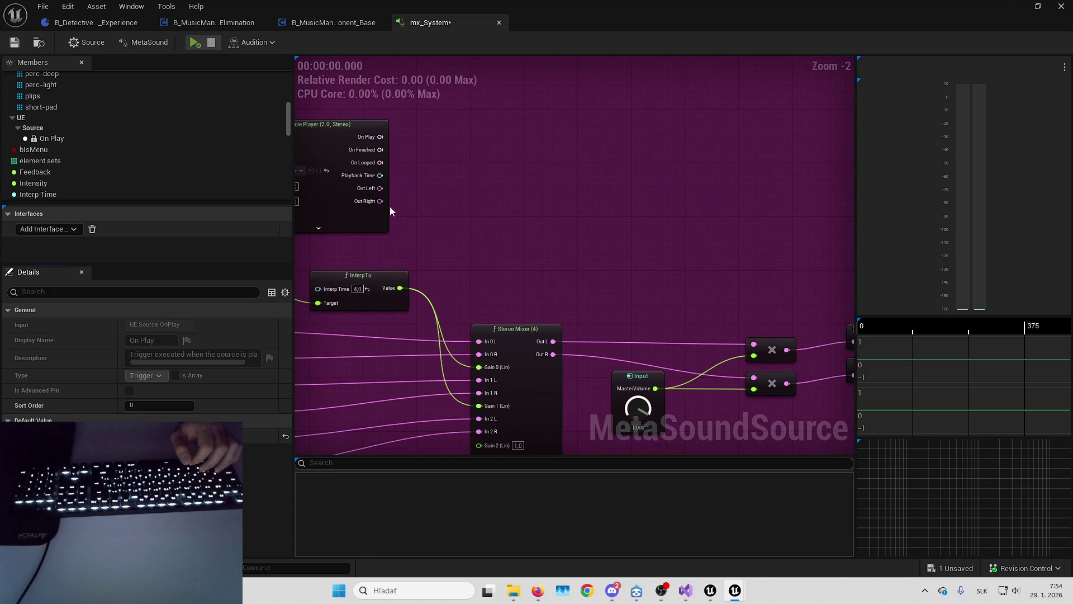
mouse_move(377, 190)
left_mouse_down()
mouse_move(752, 343)
mouse_move(707, 335)
mouse_move(754, 344)
left_mouse_up()
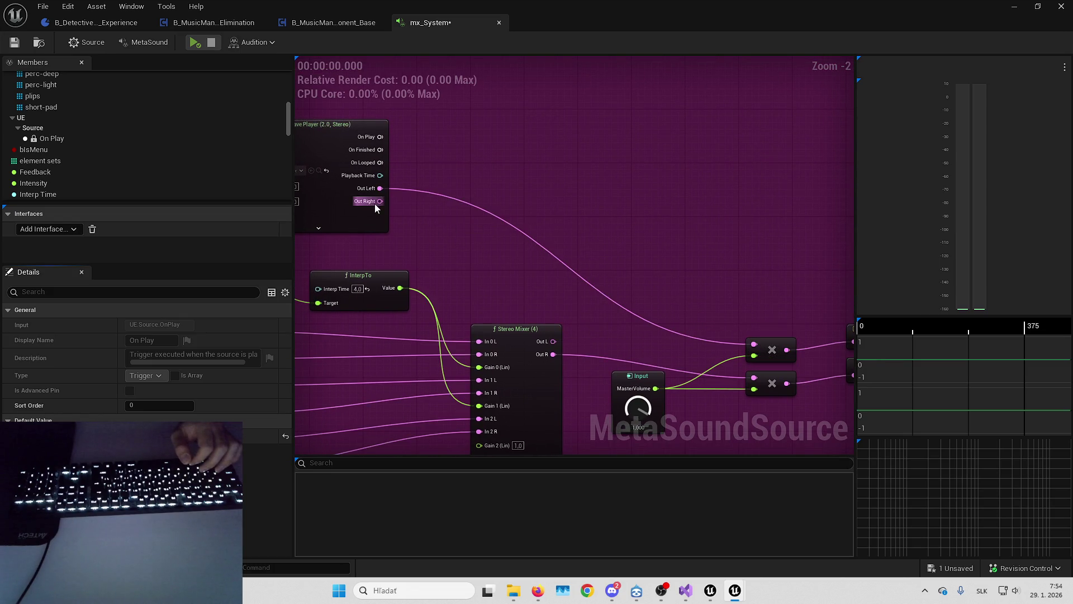
mouse_move(374, 201)
left_mouse_down()
mouse_move(646, 271)
mouse_move(754, 378)
left_mouse_up()
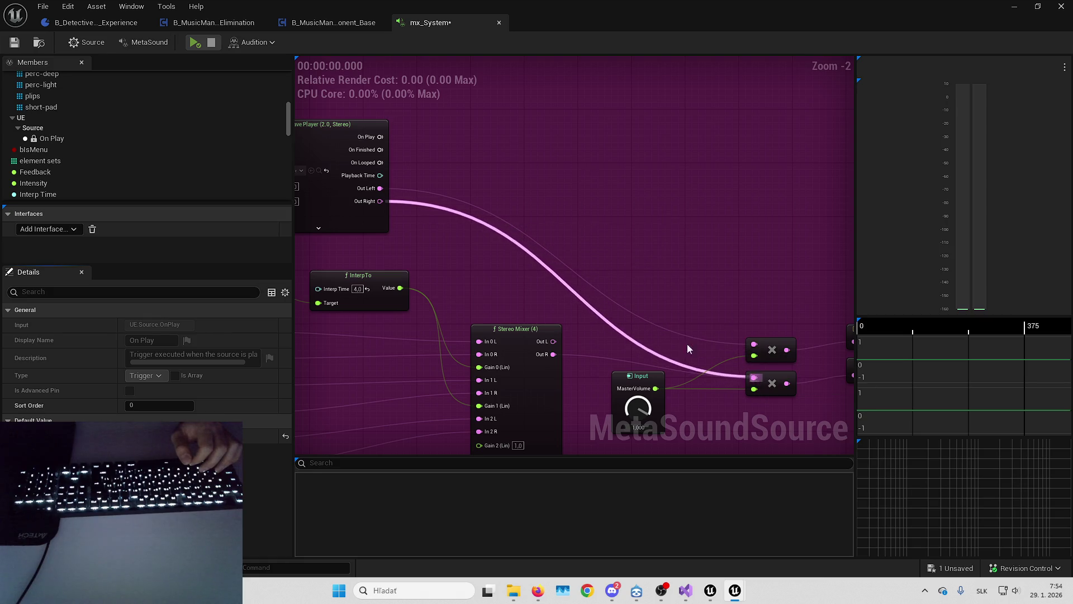
left_click_drag(556, 271, 749, 252)
Move the Wave Player and On Play input right and down, then save mx_System.
scroll(749, 252, "down", 4)
left_click_drag(455, 139, 601, 193)
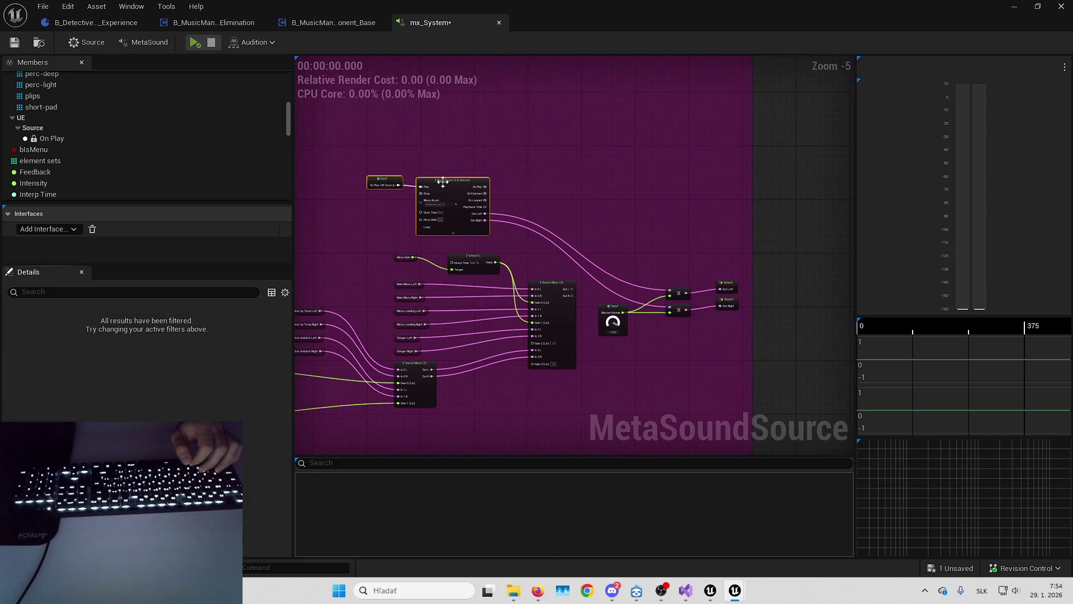
scroll(449, 185, "up", 4)
mouse_move(450, 185)
left_mouse_down()
mouse_move(635, 197)
mouse_move(670, 208)
mouse_move(672, 229)
left_mouse_up()
scroll(436, 226, "down", 4)
scroll(493, 210, "up", 1)
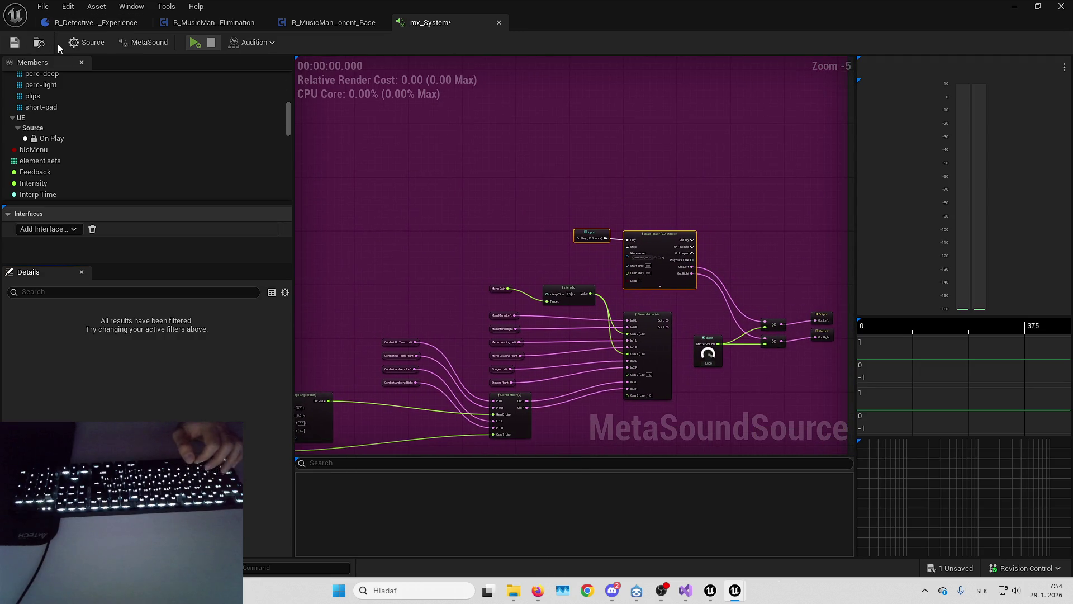
left_click(9, 44)
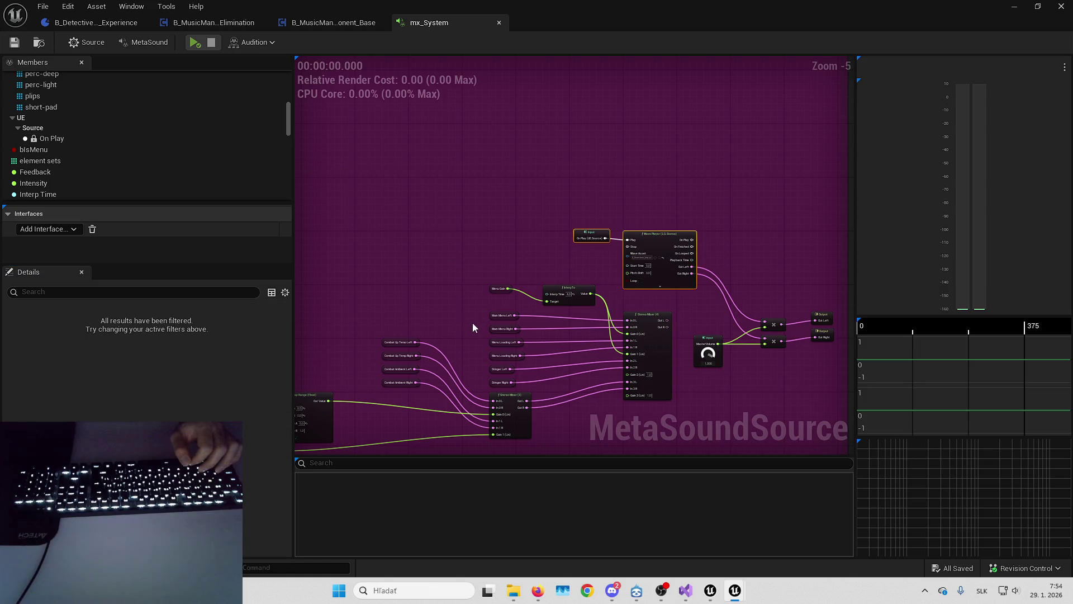
Preview and stop mx_System, minimize it, and turn the level camera toward the lamp desk fullscreen.
left_click(193, 43)
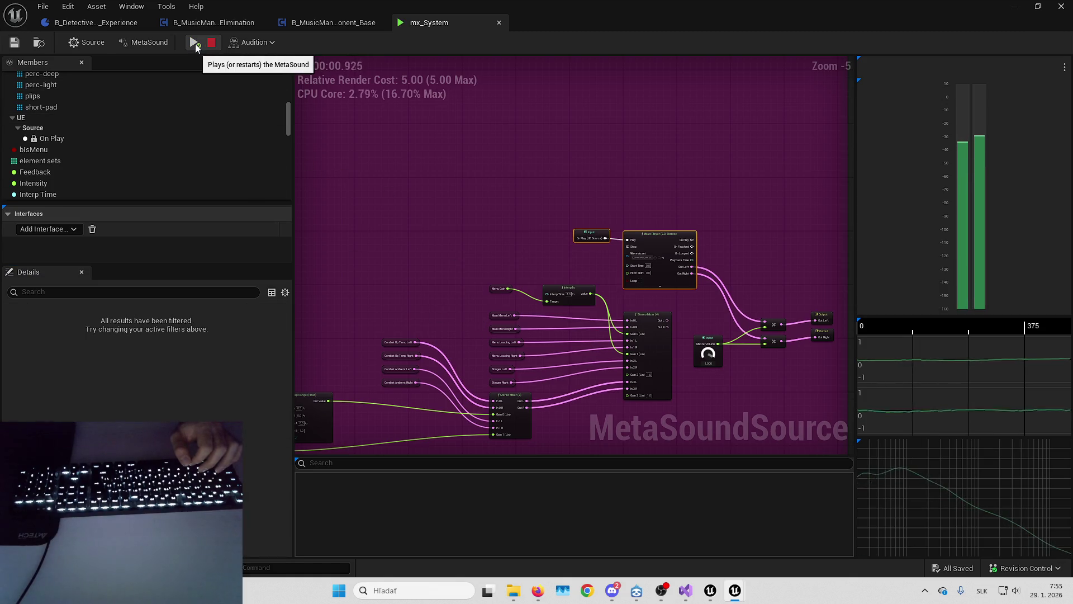
left_click(211, 43)
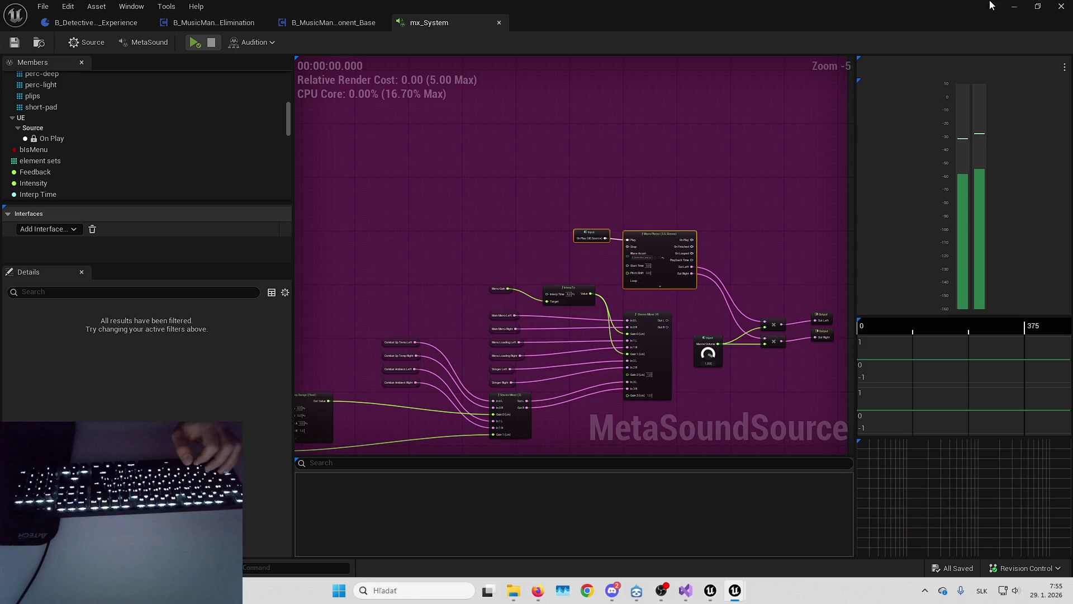
left_click(1013, 6)
mouse_move(413, 223)
left_mouse_down()
mouse_move(313, 223)
mouse_move(291, 213)
left_mouse_up()
key("F11")
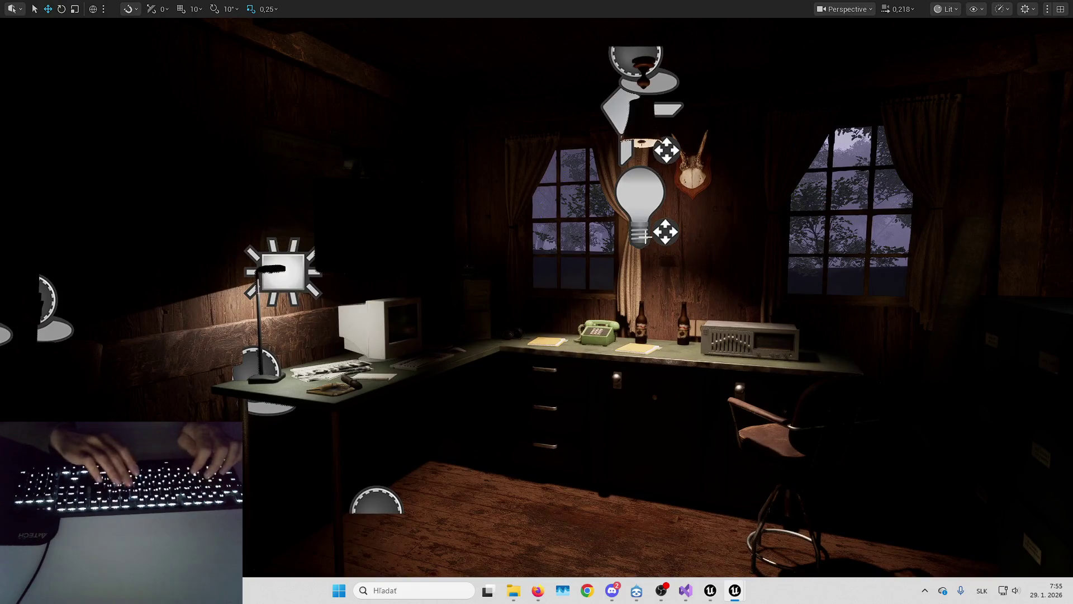
Launch Play in Editor and start the game from the Lyra main menu.
key("alt+p")
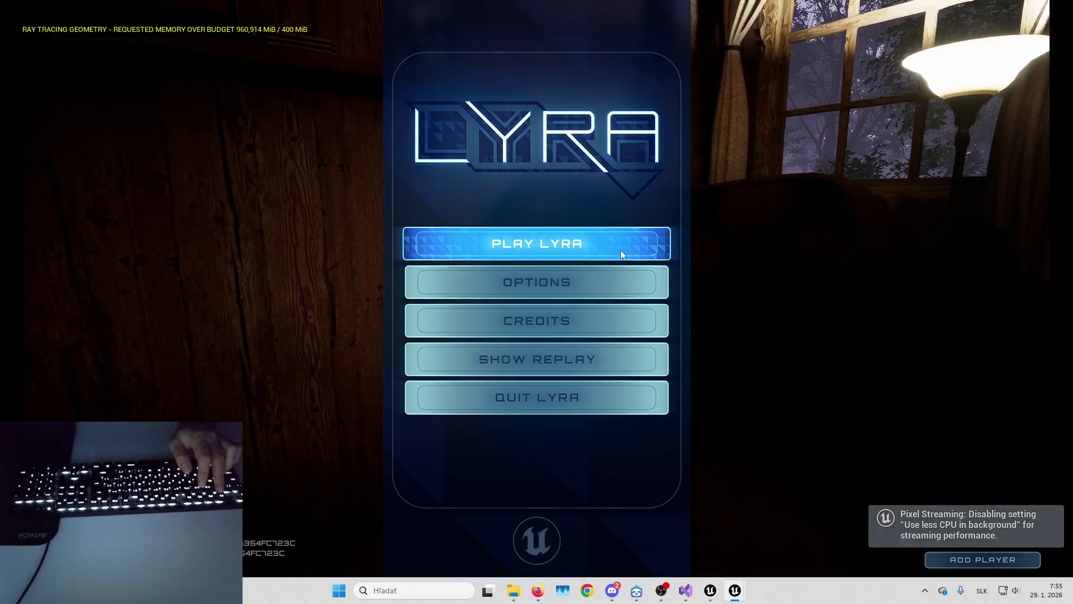
left_click(621, 250)
mouse_move(540, 581)
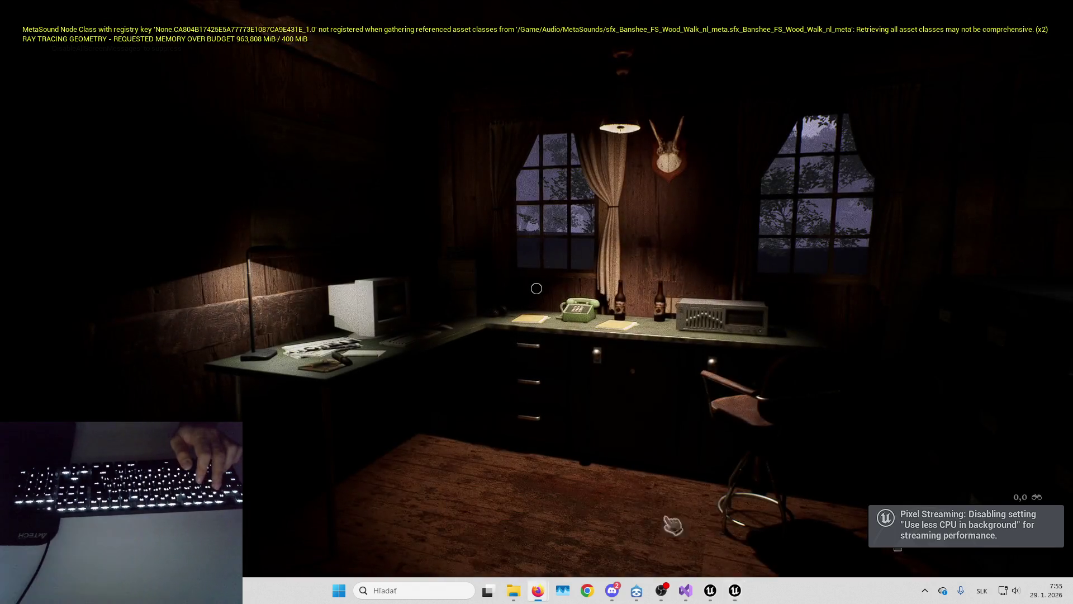
left_click(675, 521)
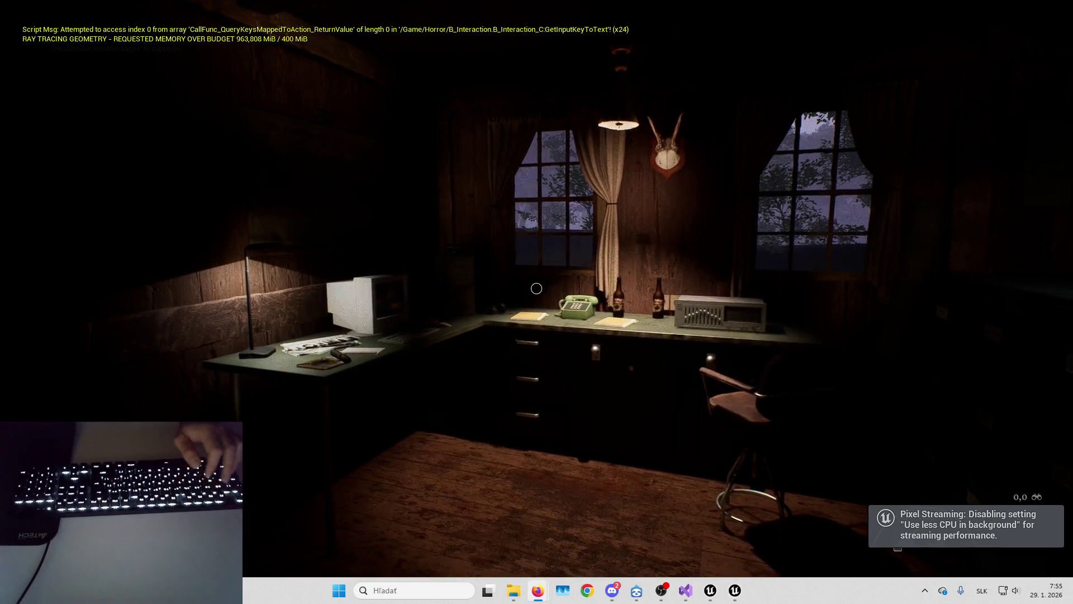
mouse_move(536, 289)
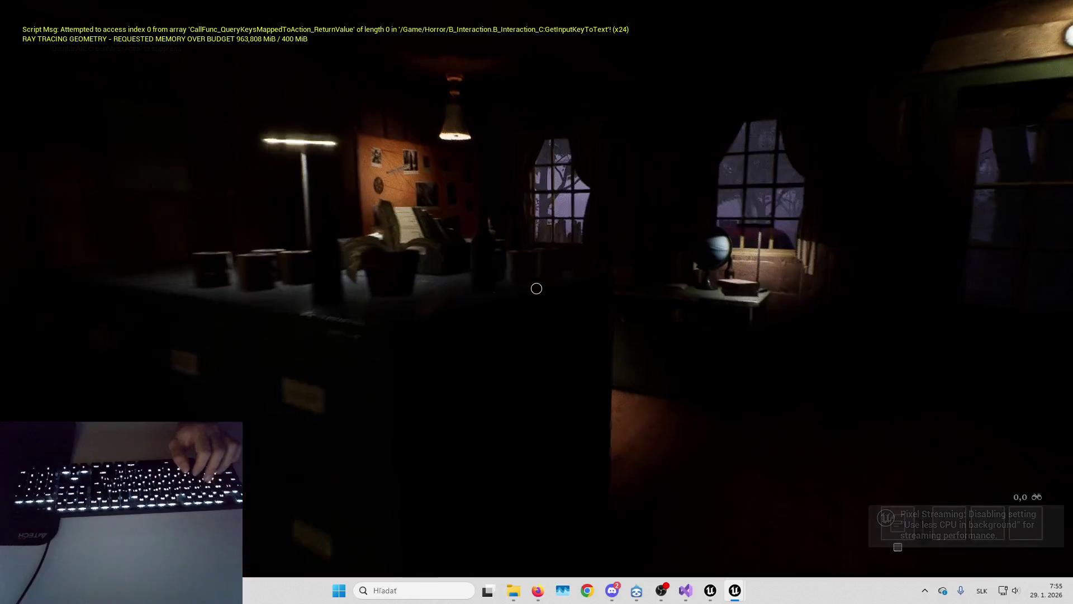
key("Escape")
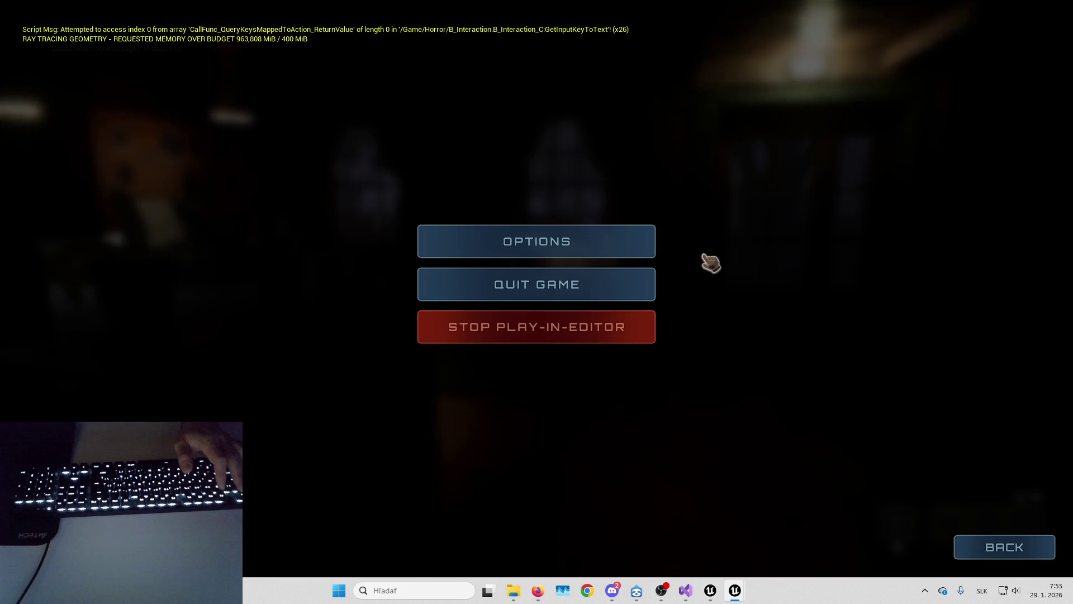
key("Escape")
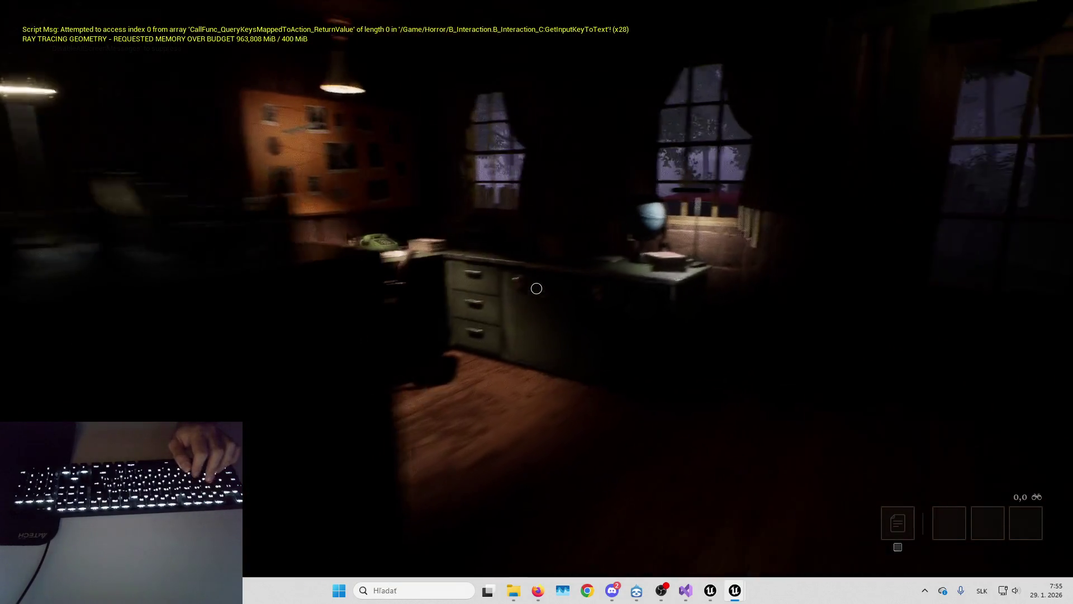
Walk past the desk and corkboard to the window, then open the game options.
key("w")
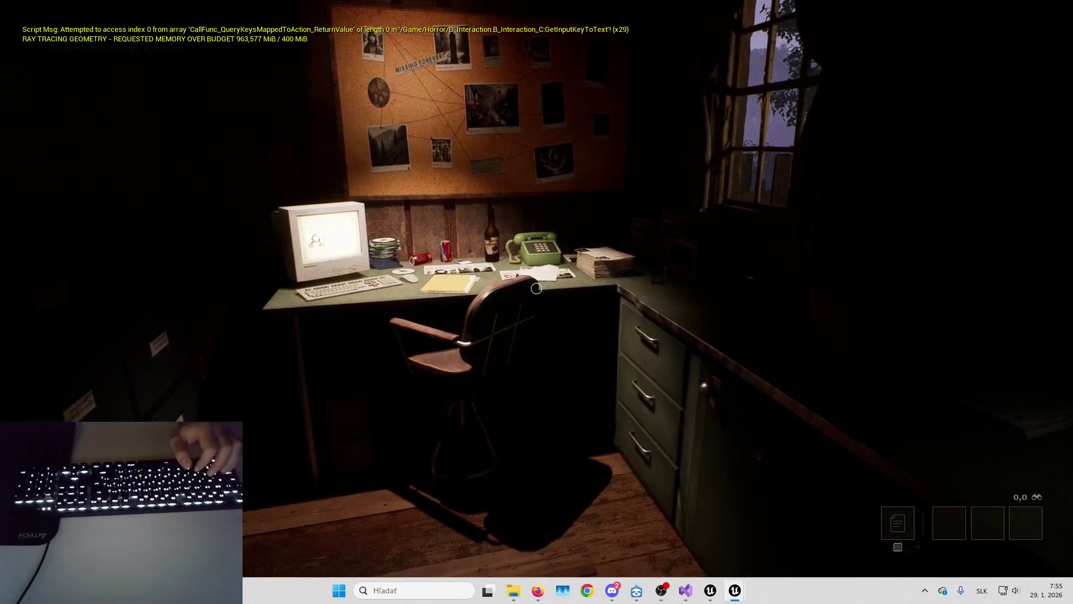
key("w")
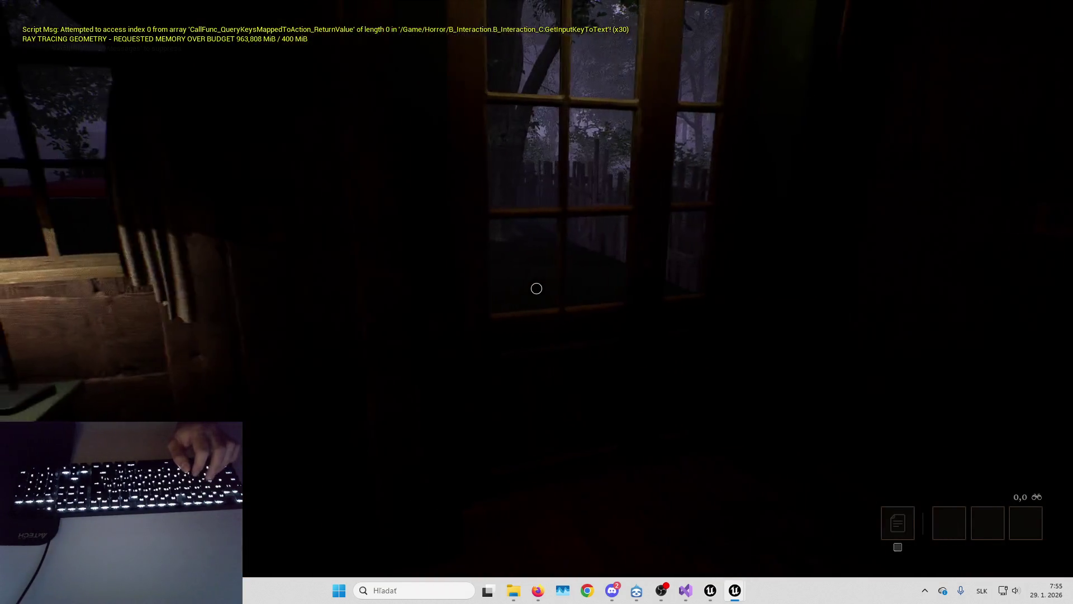
key("Escape")
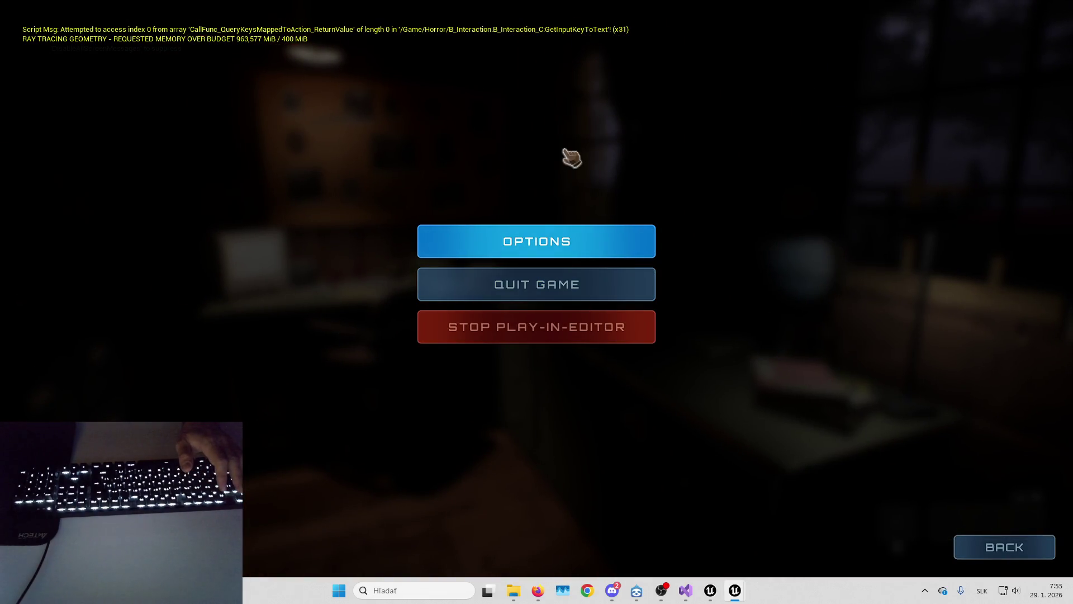
key("Return")
Rebind Interact to E under Mouse & Keyboard, apply it, and resume the game.
left_click(578, 29)
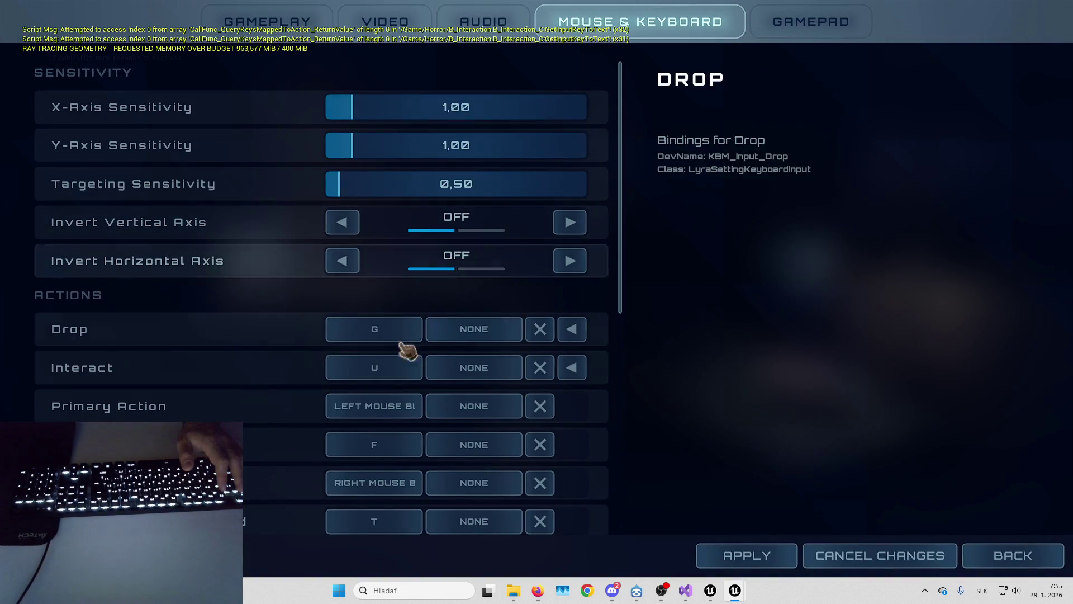
left_click(384, 366)
key("e")
left_click(749, 559)
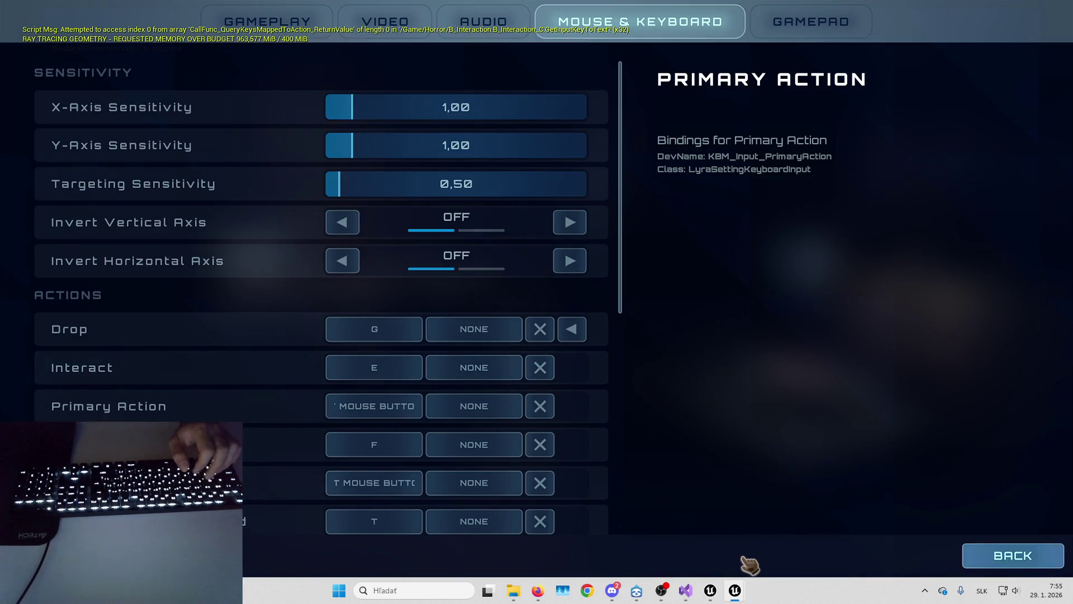
key("Escape")
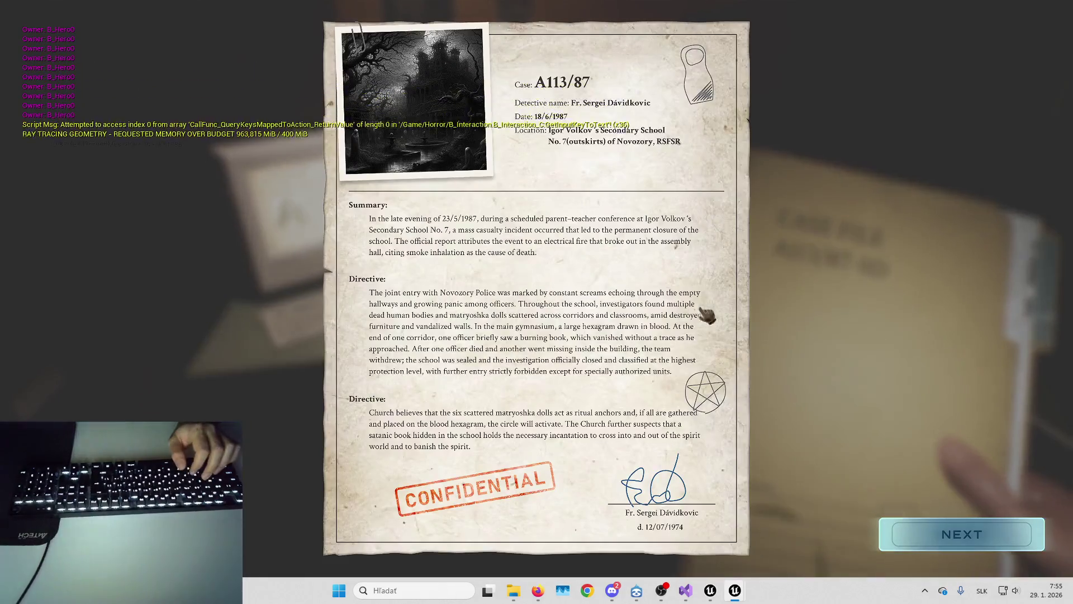
Page through case file A113/87 to the end, then stop the play session.
left_click(961, 534)
left_click(962, 534)
left_click(962, 533)
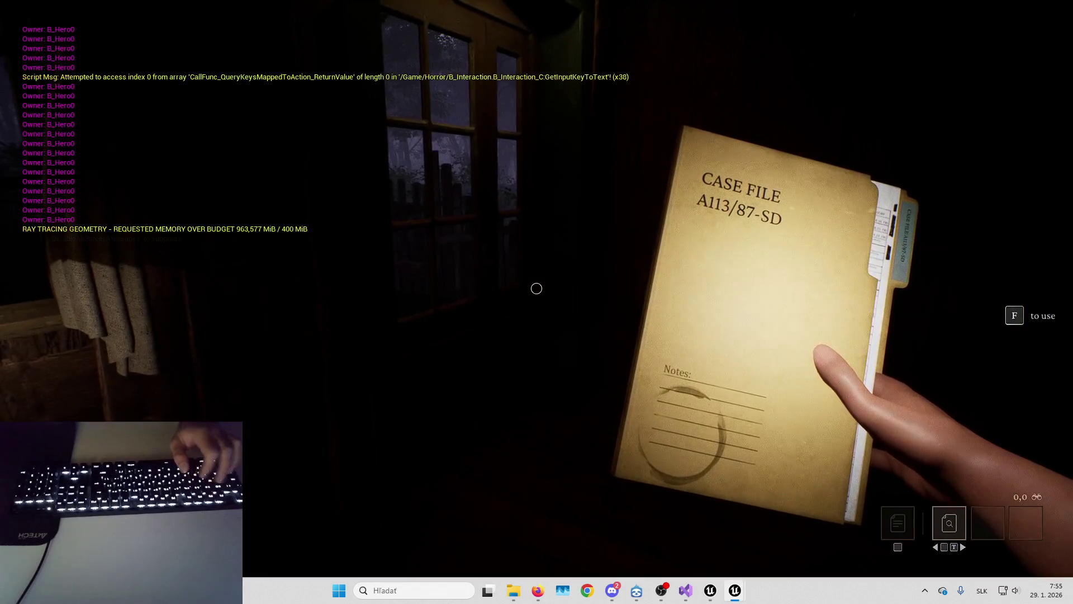
key("Escape")
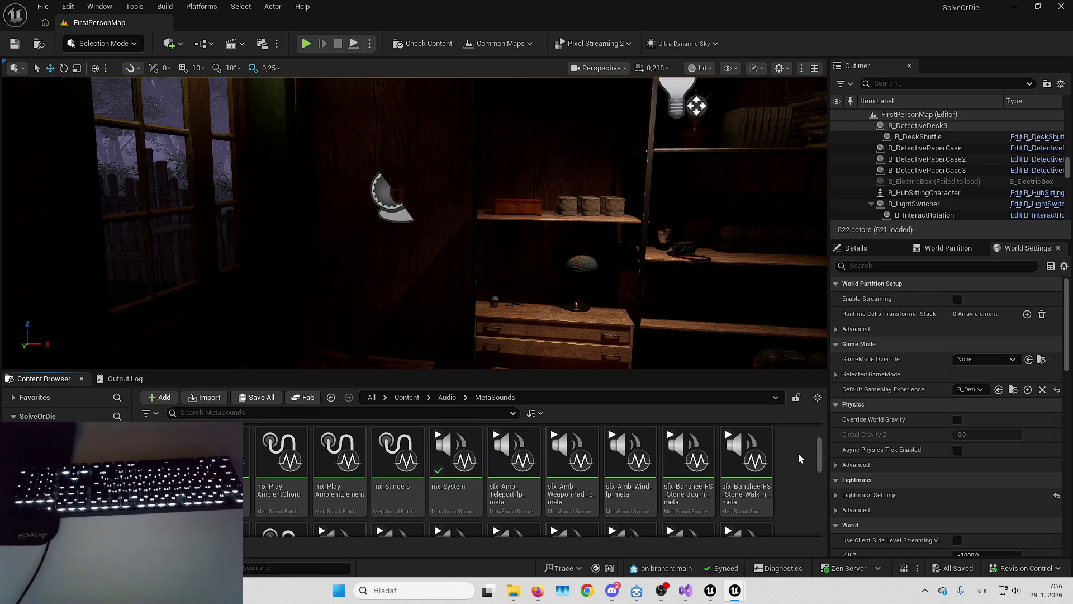
Show the top-level Content folders and fly the camera to the seated character's room.
scroll(793, 459, "up", 2)
left_click(407, 397)
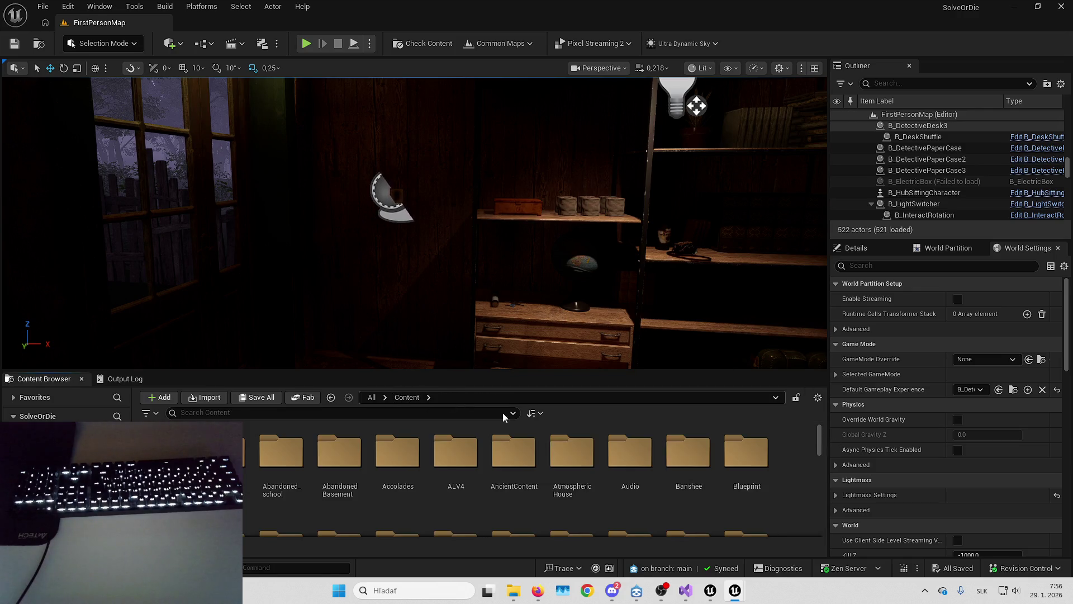
scroll(786, 497, "down", 1)
scroll(706, 459, "up", 5)
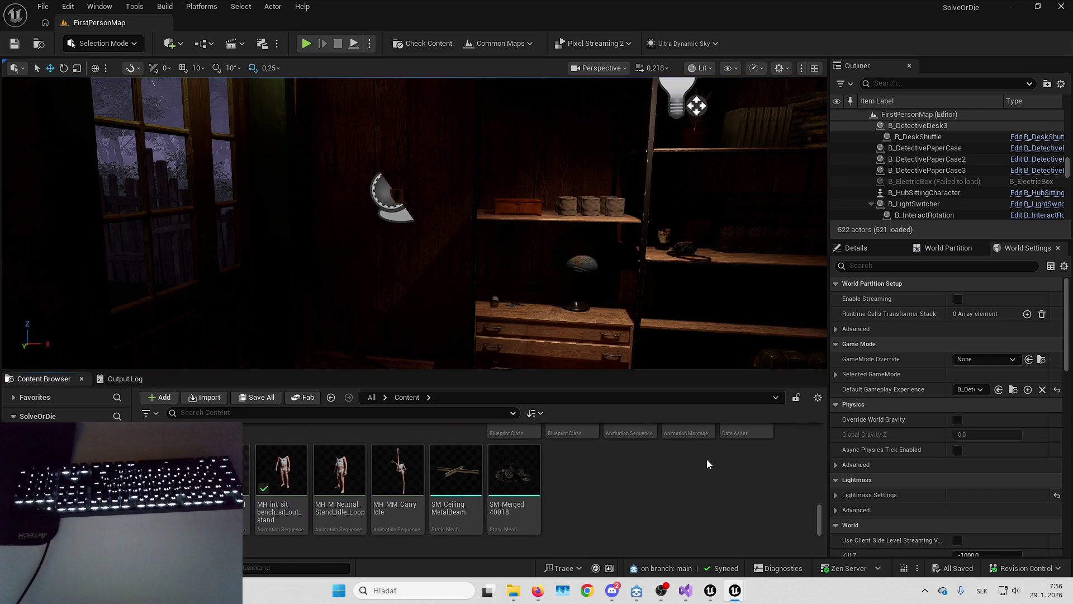
left_click_drag(414, 224, 302, 223)
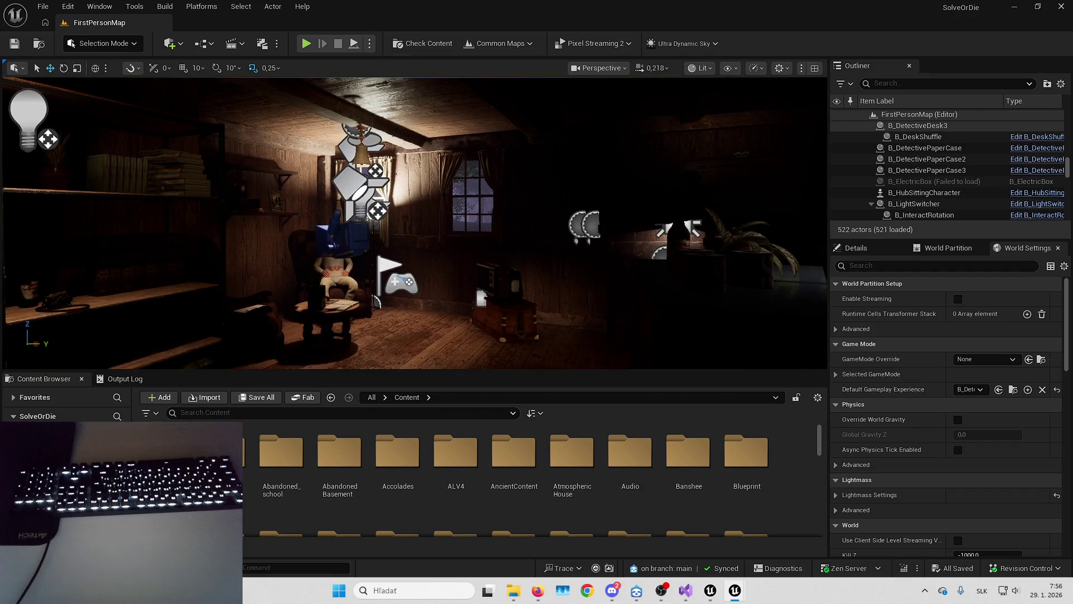